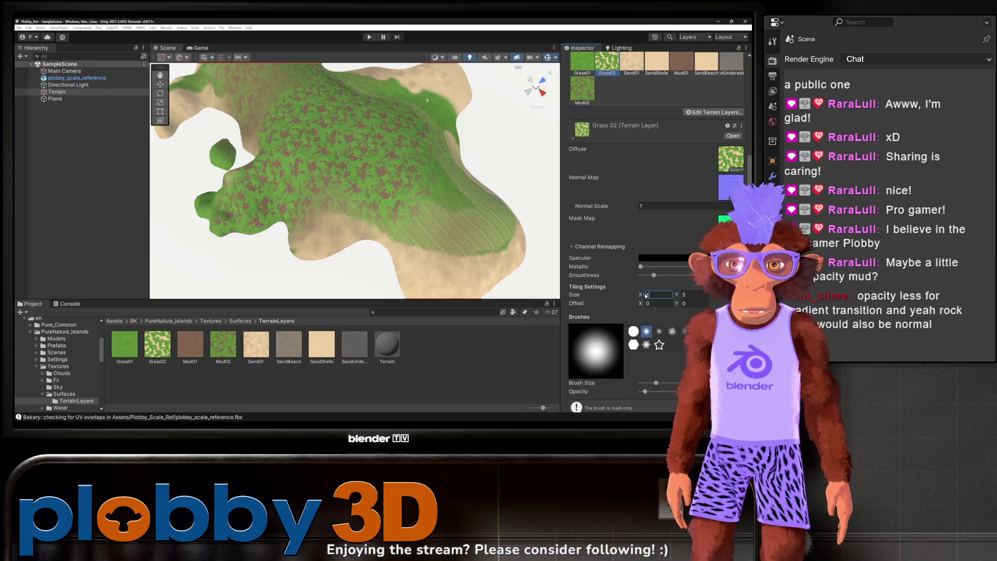
Step: Set the Grass 02 terrain layer's tiling size to 10
type("1010")
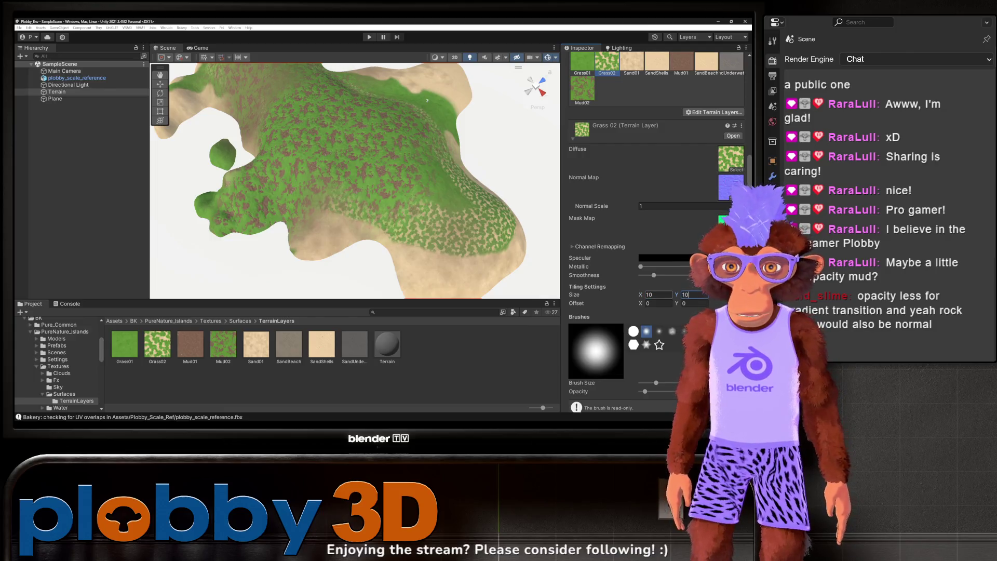
left_click_drag(389, 211, 345, 234)
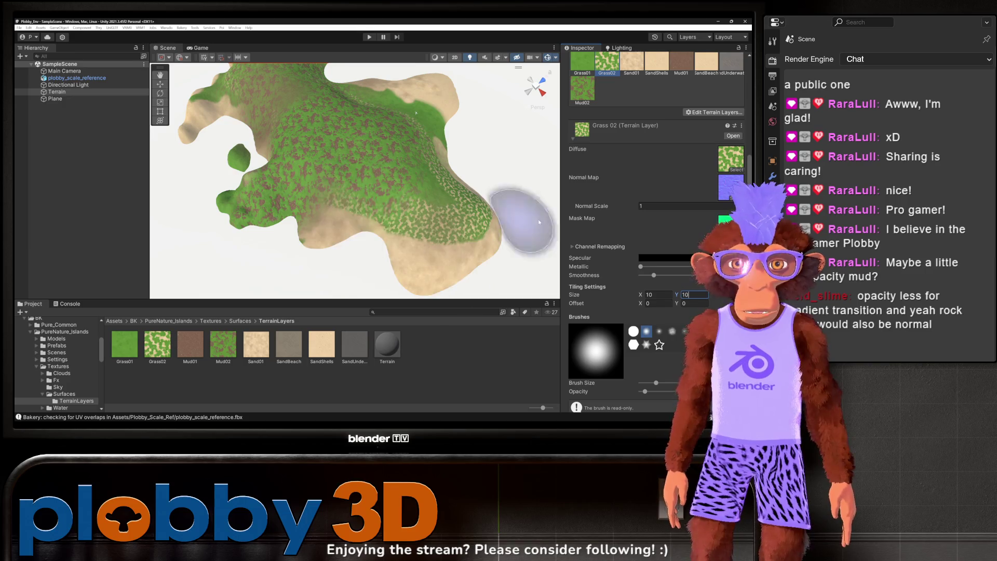
scroll(656, 154, "up", 2)
Step: Set the Mud 02 layer's tiling size to 15, then return to Grass 02
left_click(589, 150)
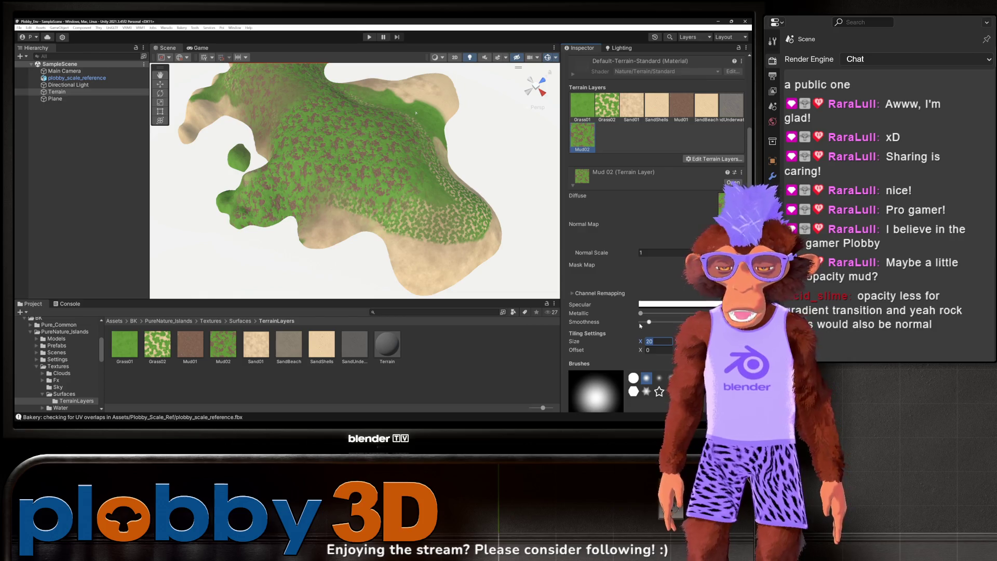
type("10")
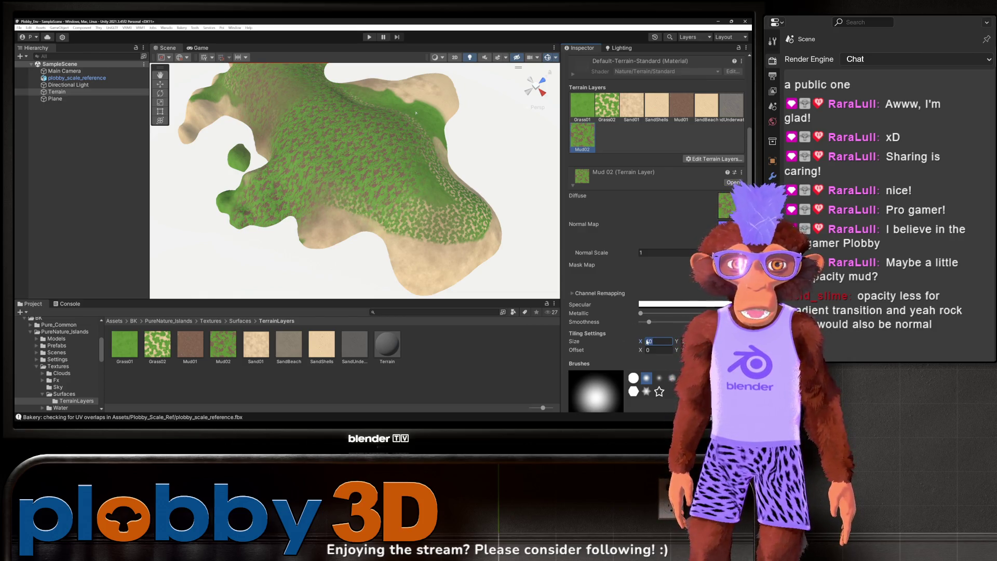
type("15")
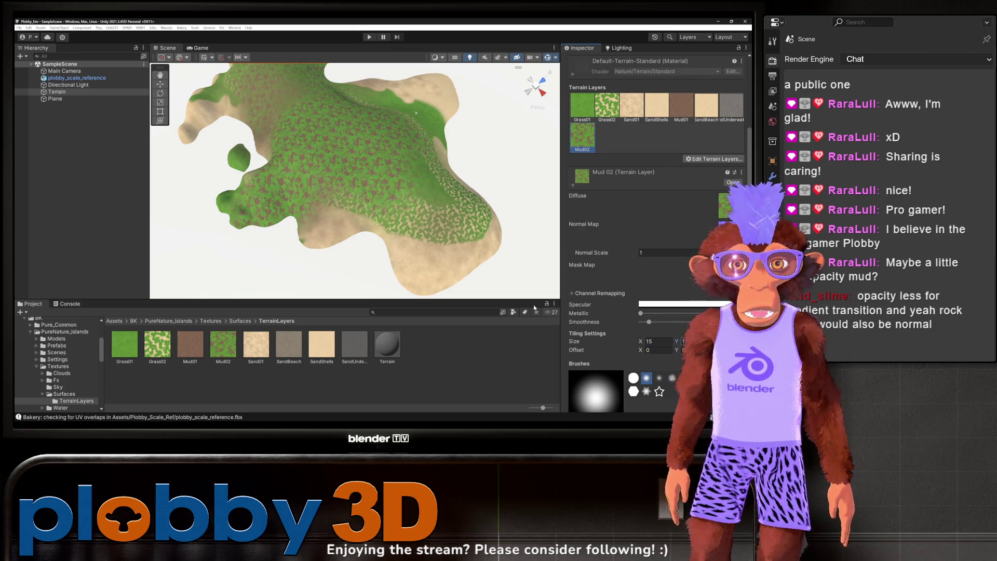
scroll(374, 207, "down", 3)
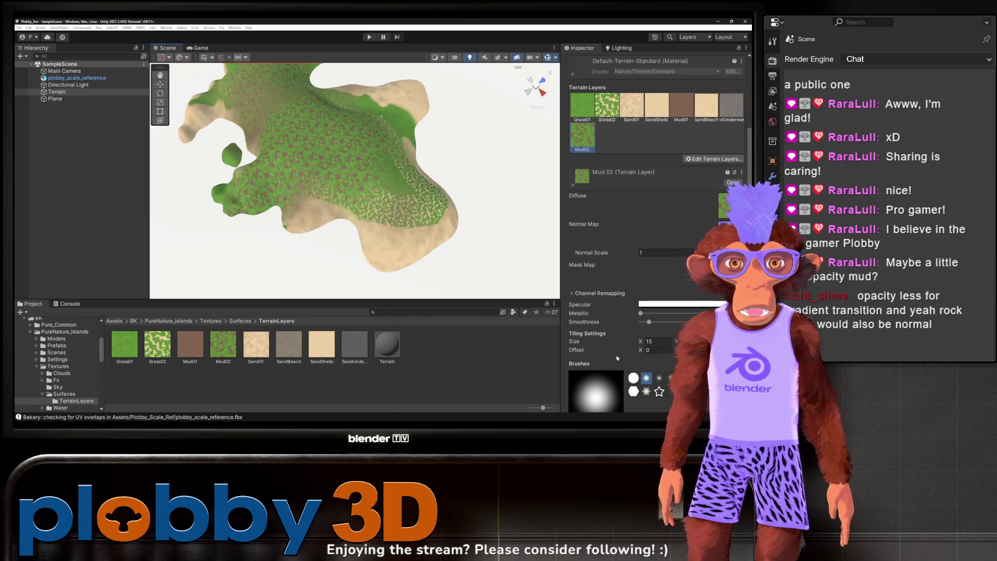
left_click(602, 118)
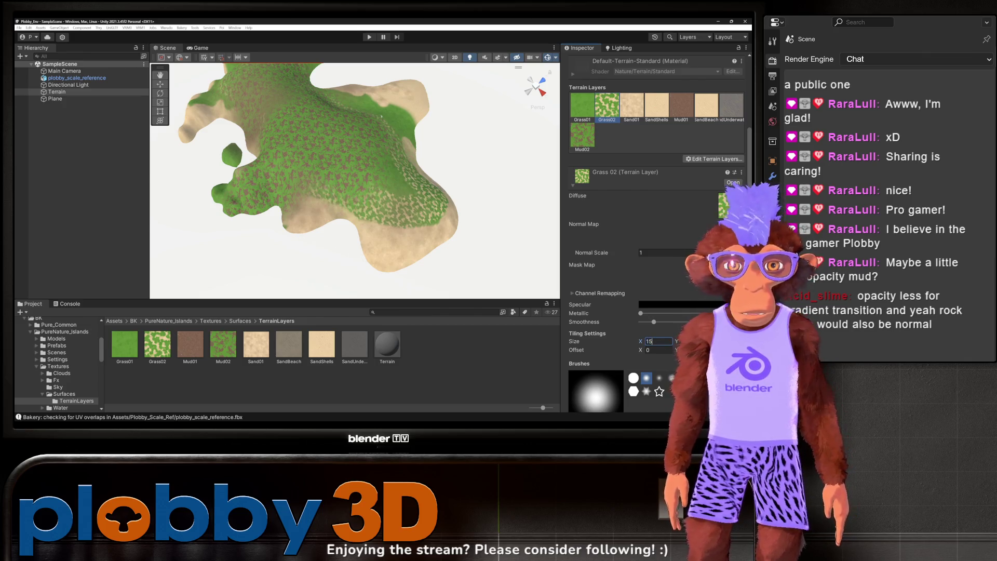
mouse_move(389, 196)
left_mouse_down()
mouse_move(410, 237)
mouse_move(382, 161)
left_mouse_up()
scroll(368, 165, "down", 5)
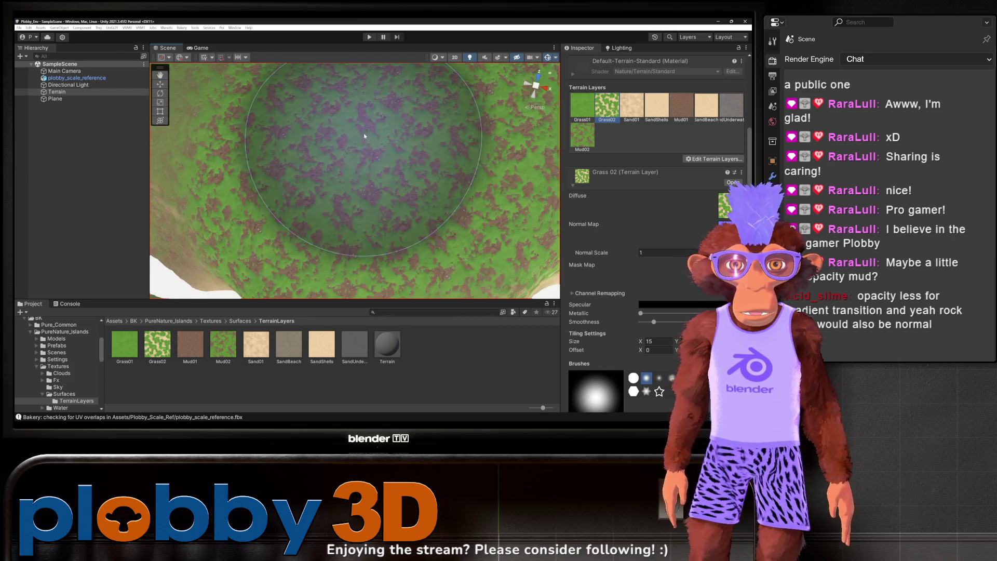
scroll(368, 165, "up", 5)
scroll(349, 168, "down", 5)
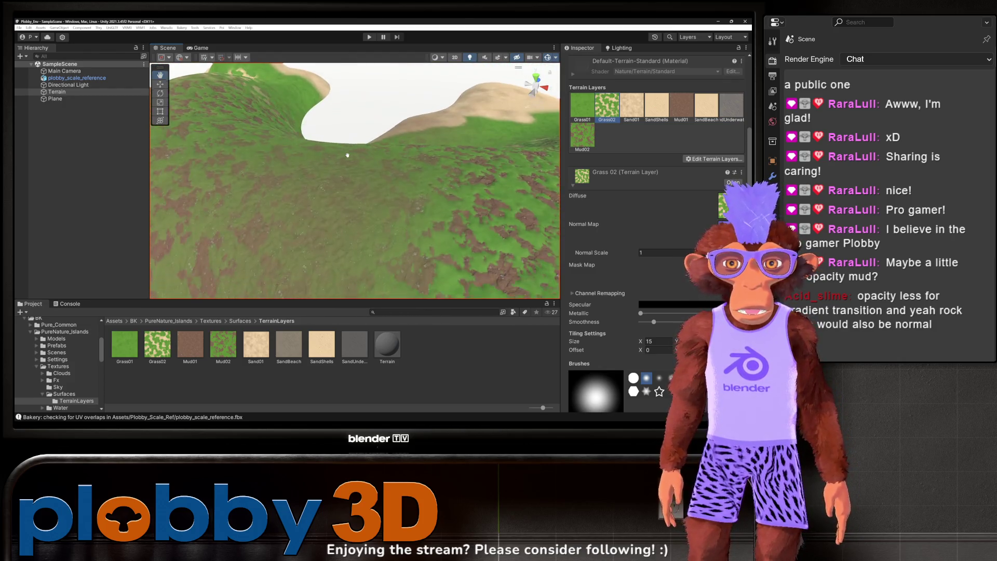
scroll(350, 169, "up", 3)
scroll(350, 169, "down", 3)
scroll(337, 179, "up", 10)
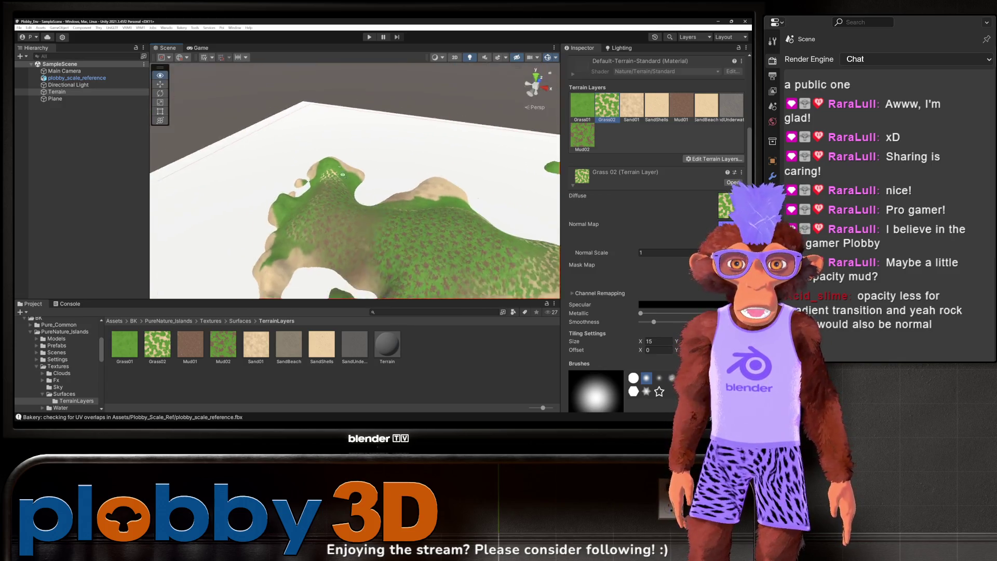
scroll(334, 184, "up", 5)
mouse_move(401, 189)
left_mouse_down()
mouse_move(334, 215)
mouse_move(393, 217)
left_mouse_up()
scroll(393, 217, "up", 8)
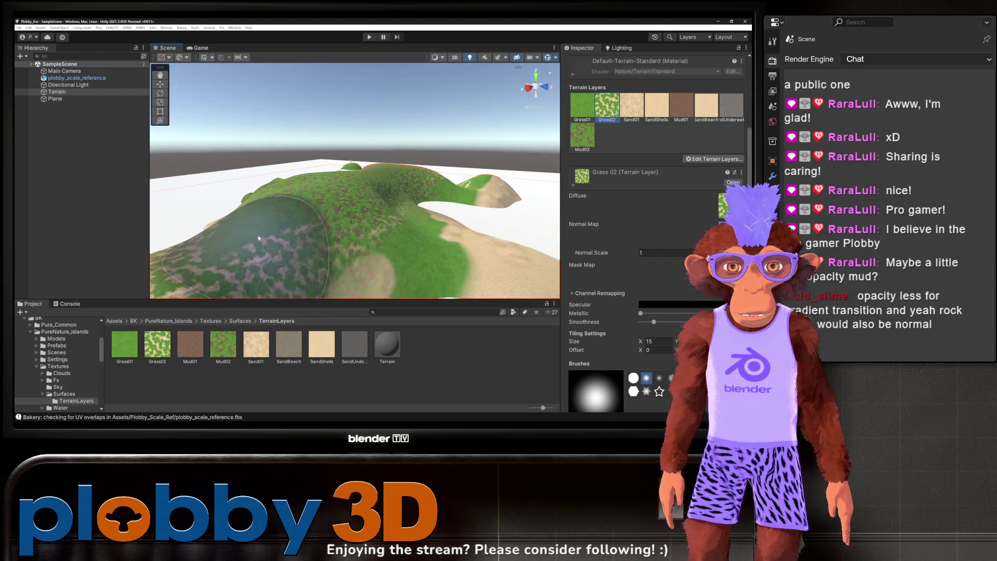
scroll(299, 252, "up", 3)
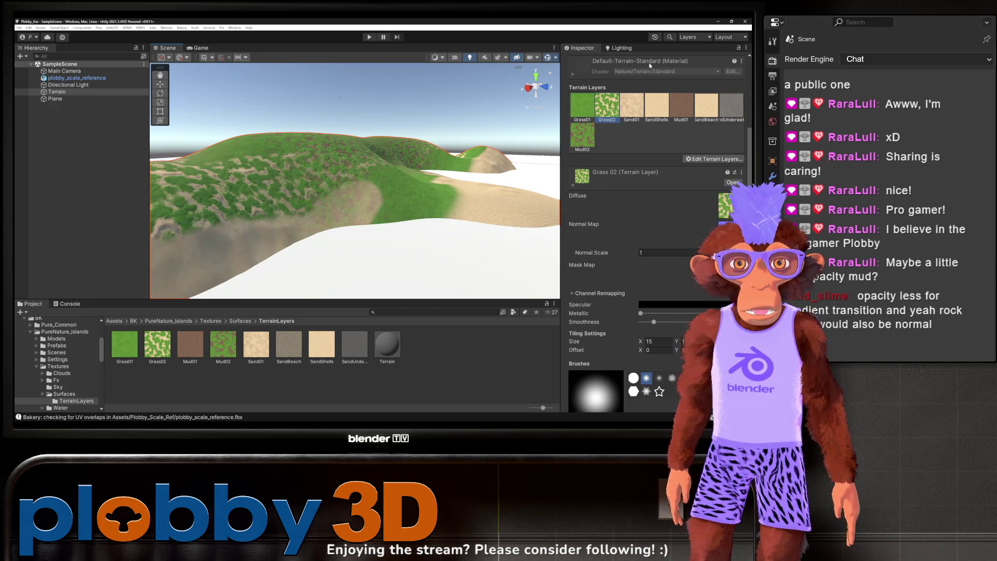
left_click(703, 110)
Step: Review the Sand Beach layer settings and orbit over the island, then select the Grass 01 layer asset
scroll(619, 320, "down", 3)
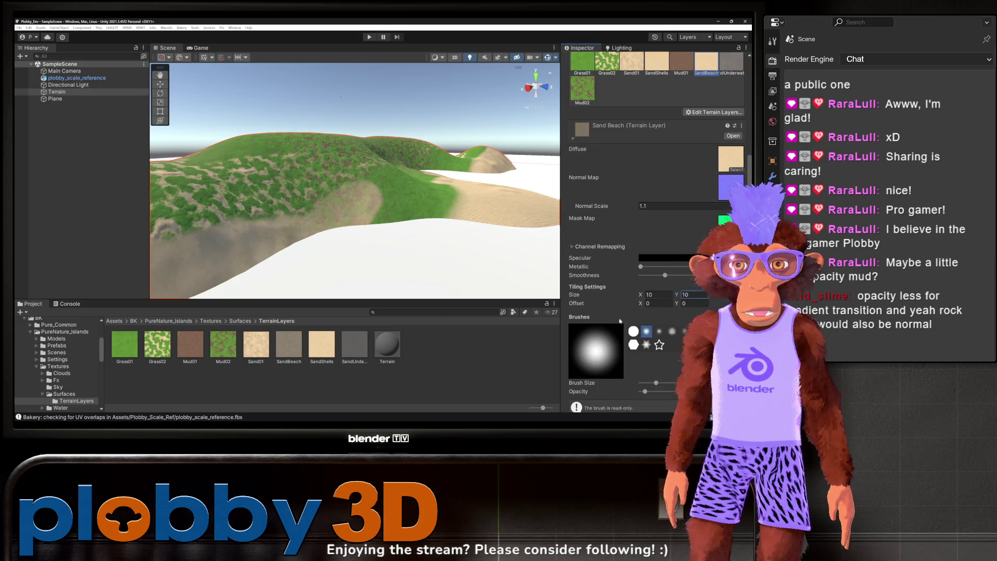
scroll(627, 354, "down", 3)
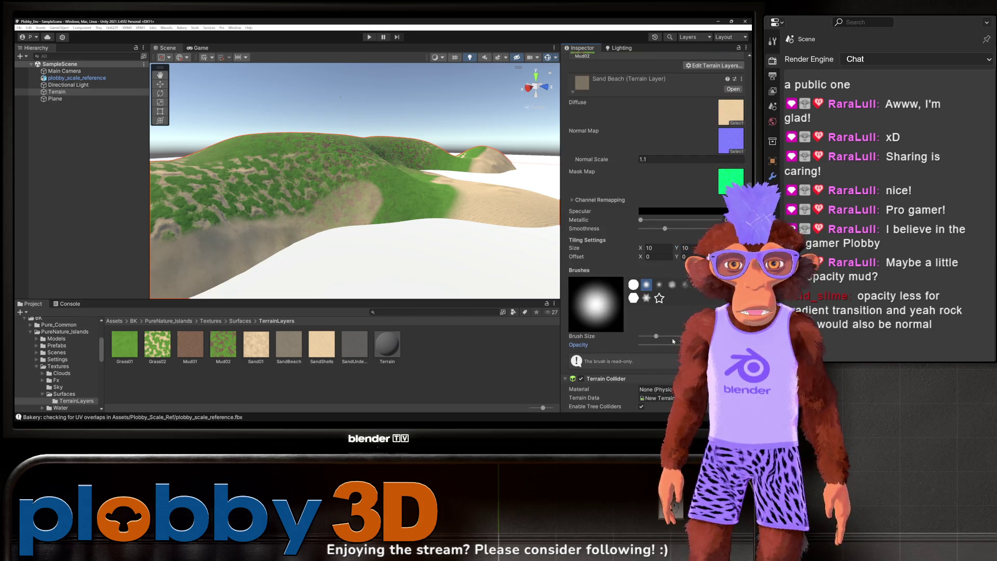
scroll(426, 235, "down", 10)
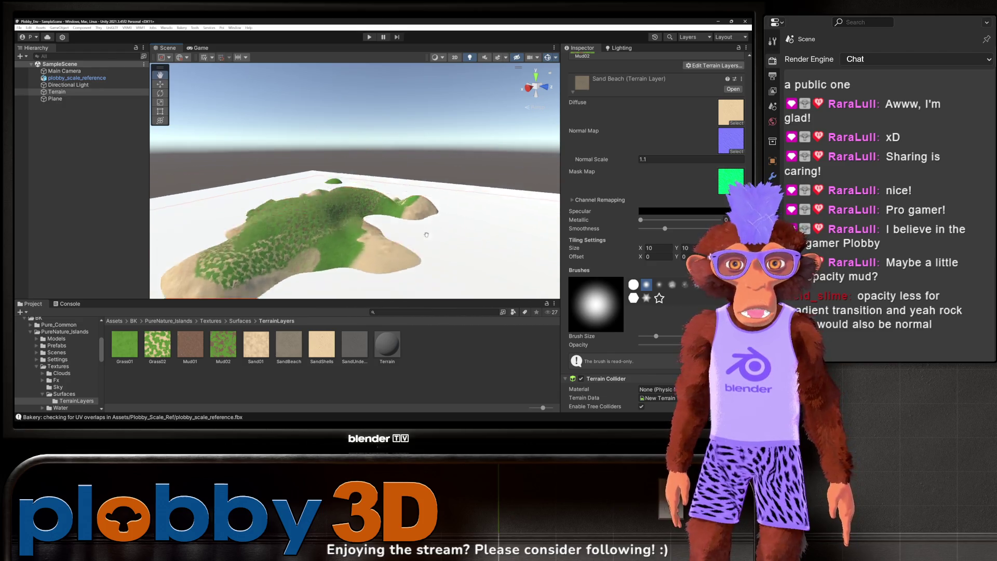
left_click_drag(426, 234, 426, 252)
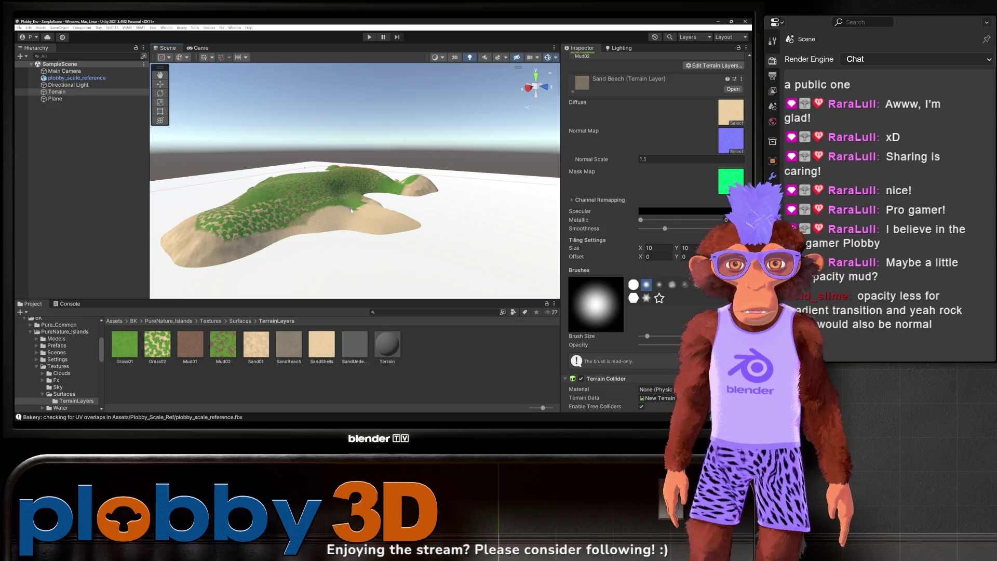
left_click_drag(383, 263, 329, 189)
scroll(332, 179, "up", 5)
scroll(342, 160, "up", 5)
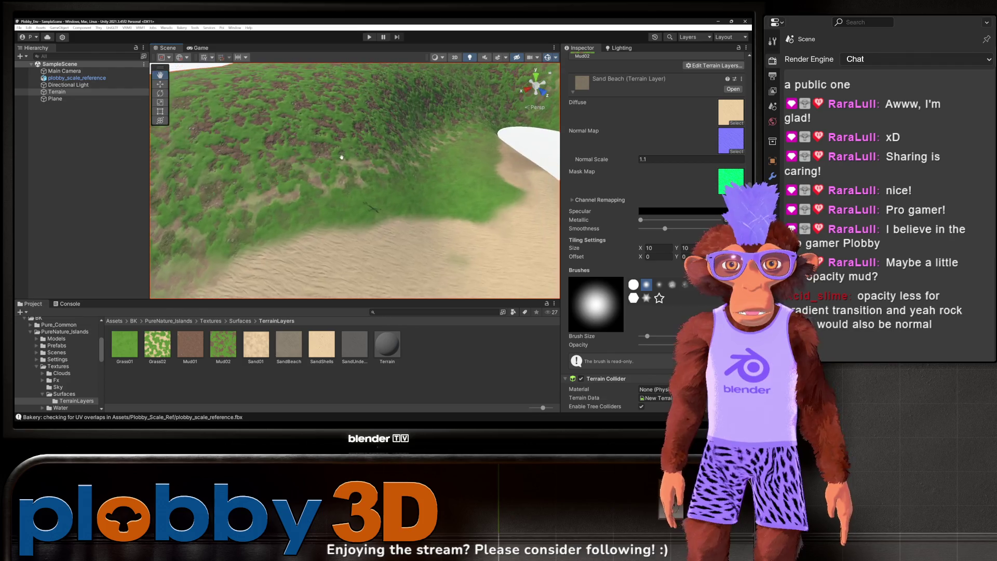
left_click(133, 361)
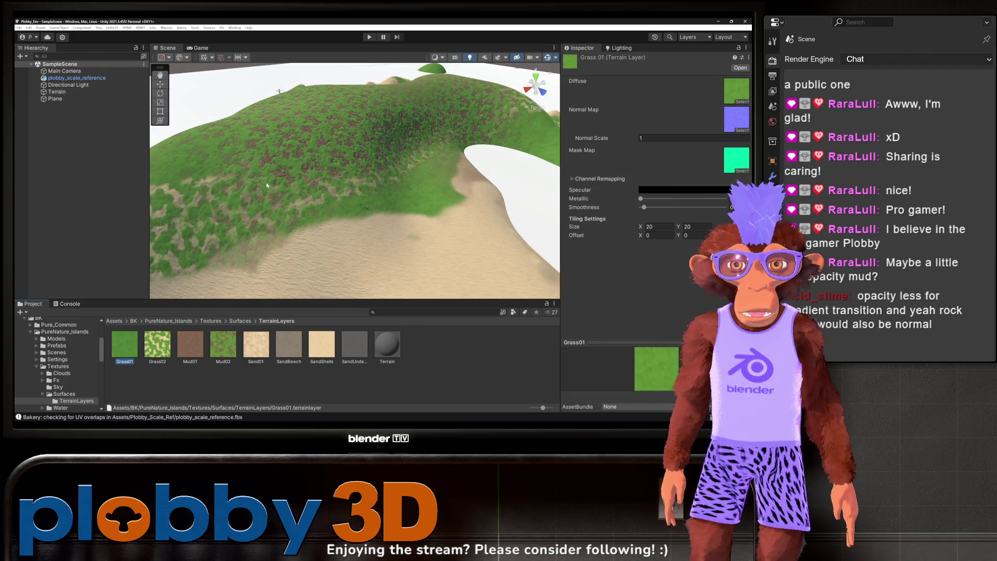
Step: Paint Grass 01 over the mud patches on the island's hilltop
left_click(57, 92)
left_click(582, 231)
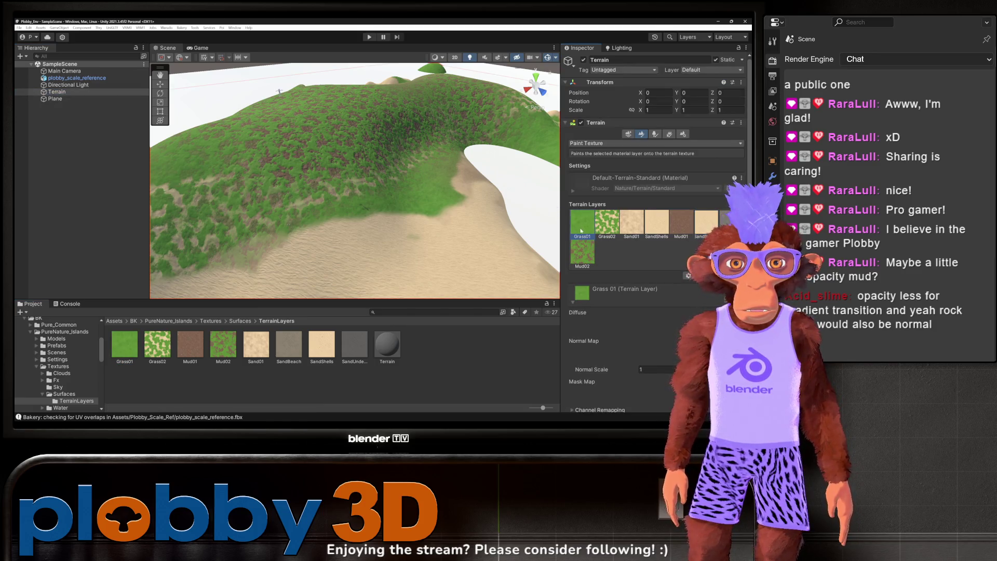
scroll(644, 294, "down", 5)
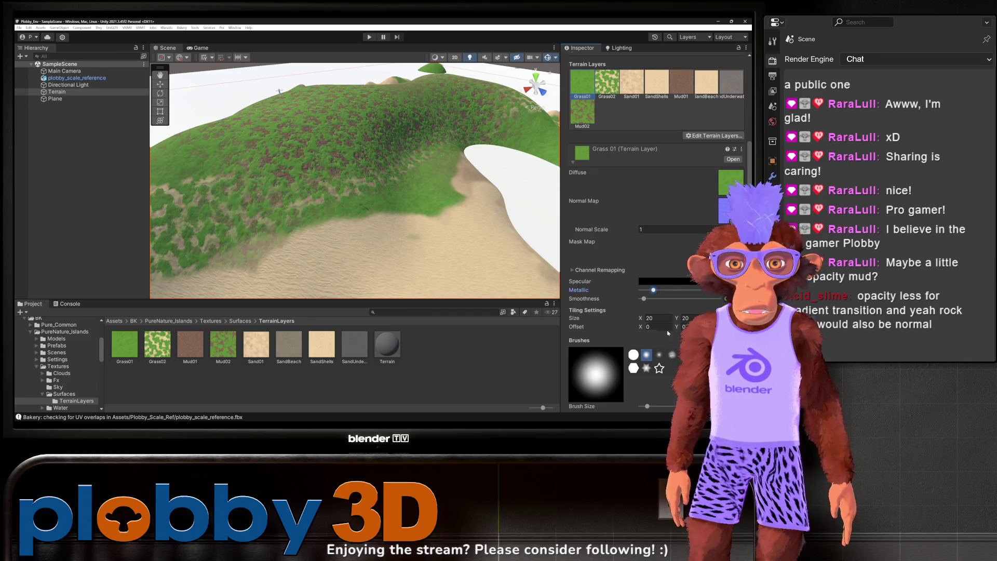
scroll(620, 327, "down", 3)
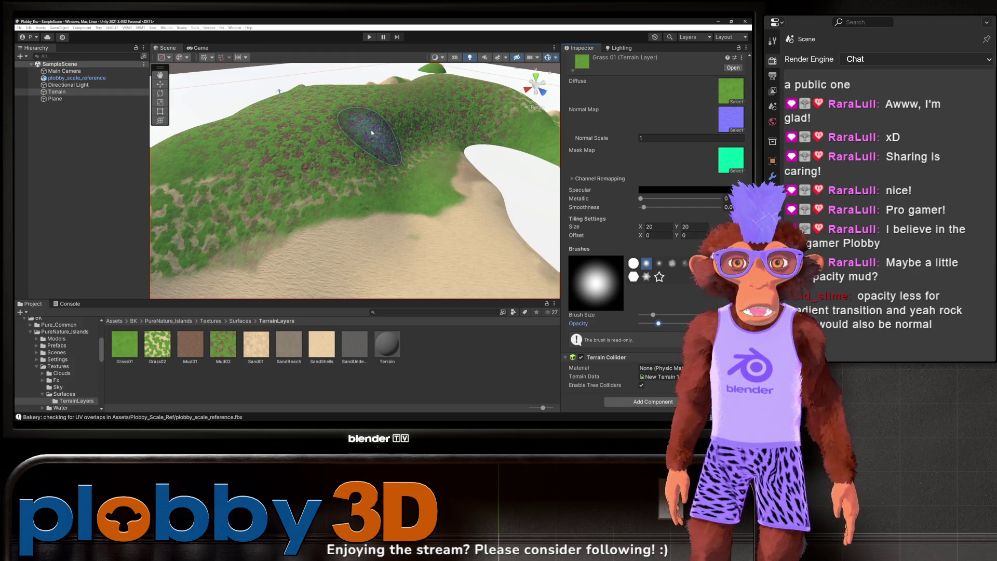
mouse_move(368, 134)
left_mouse_down()
mouse_move(262, 138)
mouse_move(353, 99)
left_mouse_up()
Step: Frame and orbit around the island, then open the Sand 01 terrain layer asset
key("f")
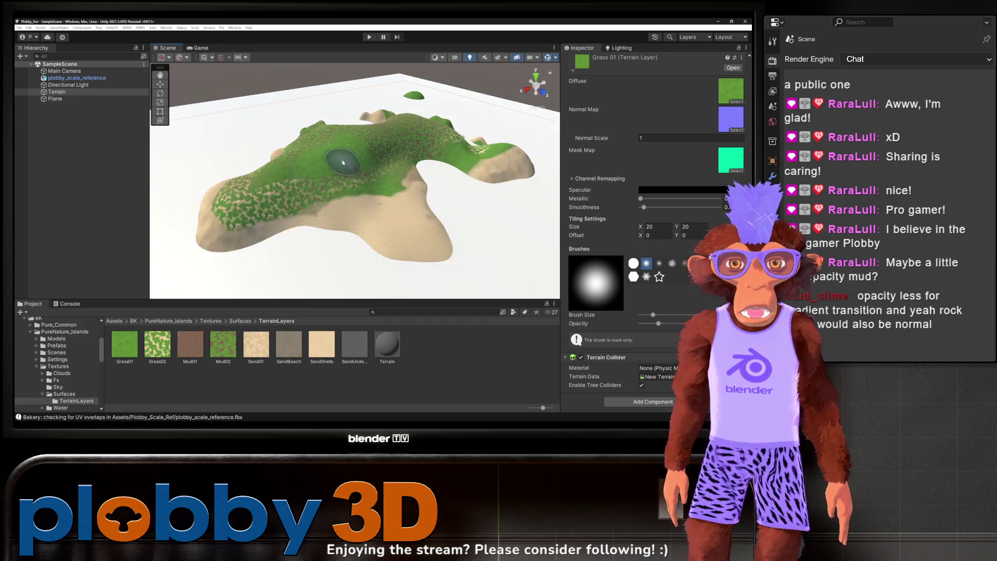
scroll(423, 251, "up", 5)
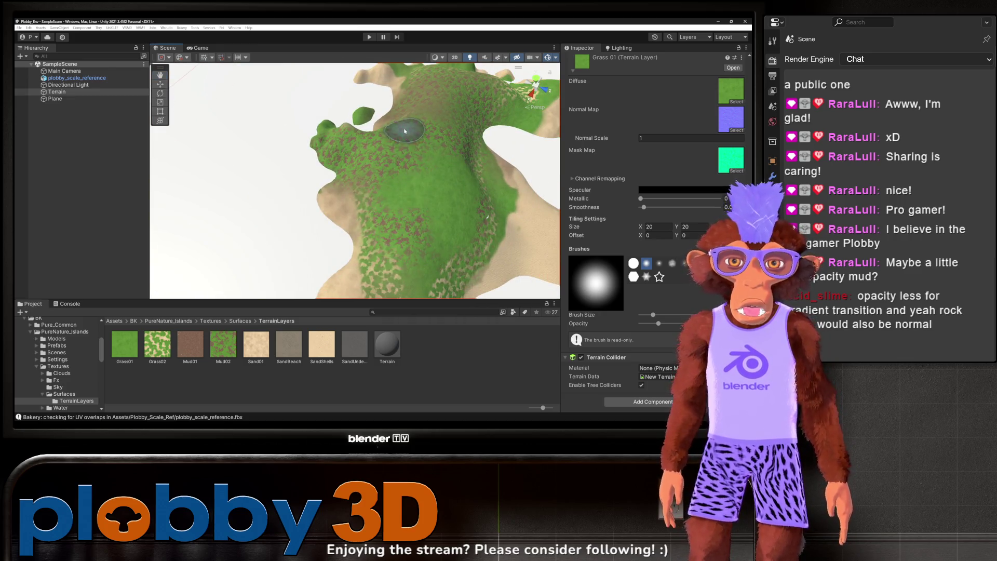
scroll(357, 156, "down", 2)
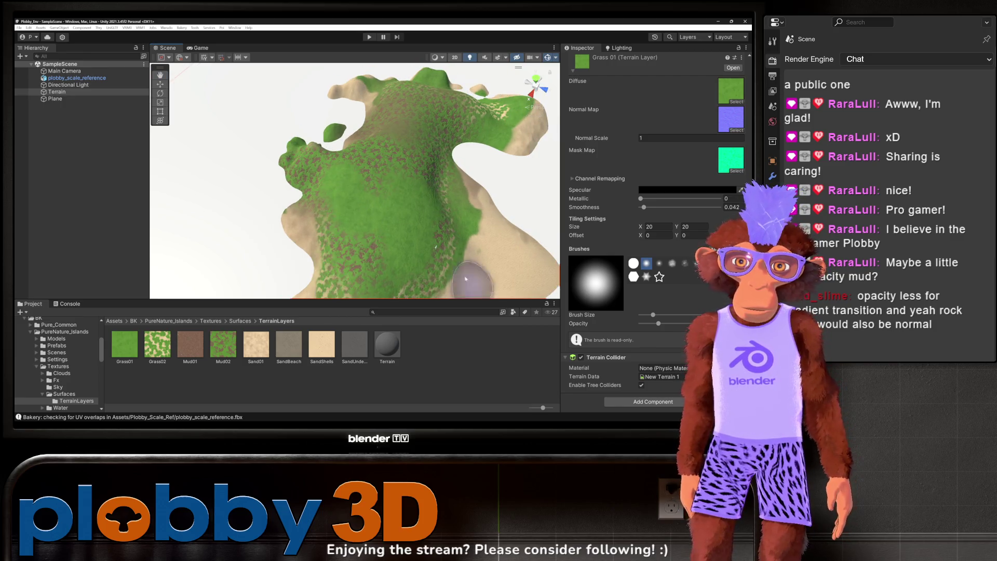
left_click_drag(415, 230, 524, 219)
scroll(524, 219, "down", 3)
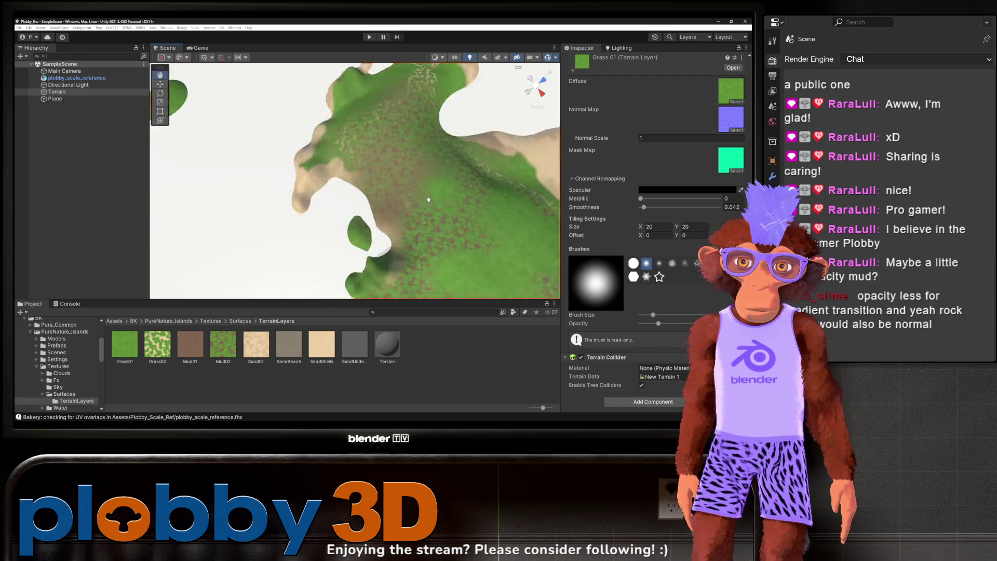
mouse_move(356, 122)
left_mouse_down()
mouse_move(364, 179)
mouse_move(367, 145)
mouse_move(379, 167)
mouse_move(301, 345)
left_mouse_up()
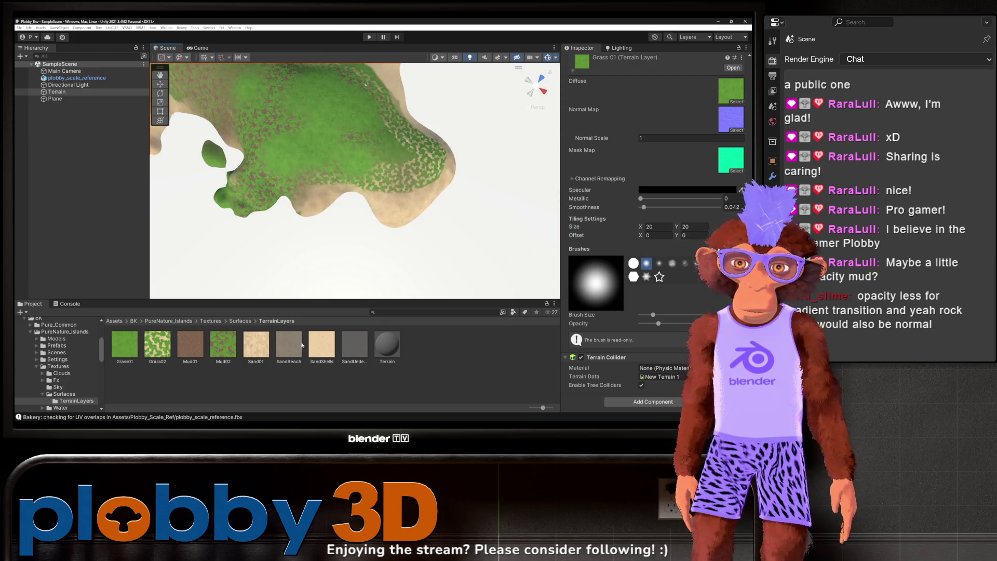
left_click(257, 353)
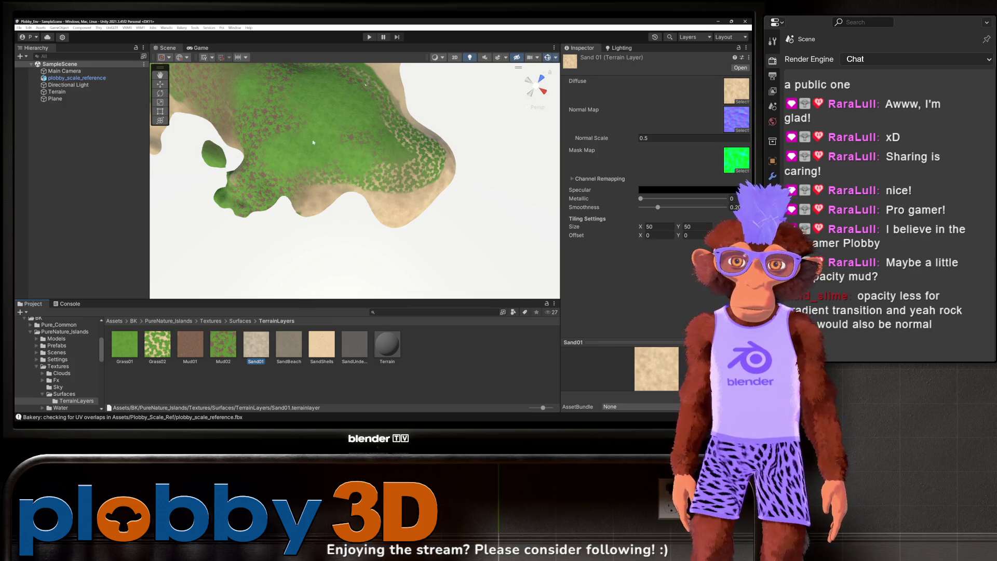
Step: Browse the Textures and Plobby_Environment folders in the Project window
scroll(50, 365, "down", 2)
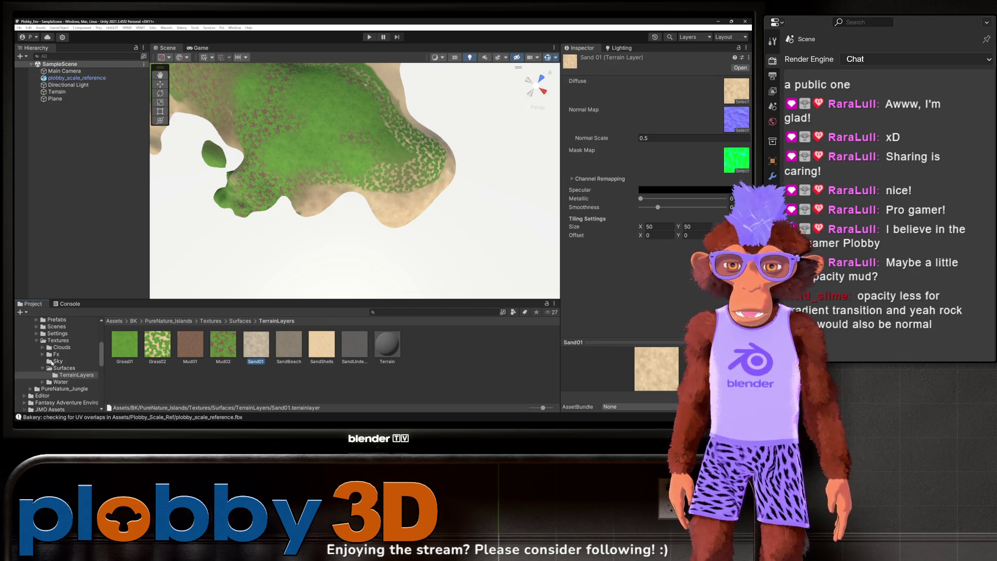
scroll(50, 363, "up", 2)
left_click(41, 366)
left_click(36, 366)
scroll(51, 367, "down", 2)
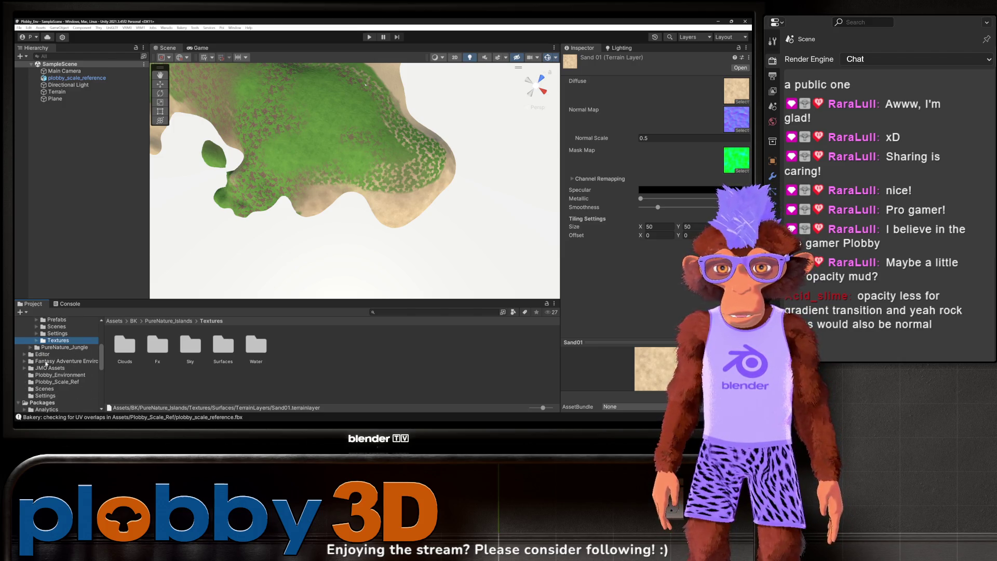
left_click(52, 375)
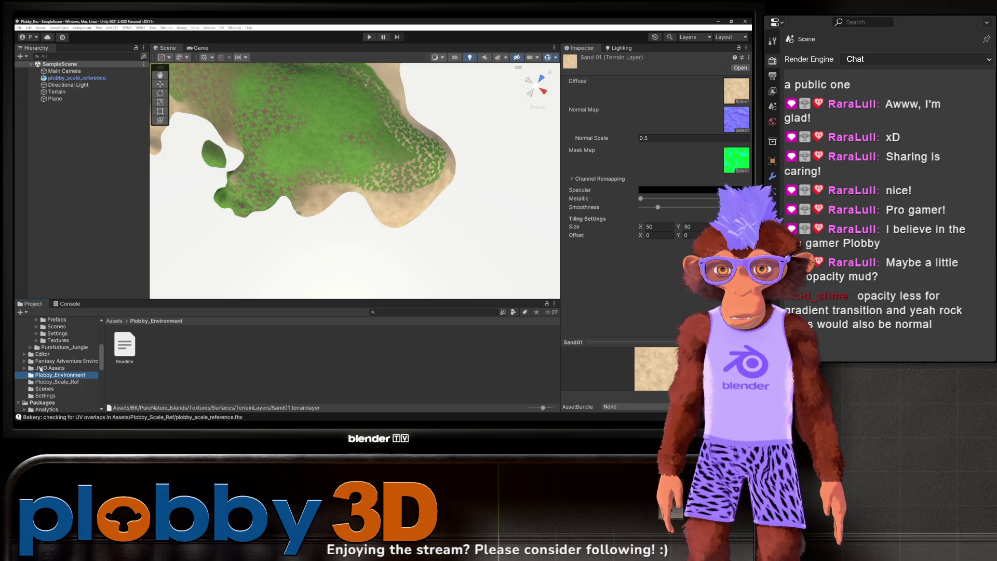
Step: Select the Terrain and pick the Sand Shells layer for texture painting
scroll(79, 375, "up", 3)
left_click(58, 92)
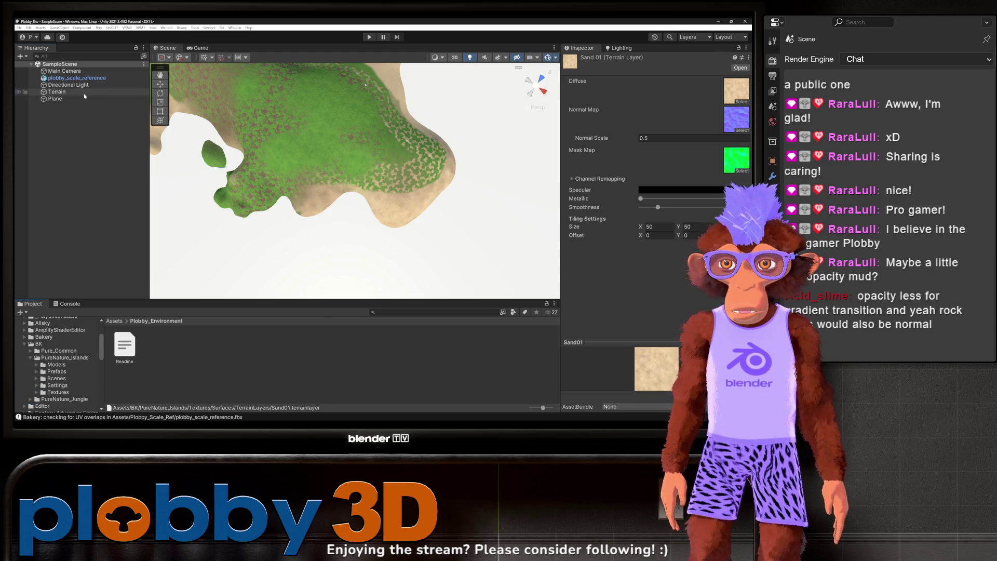
left_click(657, 225)
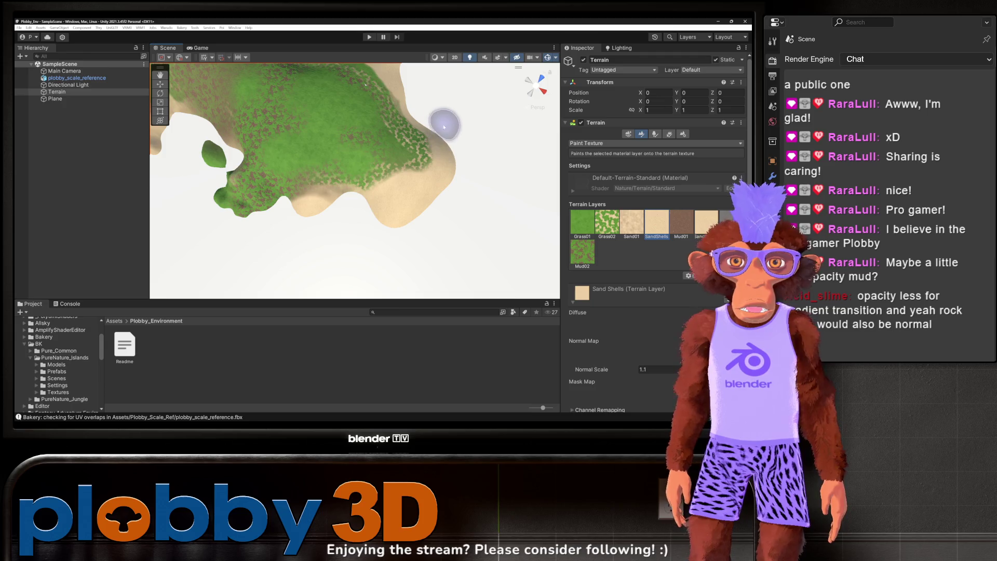
Step: Pick the Sand Beach paint layer, hide the Plane, and zoom out over the whole terrain
left_click(706, 223)
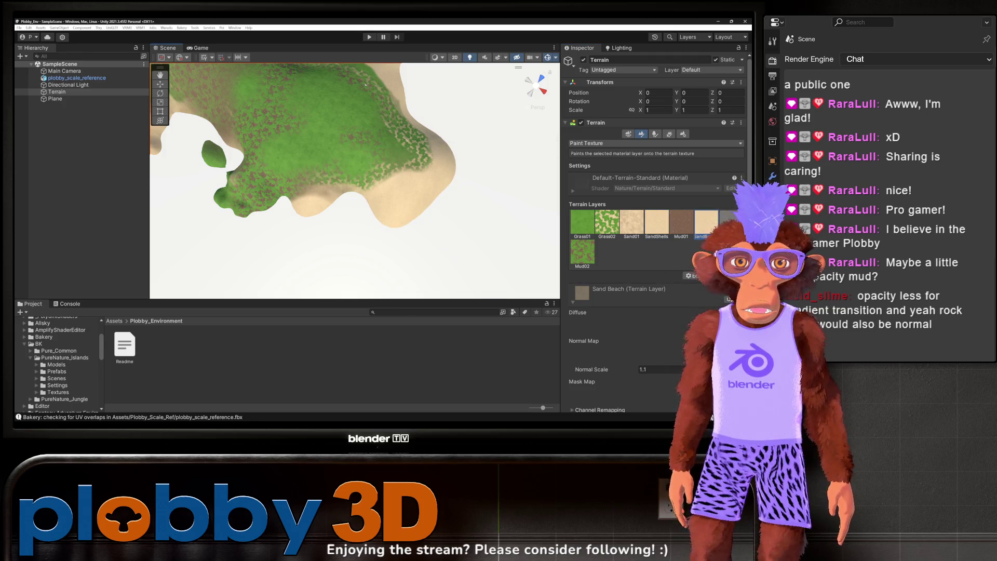
scroll(423, 195, "down", 5)
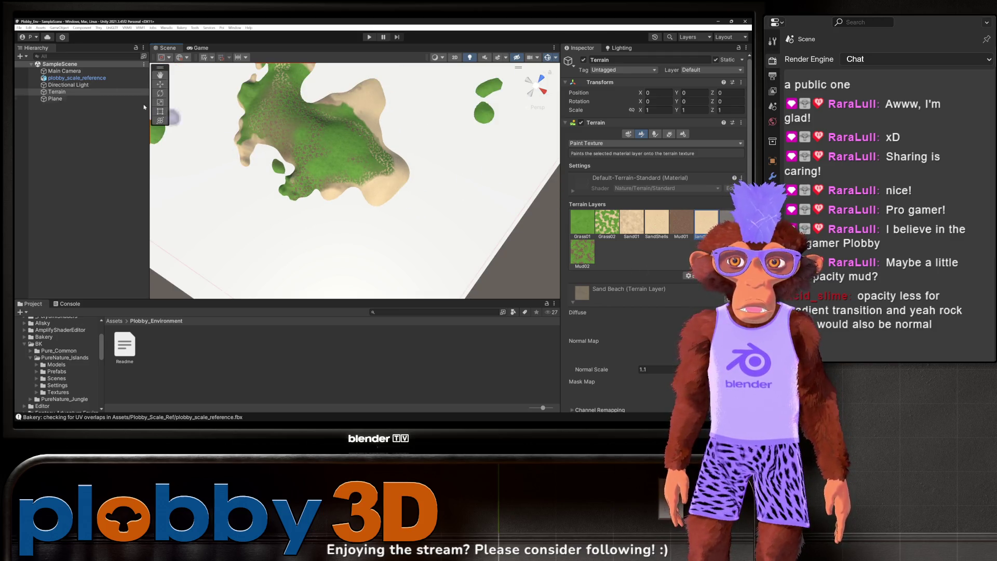
left_click(19, 99)
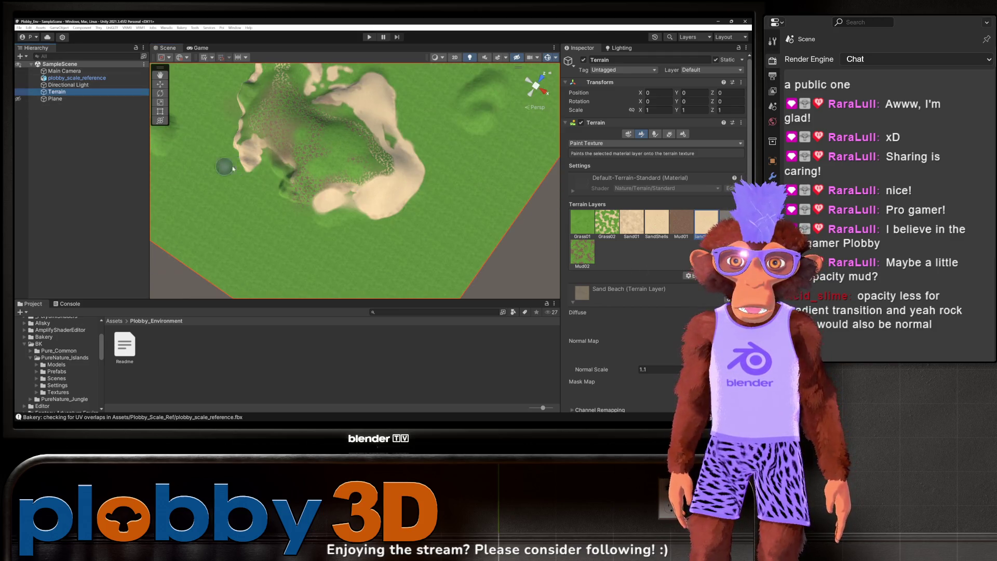
scroll(222, 162, "up", 3)
scroll(353, 181, "down", 3)
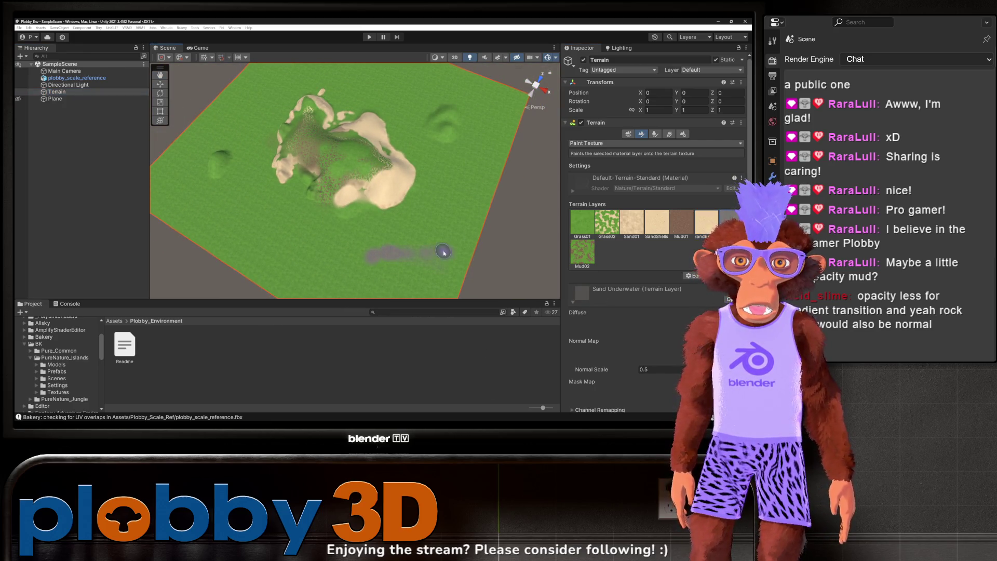
scroll(633, 337, "down", 5)
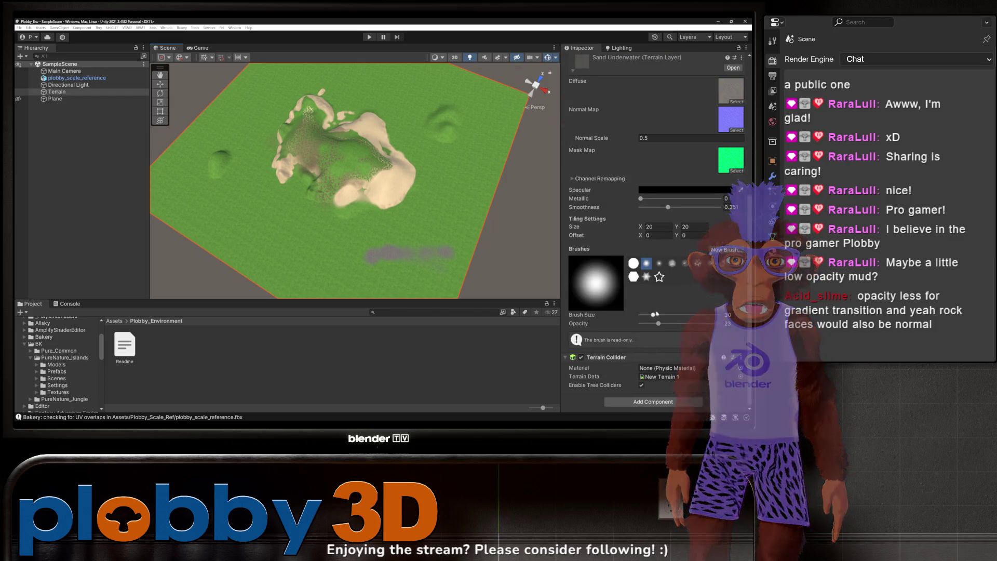
Step: Enlarge the brush and paint grey Sand Underwater over the terrain and near its edge
left_click_drag(655, 315, 659, 316)
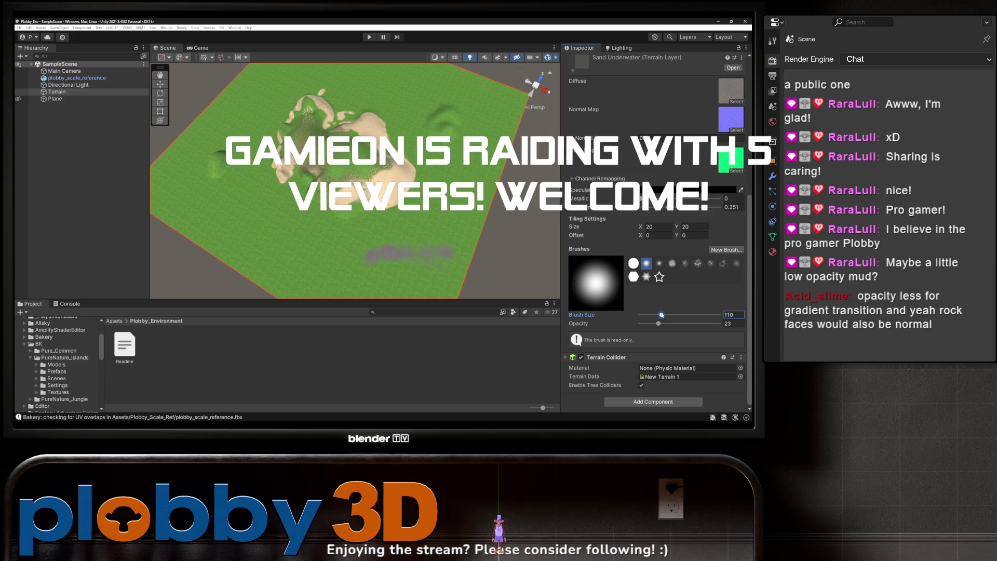
mouse_move(387, 270)
left_mouse_down()
mouse_move(423, 263)
mouse_move(413, 242)
mouse_move(347, 262)
mouse_move(363, 237)
mouse_move(331, 248)
mouse_move(237, 214)
mouse_move(238, 250)
mouse_move(197, 237)
left_mouse_up()
scroll(197, 237, "up", 3)
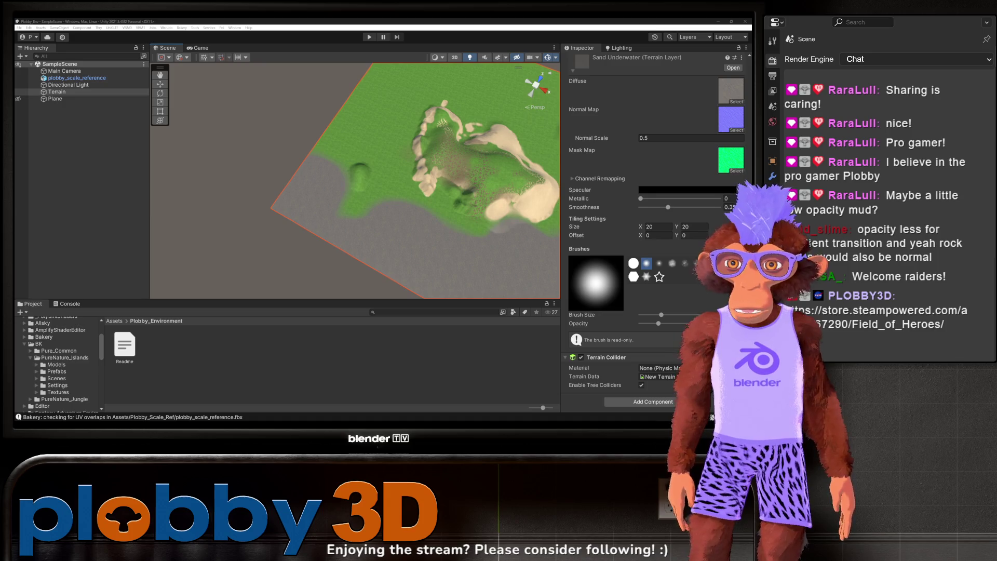
scroll(300, 169, "down", 3)
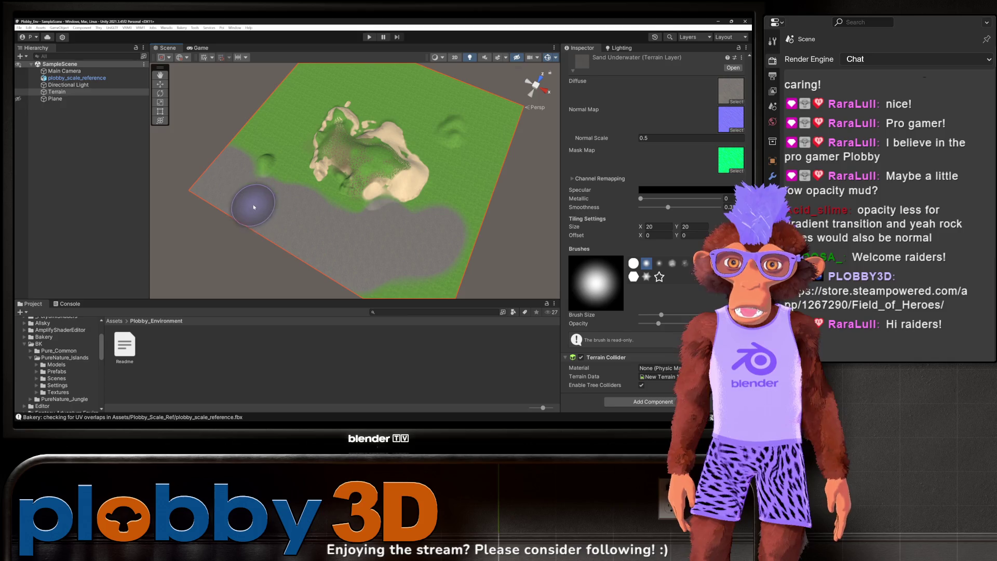
mouse_move(252, 200)
left_mouse_down()
mouse_move(368, 216)
mouse_move(279, 227)
left_mouse_up()
scroll(312, 205, "up", 5)
mouse_move(414, 193)
left_mouse_down()
mouse_move(323, 223)
mouse_move(363, 107)
mouse_move(367, 208)
left_mouse_up()
scroll(367, 208, "down", 3)
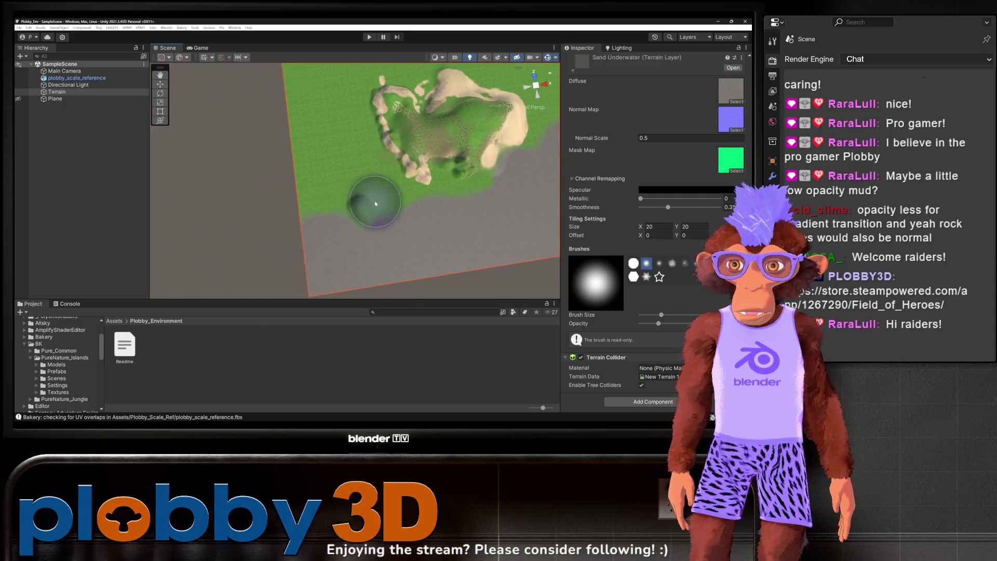
scroll(337, 145, "up", 5)
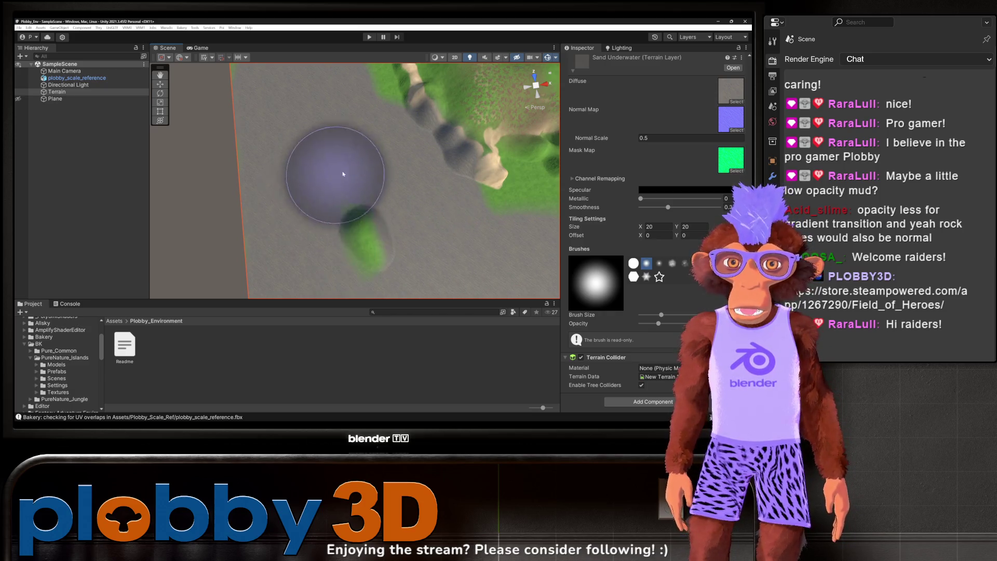
mouse_move(389, 166)
left_mouse_down()
mouse_move(315, 173)
mouse_move(309, 220)
mouse_move(290, 201)
left_mouse_up()
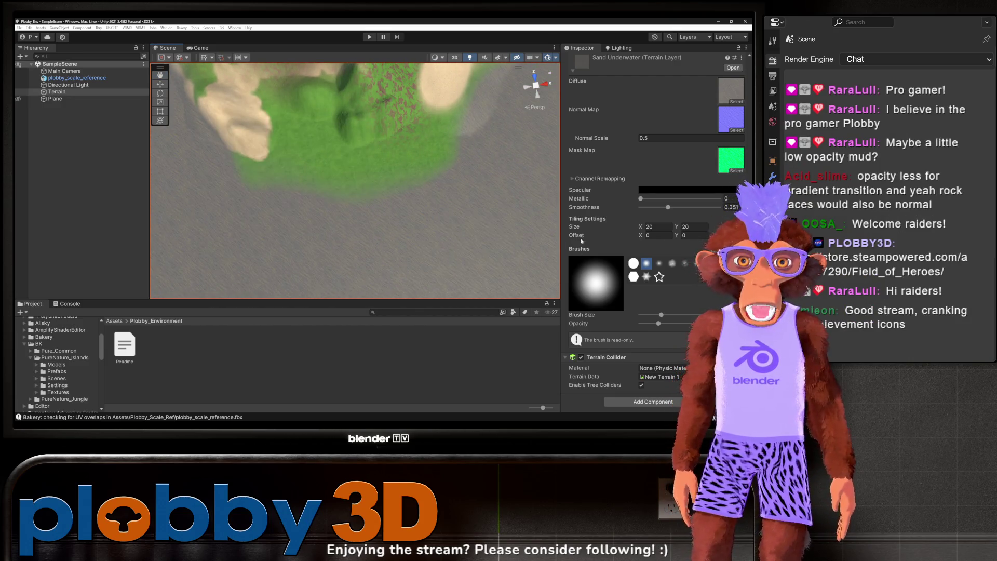
Step: Widen the brush slightly and paint grey sand along the terrain's lower, left and upper edges
left_click_drag(653, 316, 656, 315)
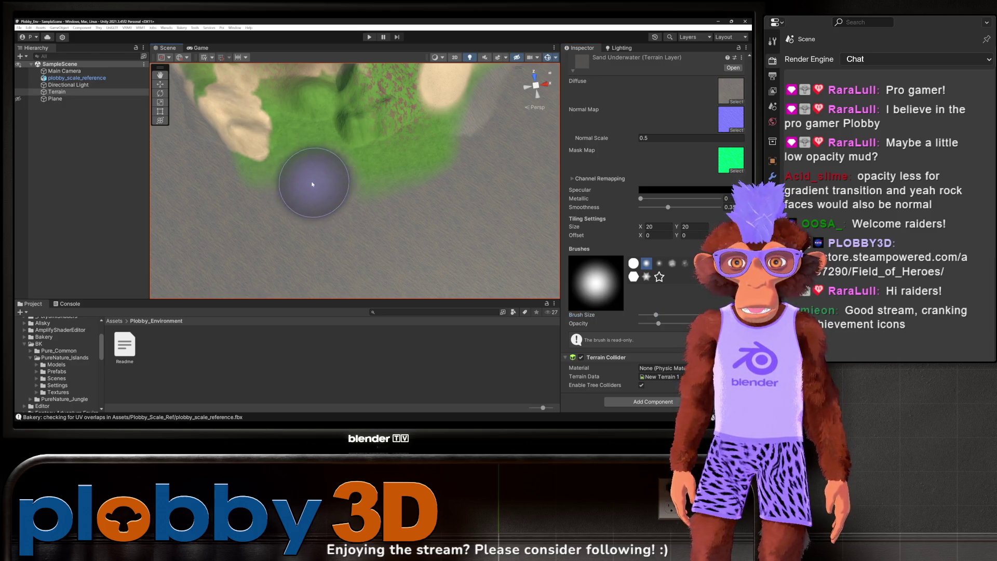
mouse_move(342, 232)
left_mouse_down()
mouse_move(347, 196)
mouse_move(396, 169)
mouse_move(462, 154)
mouse_move(411, 220)
left_mouse_up()
scroll(411, 220, "down", 5)
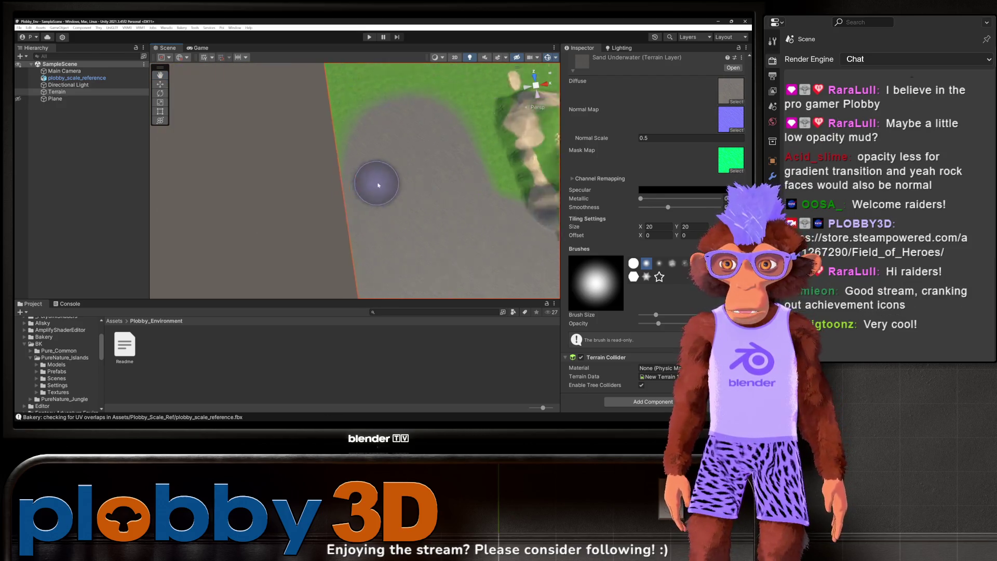
mouse_move(354, 186)
left_mouse_down()
mouse_move(298, 138)
mouse_move(283, 171)
left_mouse_up()
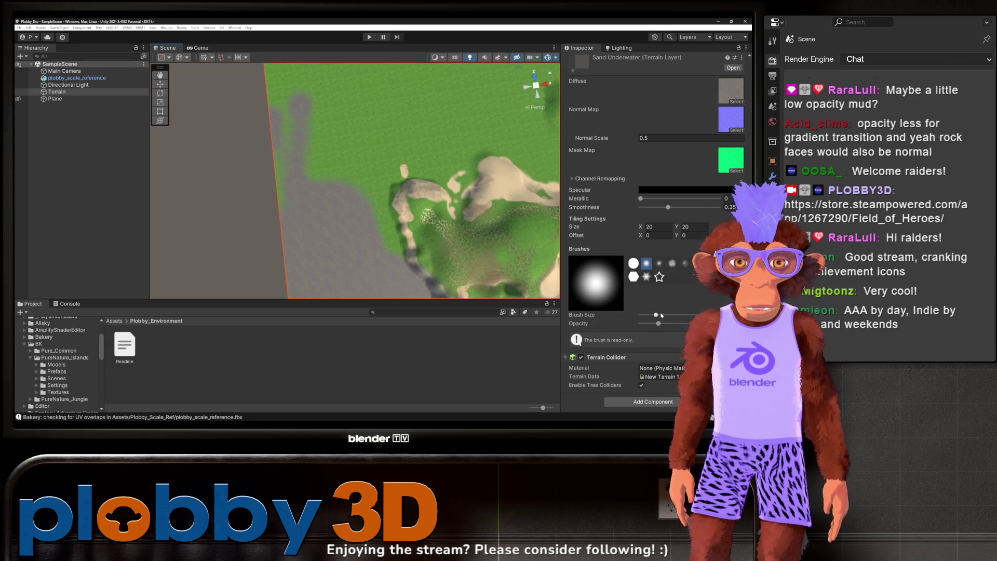
scroll(312, 107, "down", 3)
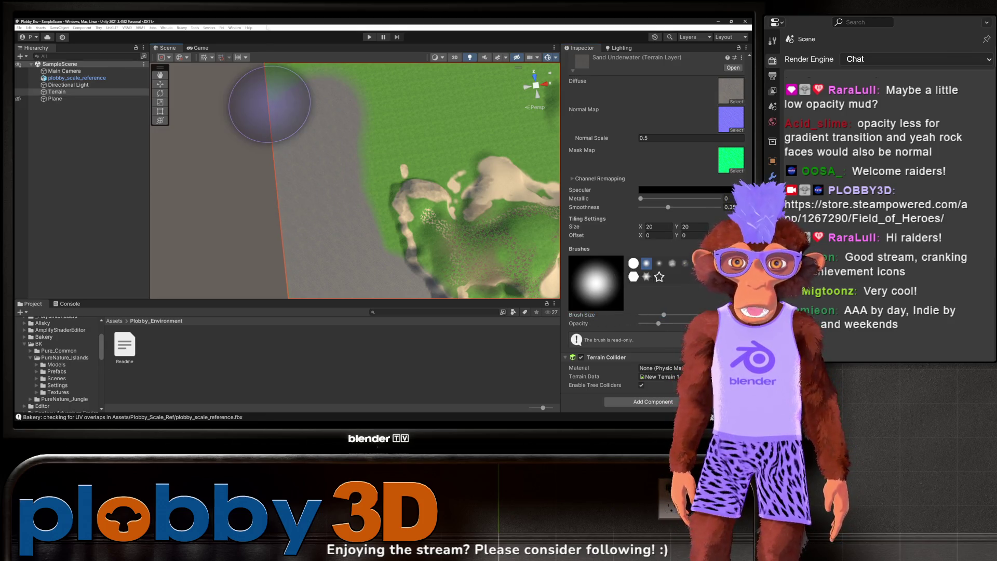
scroll(302, 178, "down", 3)
left_click_drag(302, 178, 263, 192)
mouse_move(266, 177)
left_mouse_down()
mouse_move(239, 174)
mouse_move(249, 136)
mouse_move(428, 194)
mouse_move(240, 151)
mouse_move(488, 108)
mouse_move(318, 126)
mouse_move(382, 134)
left_mouse_up()
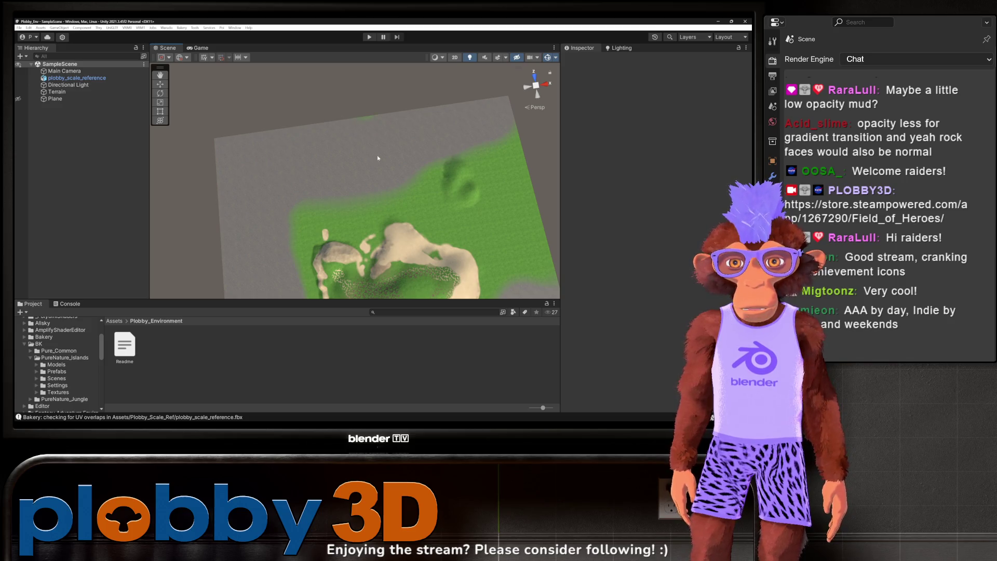
left_click(351, 166)
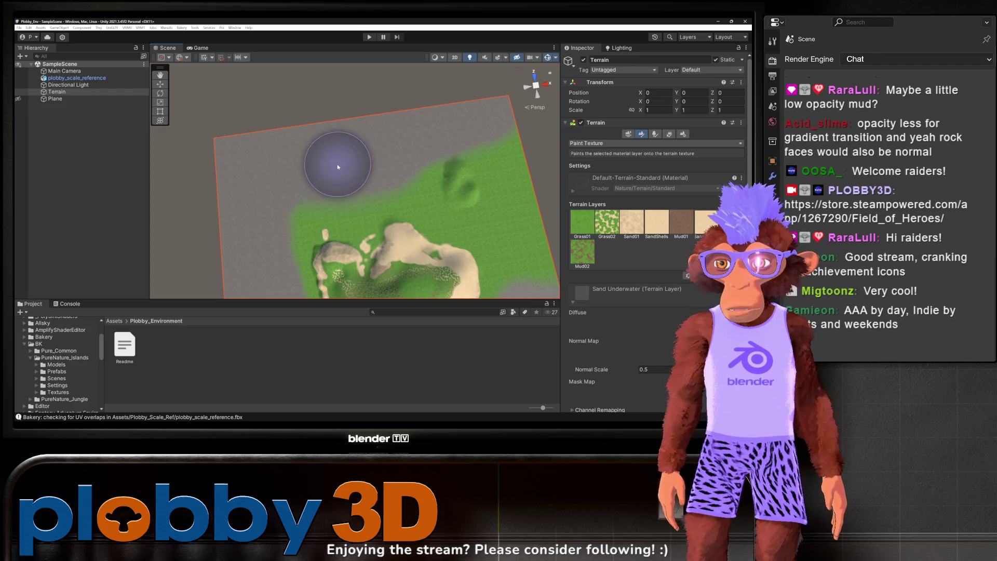
Step: Extend the grey sand patch and cover the island's left edge
mouse_move(334, 160)
left_mouse_down()
mouse_move(303, 155)
mouse_move(367, 222)
left_mouse_up()
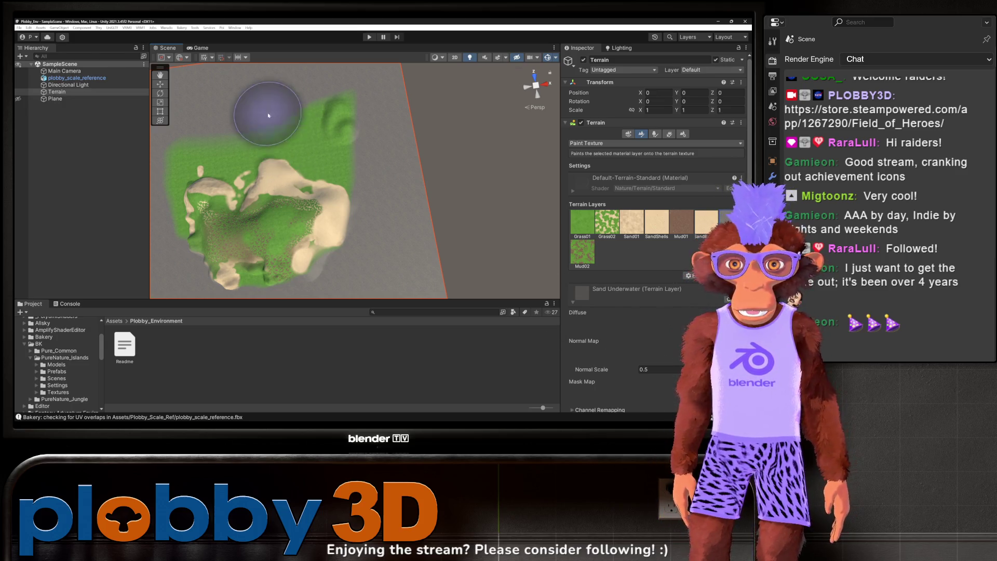
scroll(262, 107, "up", 5)
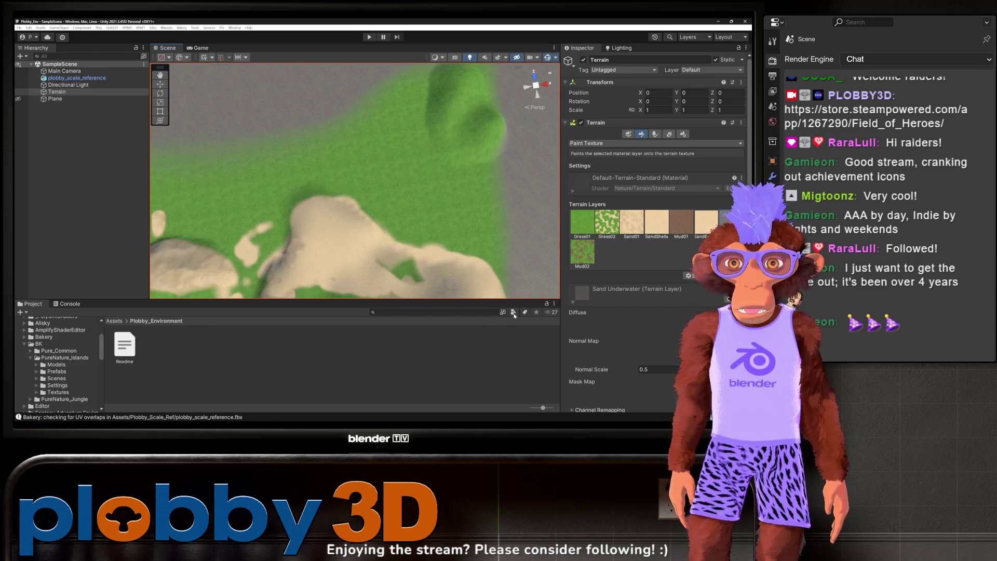
scroll(698, 182, "down", 5)
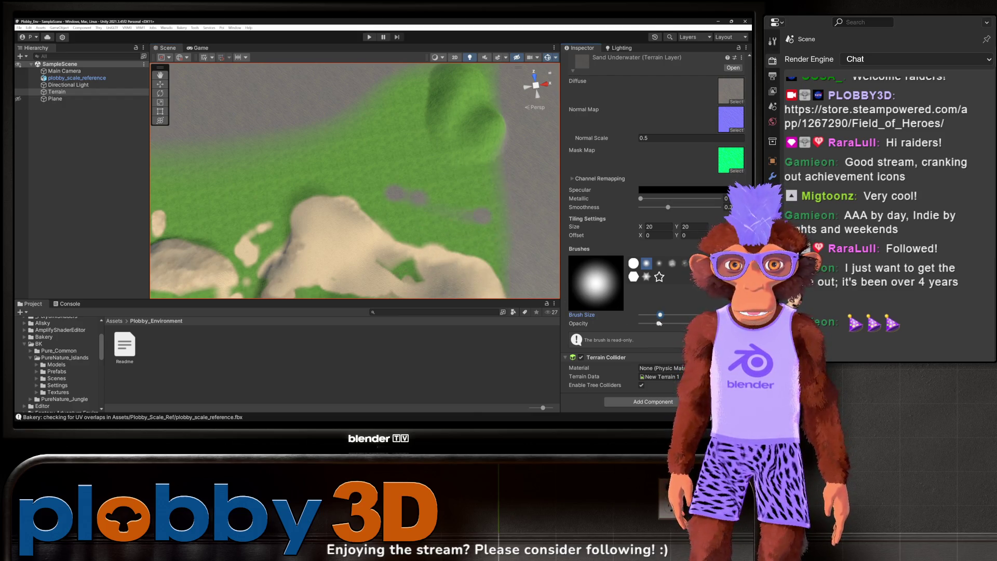
mouse_move(431, 185)
left_mouse_down()
mouse_move(378, 192)
mouse_move(476, 194)
mouse_move(462, 227)
mouse_move(519, 256)
mouse_move(474, 236)
mouse_move(506, 262)
mouse_move(463, 223)
mouse_move(374, 191)
mouse_move(269, 169)
mouse_move(288, 189)
mouse_move(343, 179)
mouse_move(325, 143)
mouse_move(399, 151)
mouse_move(399, 195)
mouse_move(345, 89)
mouse_move(307, 79)
mouse_move(198, 191)
mouse_move(248, 196)
mouse_move(239, 208)
mouse_move(313, 151)
mouse_move(329, 151)
mouse_move(169, 180)
mouse_move(205, 183)
left_mouse_up()
key("f")
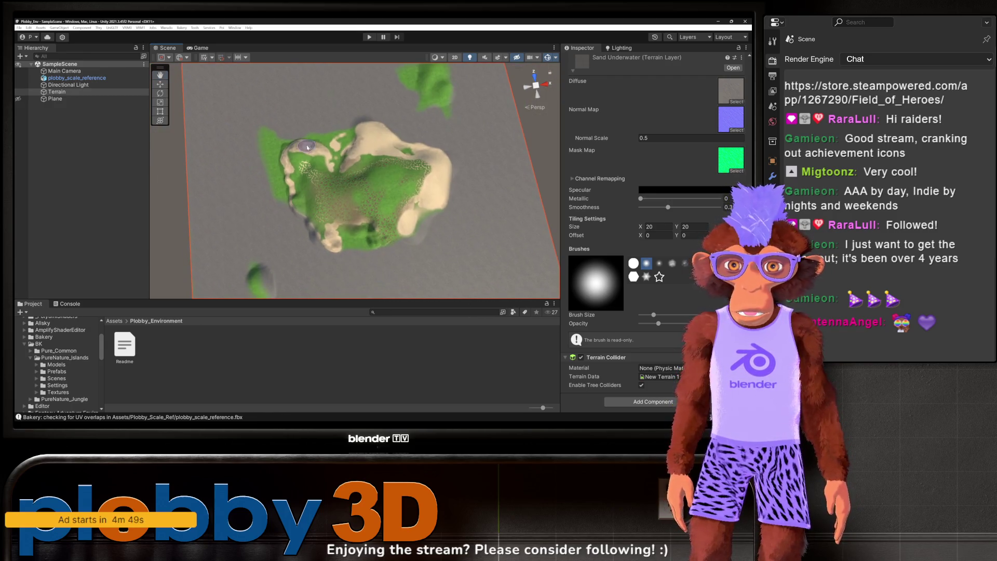
mouse_move(277, 145)
left_mouse_down()
mouse_move(275, 212)
mouse_move(264, 166)
left_mouse_up()
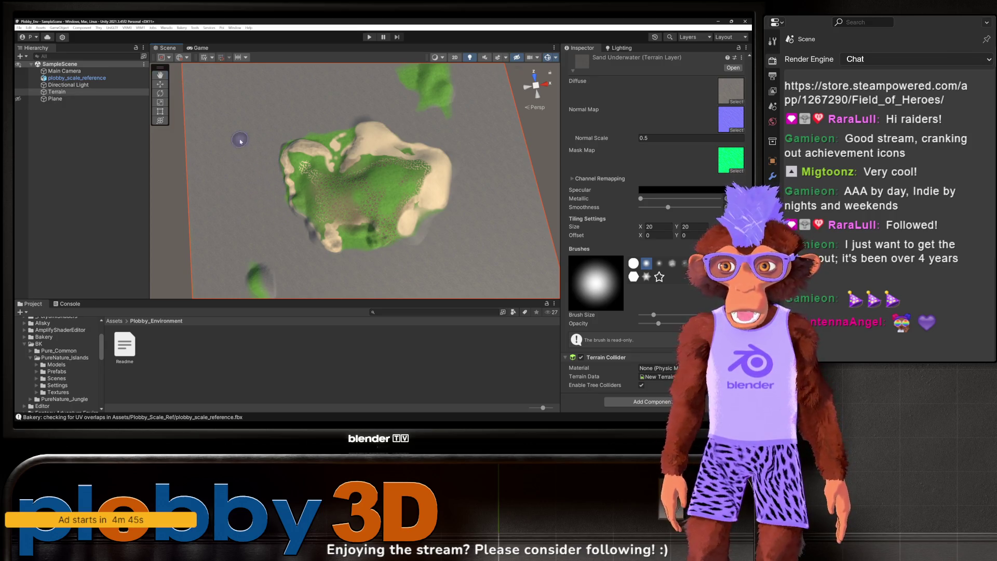
scroll(262, 218, "up", 4)
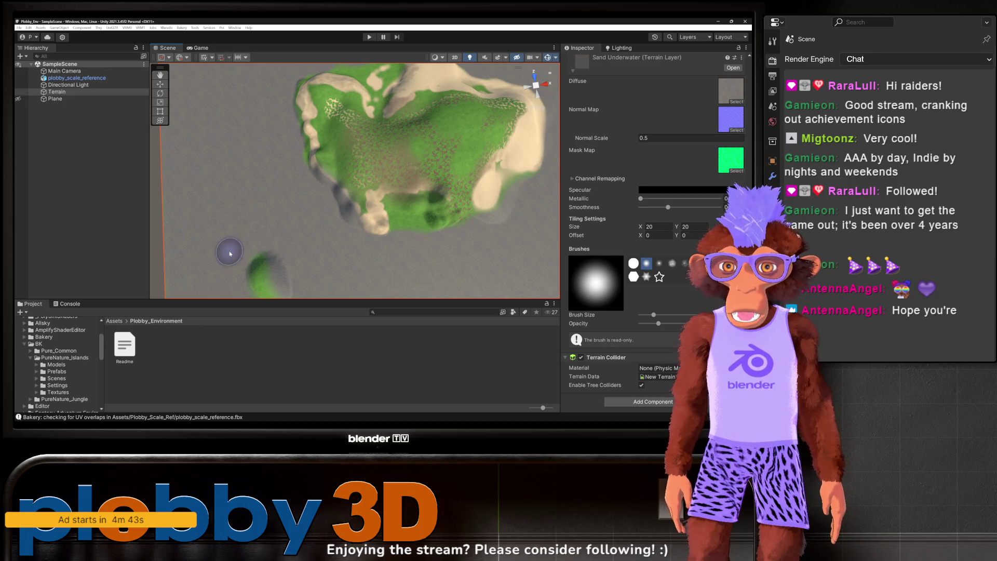
scroll(291, 241, "up", 4)
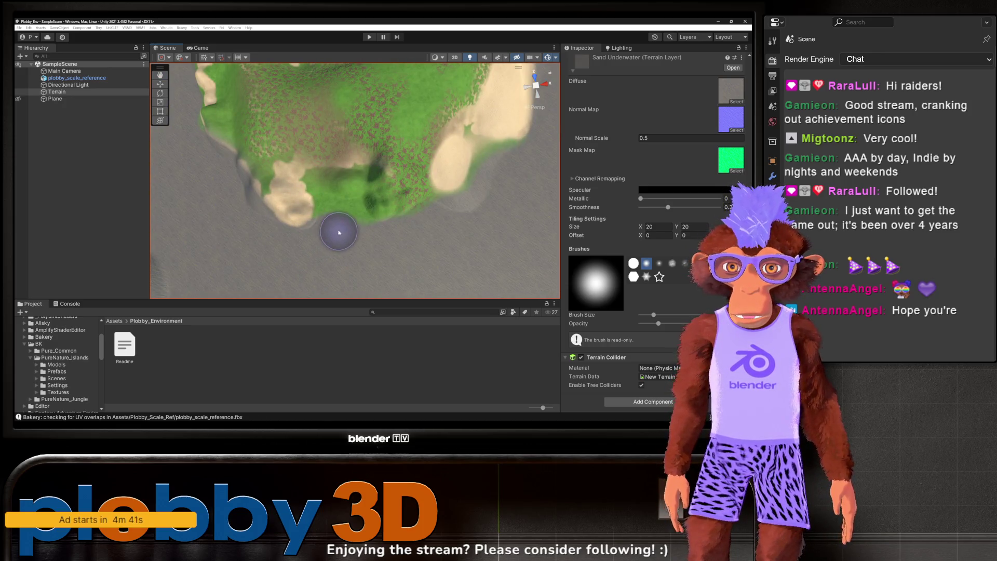
scroll(389, 263, "down", 3)
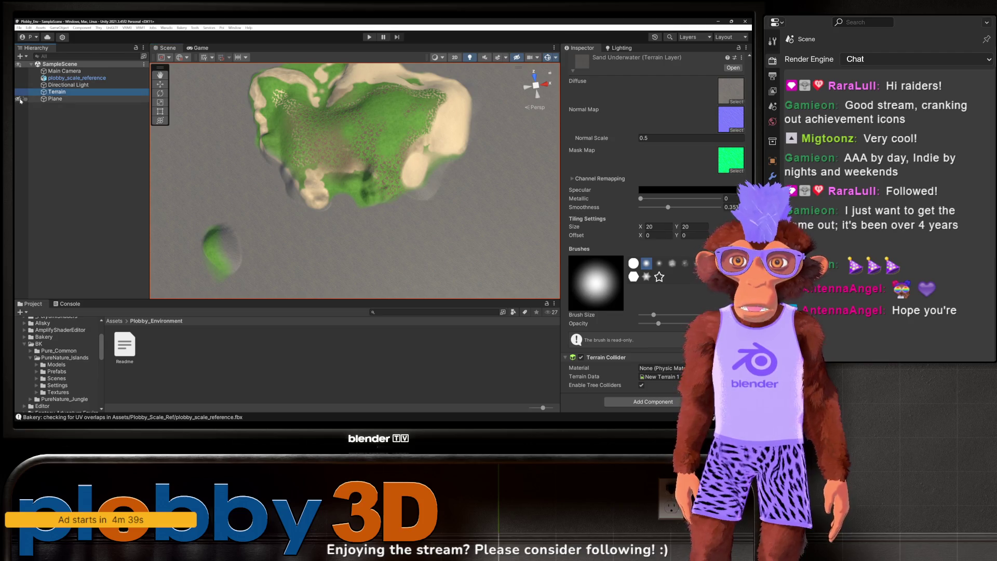
Step: Toggle the Plane's visibility to compare, leave it shown beneath the island, and select the Terrain
left_click(21, 99)
left_click(20, 99)
left_click(21, 99)
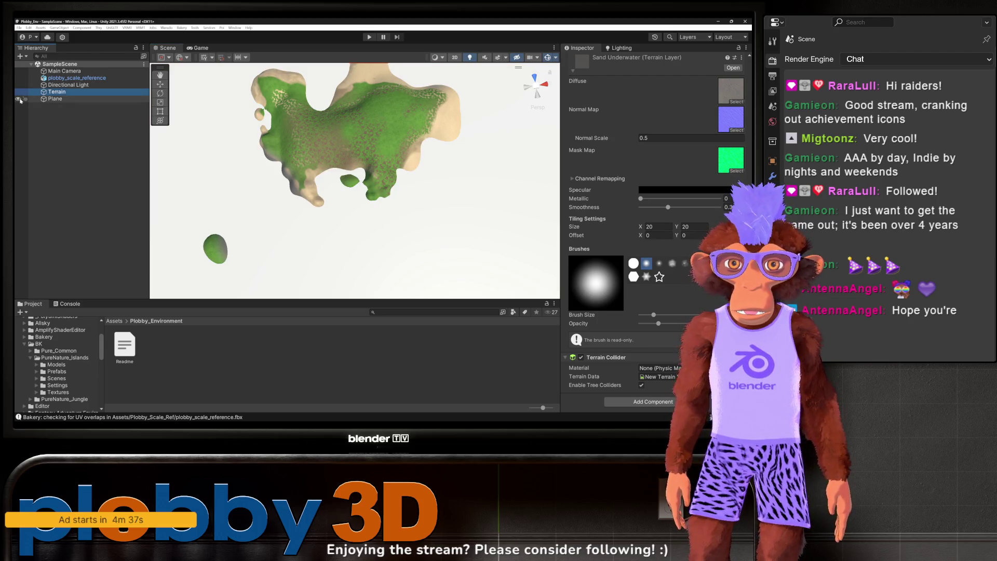
left_click(20, 99)
left_click(21, 100)
left_click(20, 99)
left_click(21, 99)
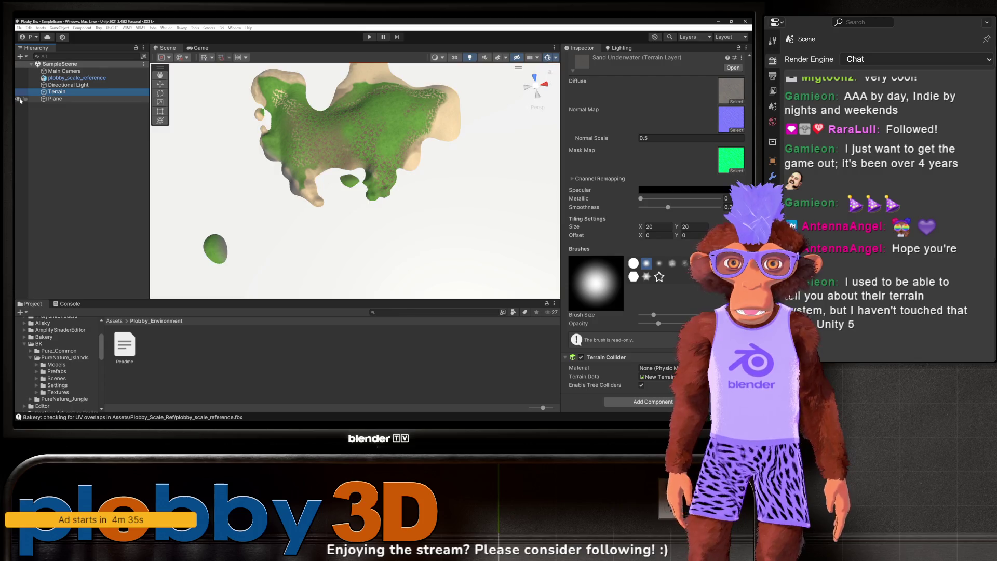
left_click(20, 99)
left_click(21, 99)
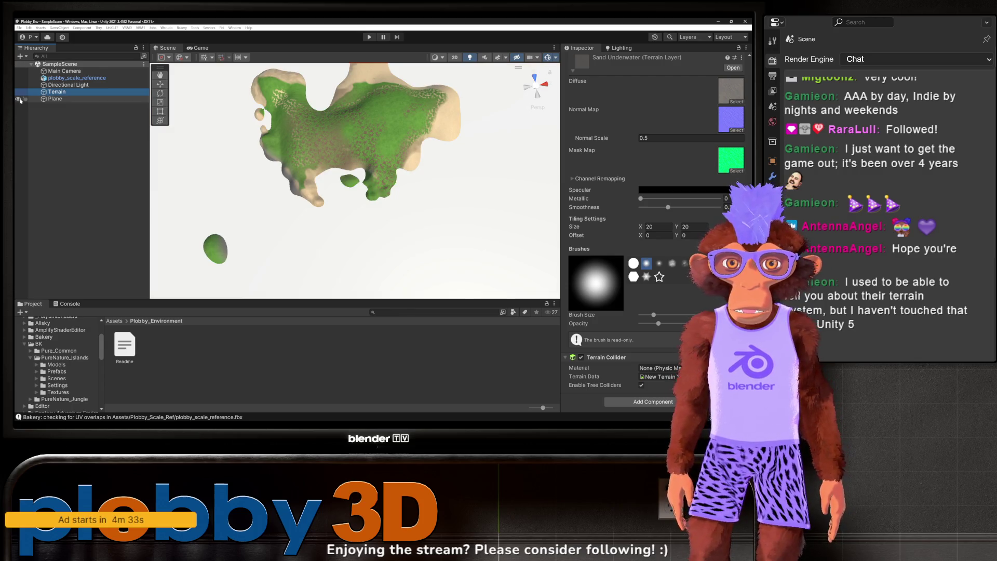
left_click(21, 99)
mouse_move(329, 216)
left_mouse_down()
mouse_move(371, 130)
mouse_move(291, 122)
left_mouse_up()
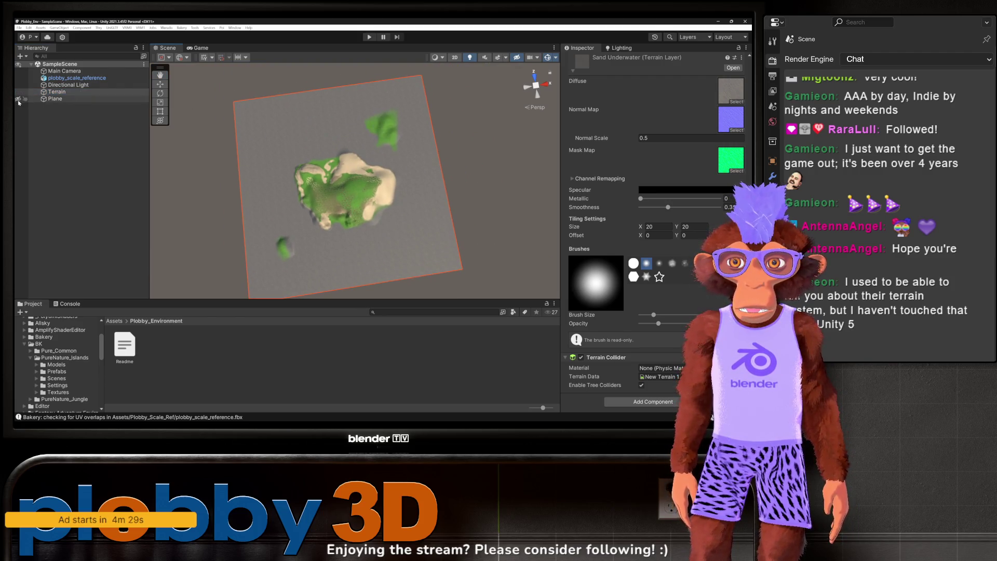
left_click(55, 92)
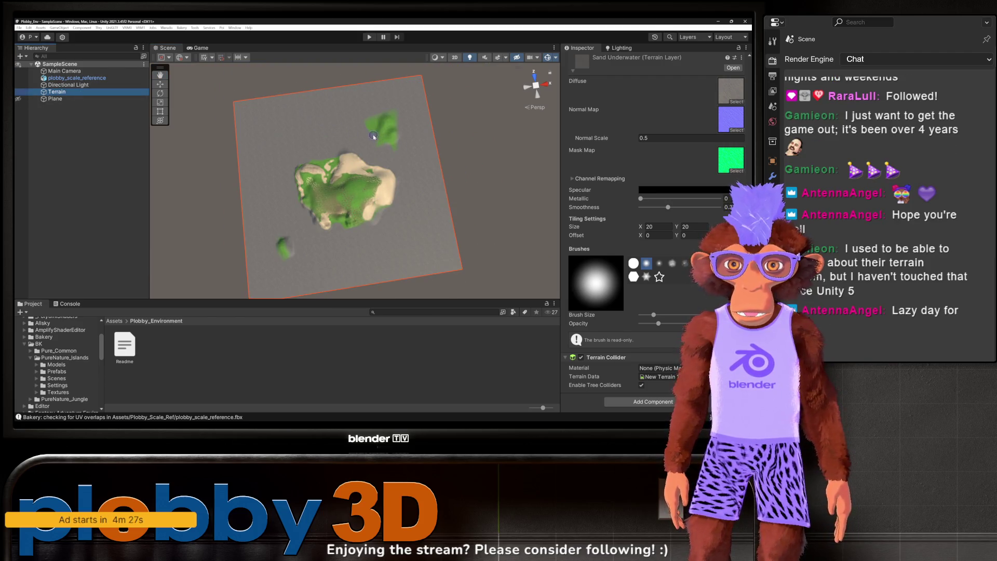
left_click(374, 137)
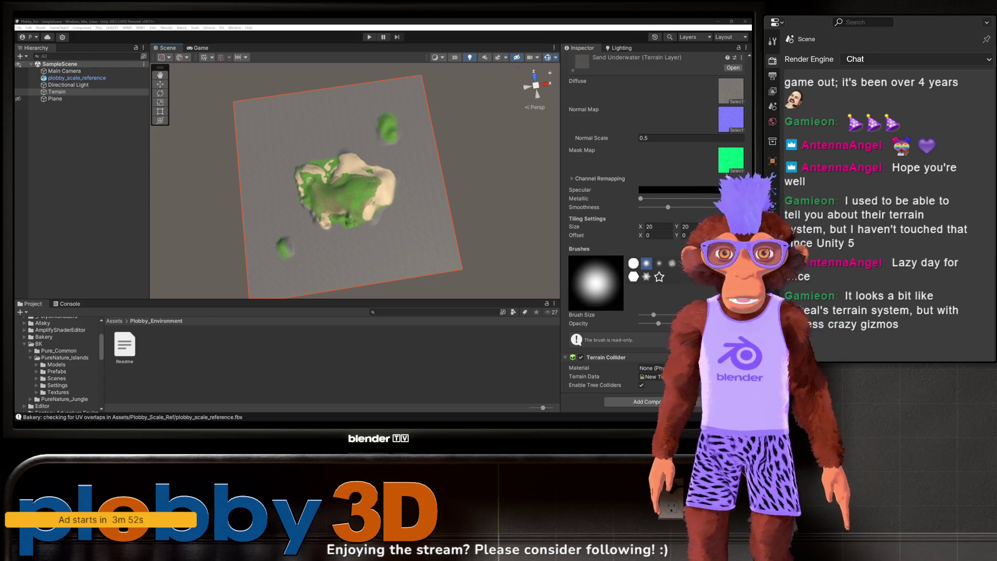
Step: Paint Sand 01 over parts of the green slopes
scroll(587, 216, "up", 2)
mouse_move(332, 187)
left_mouse_down()
mouse_move(351, 178)
mouse_move(300, 196)
mouse_move(329, 185)
mouse_move(328, 202)
mouse_move(267, 267)
left_mouse_up()
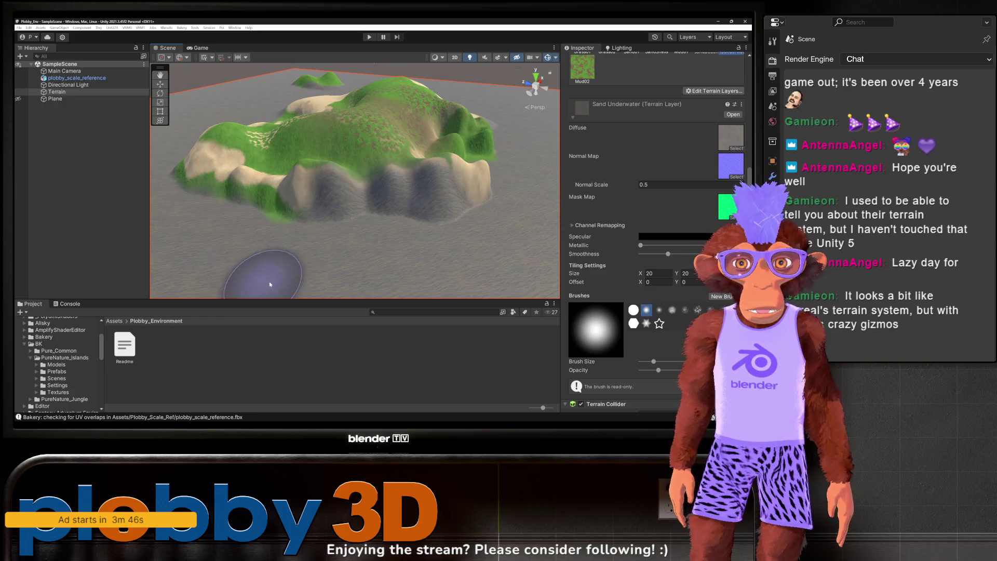
scroll(654, 207, "up", 5)
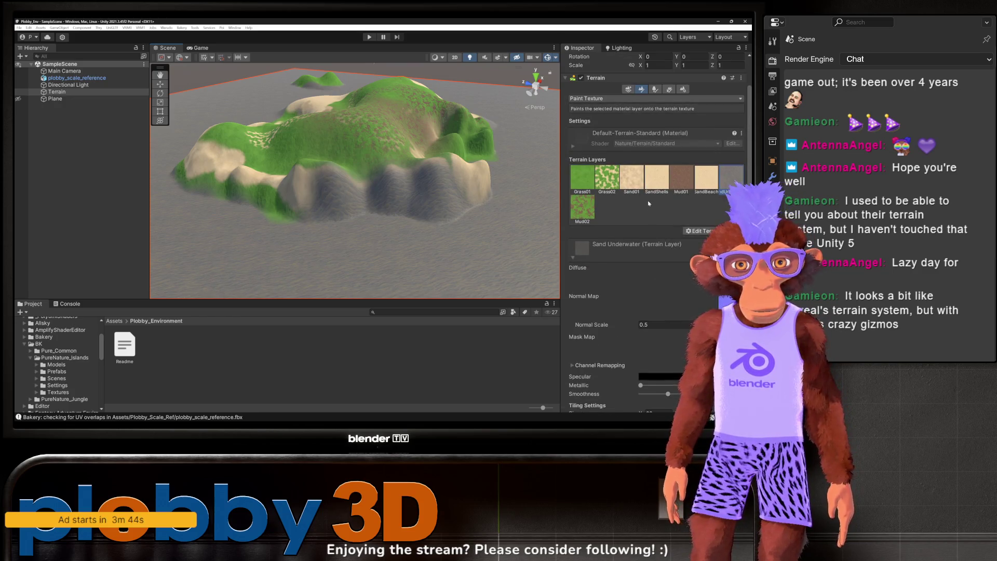
left_click(631, 179)
mouse_move(386, 190)
left_mouse_down()
mouse_move(322, 197)
mouse_move(330, 223)
mouse_move(457, 189)
mouse_move(445, 225)
mouse_move(416, 244)
mouse_move(387, 224)
left_mouse_up()
Step: Hide the Plane again, frame the island, and open the PureNature_Islands Scenes folder
left_click(18, 98)
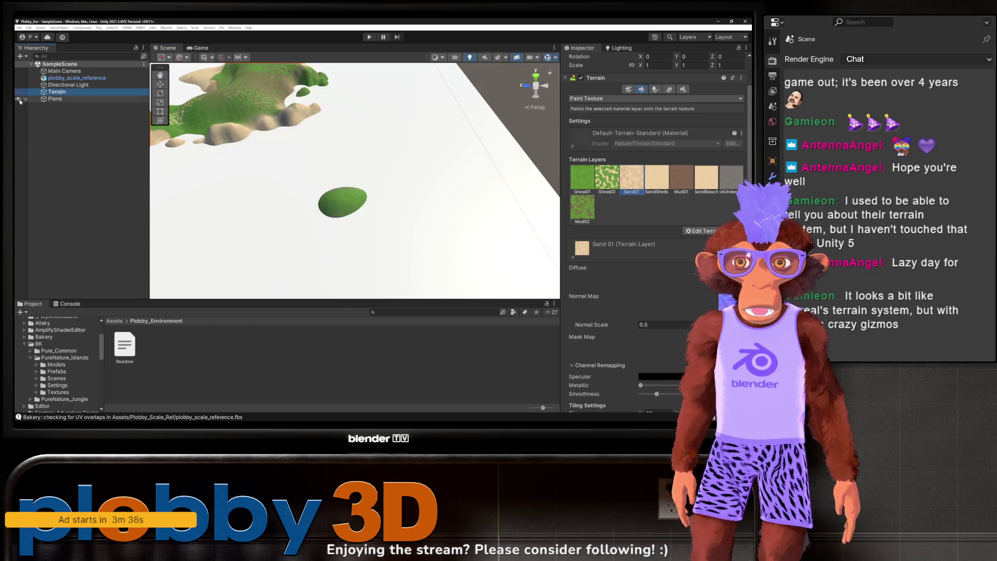
key("f")
left_click(55, 379)
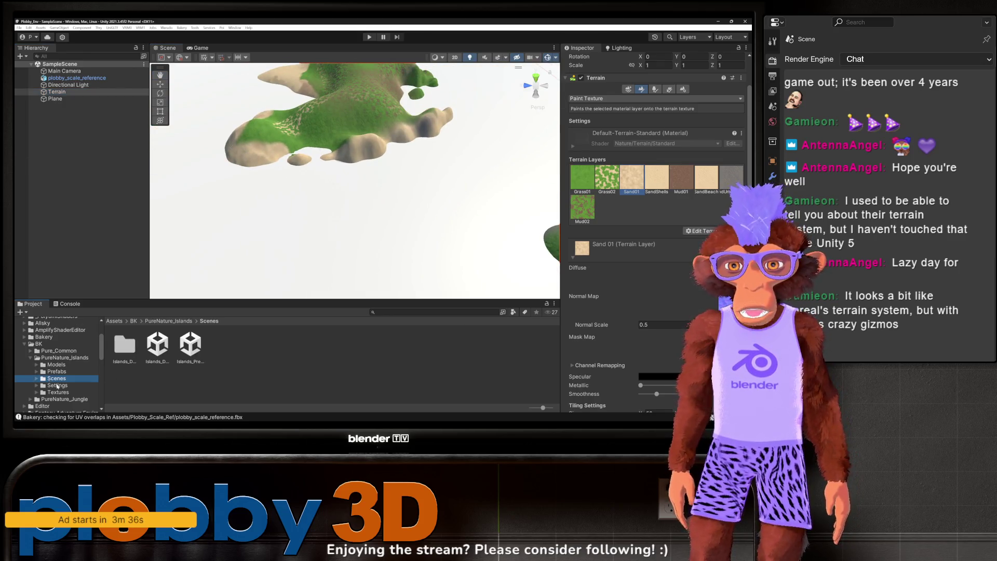
Step: Browse the Settings, Models and Prefabs folders, including the Fx effect prefabs
left_click(57, 385)
left_click(56, 365)
left_click(66, 372)
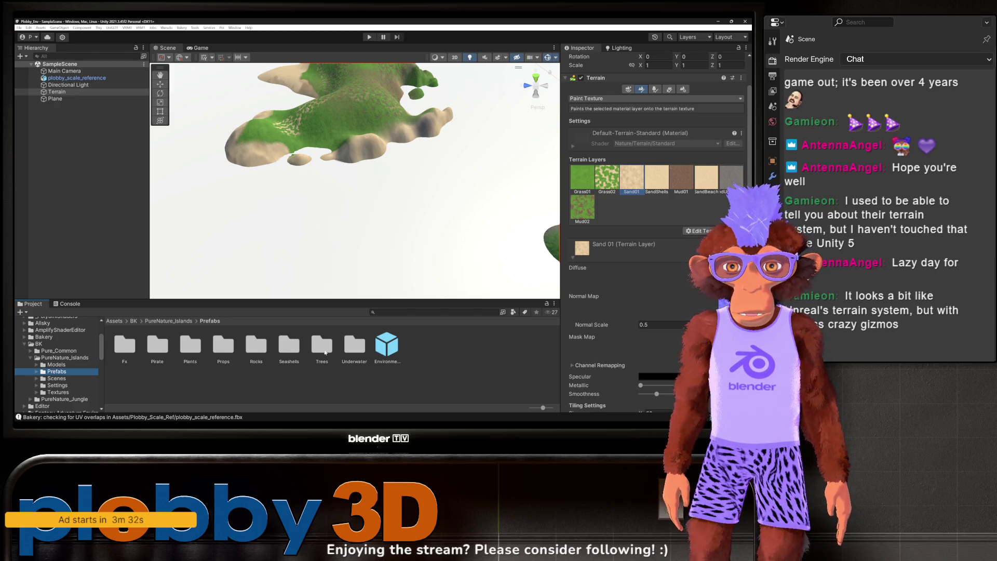
left_click(123, 347)
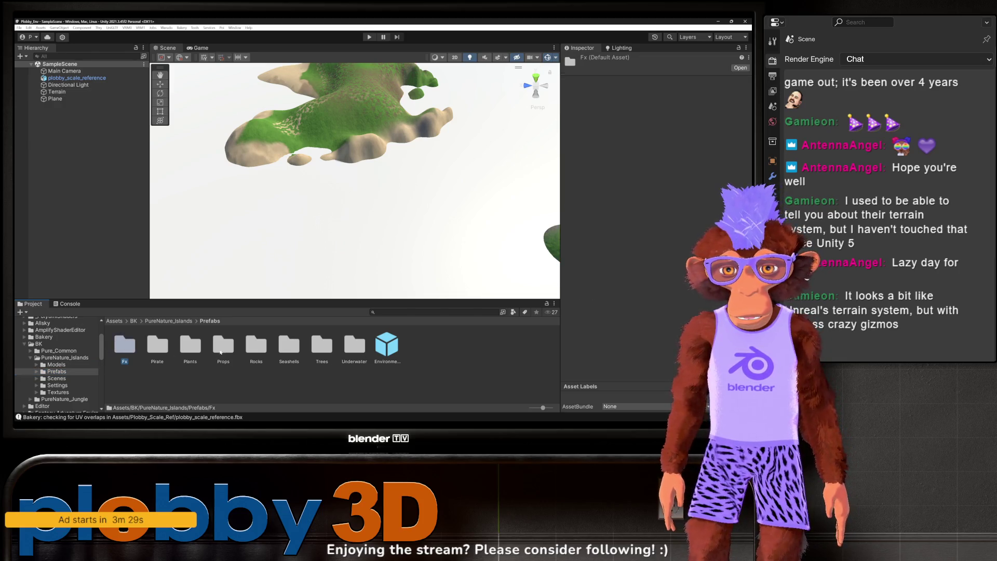
double_click(118, 351)
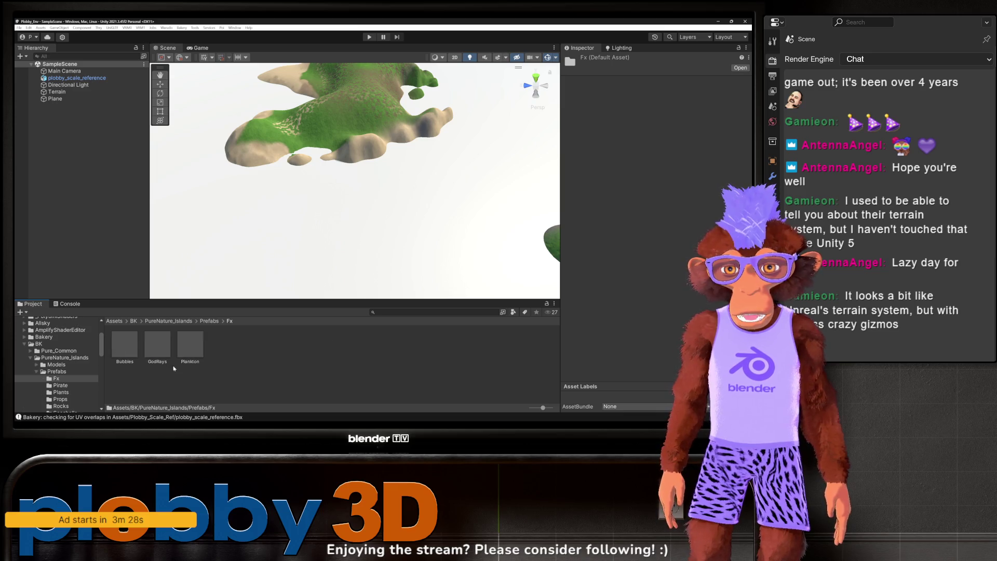
left_click(37, 372)
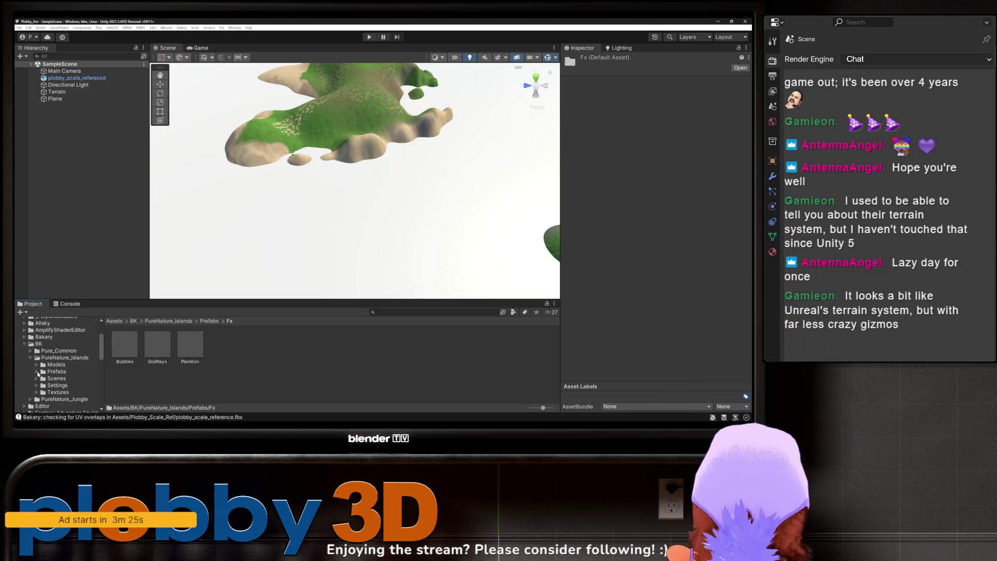
left_click(37, 371)
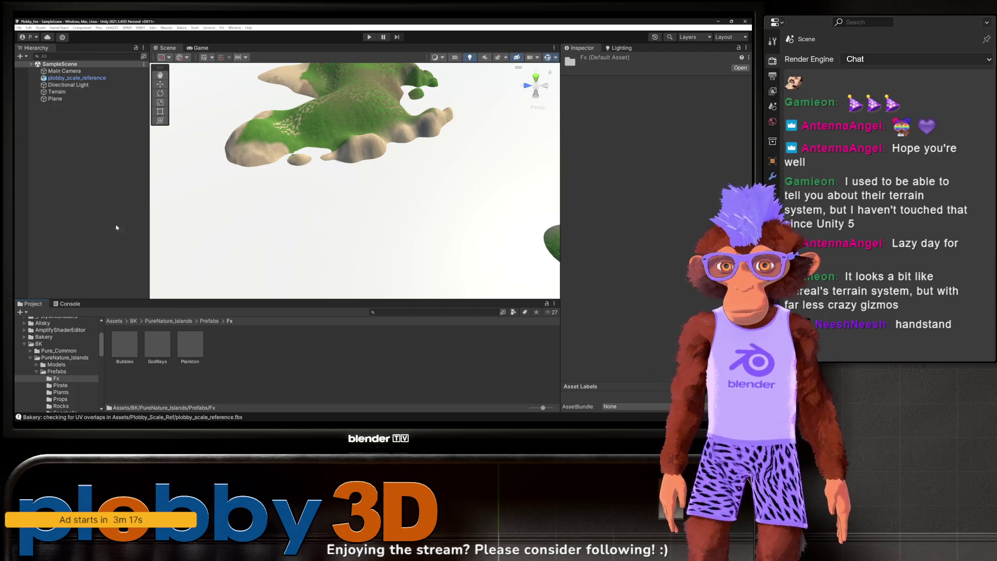
Step: Look through the Pirate, Plants, Props, Rocks, Seashells, Trees (coconut) and Underwater prefabs
left_click(50, 386)
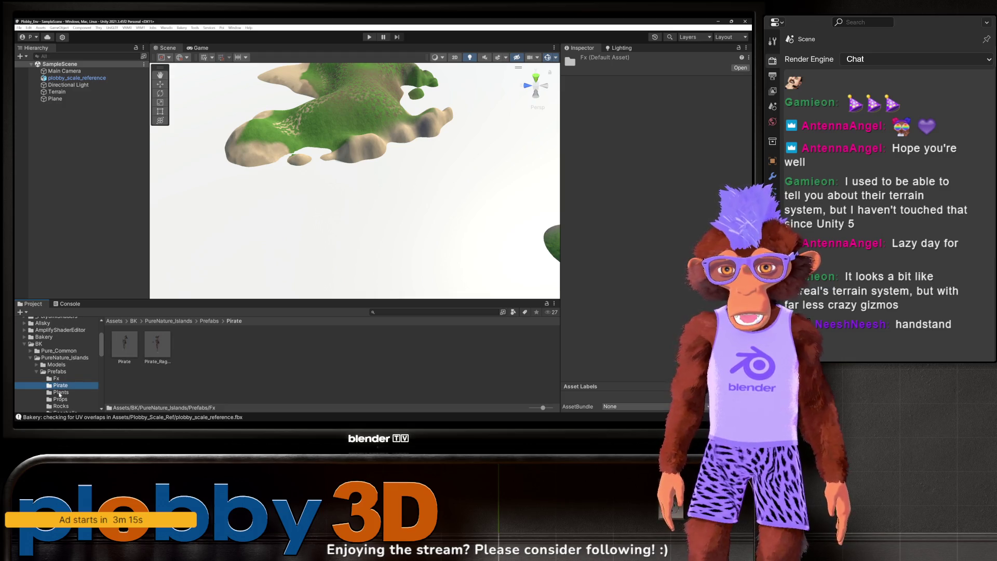
left_click(59, 392)
scroll(60, 390, "down", 2)
left_click(61, 374)
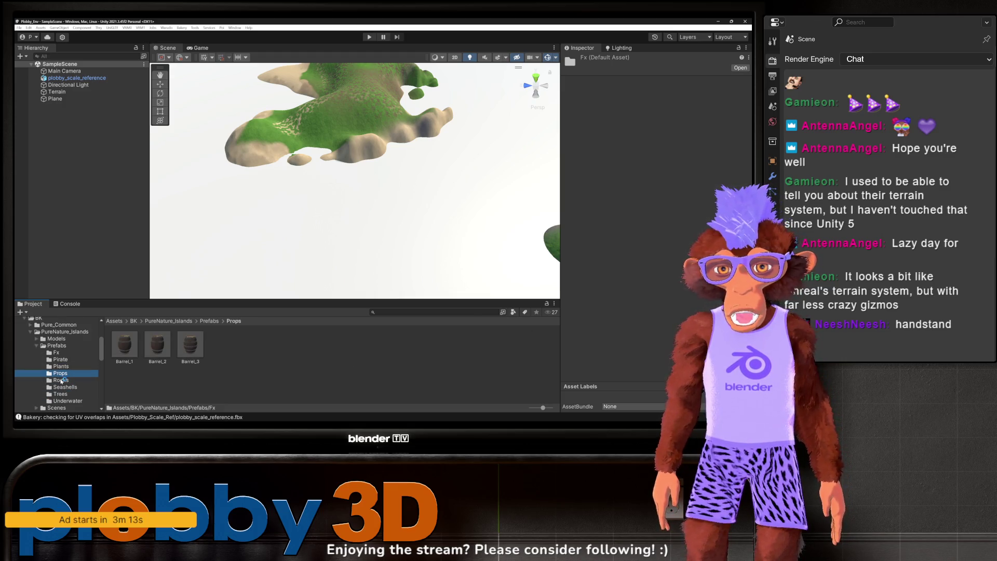
left_click(61, 380)
left_click(62, 388)
left_click(62, 394)
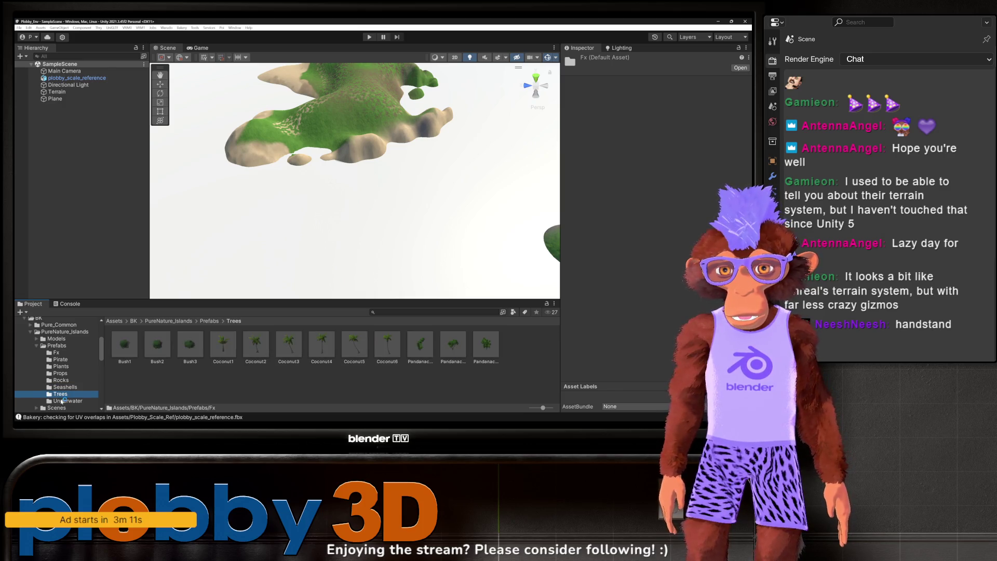
left_click(62, 401)
scroll(263, 362, "down", 5)
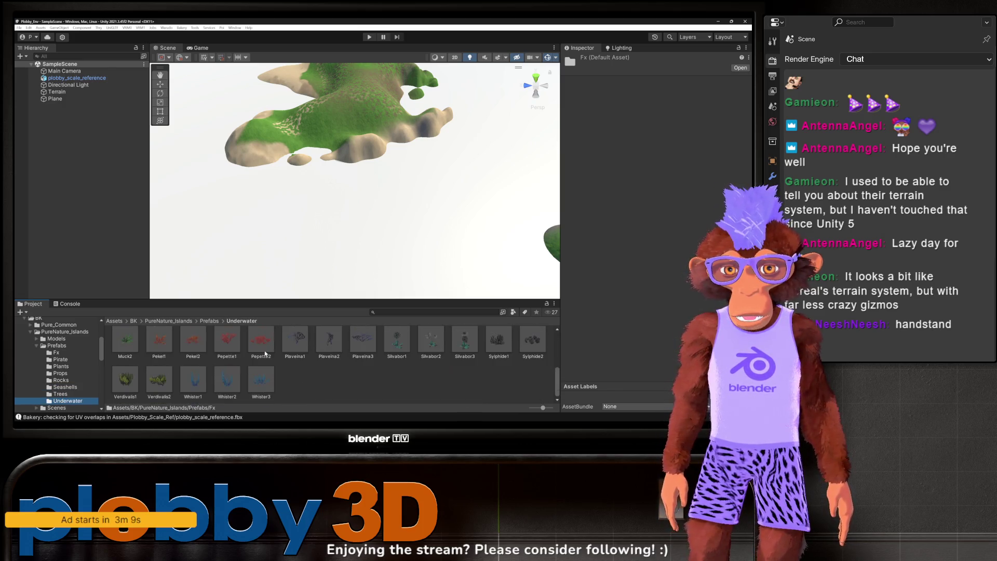
scroll(75, 398, "down", 2)
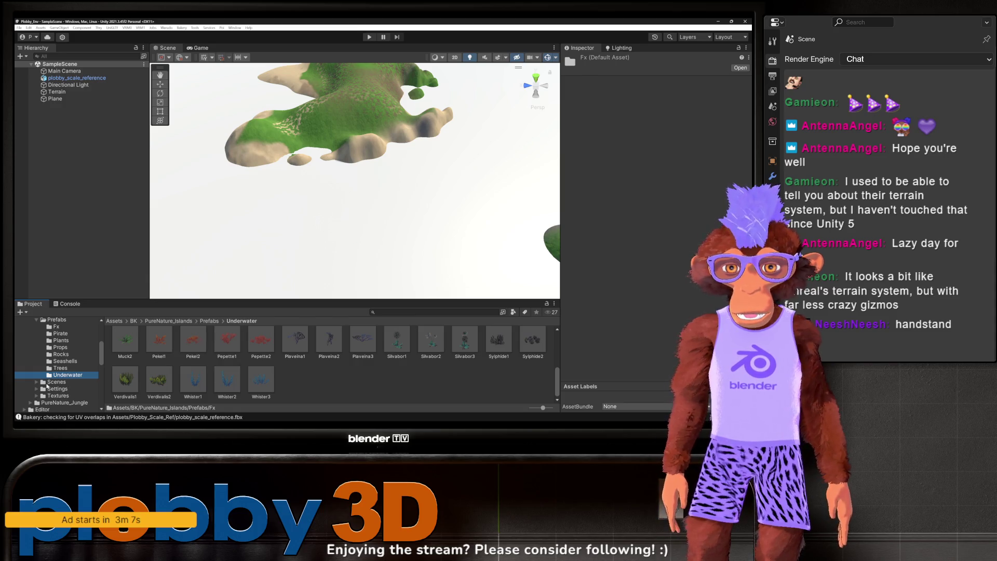
scroll(47, 385, "up", 2)
Step: Open Textures > Water > Materials in the PureNature_Islands pack
left_click(36, 345)
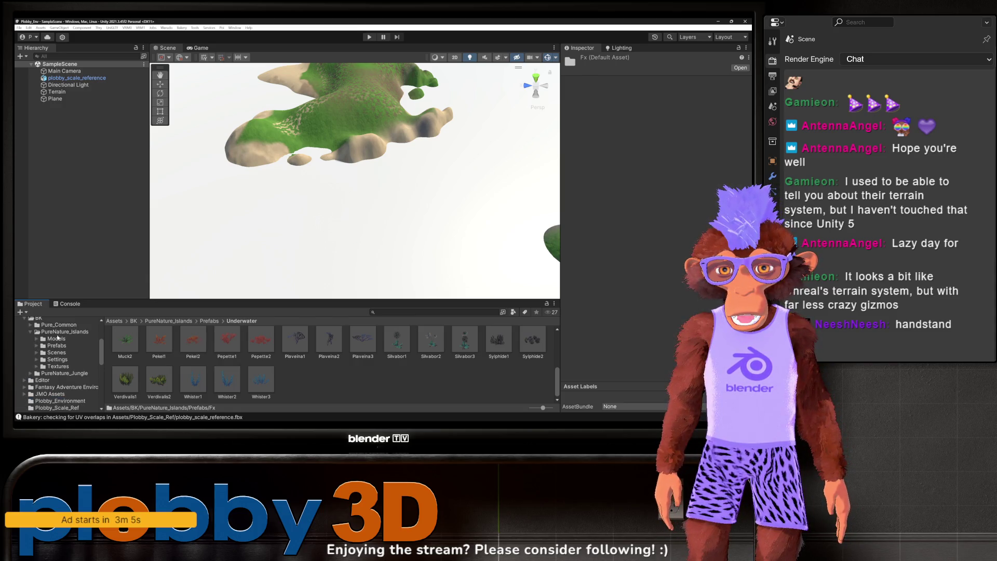
left_click(64, 331)
double_click(252, 349)
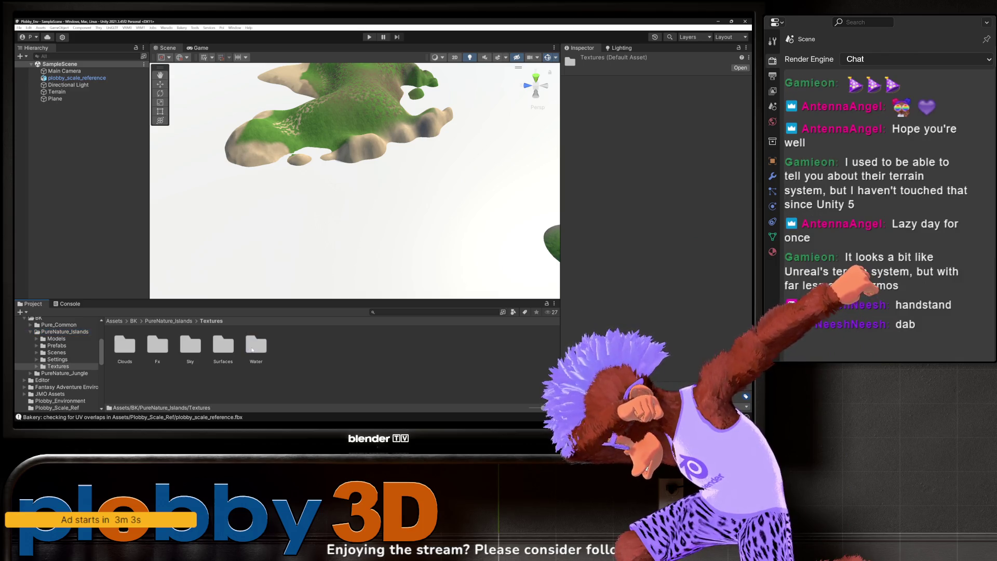
double_click(256, 345)
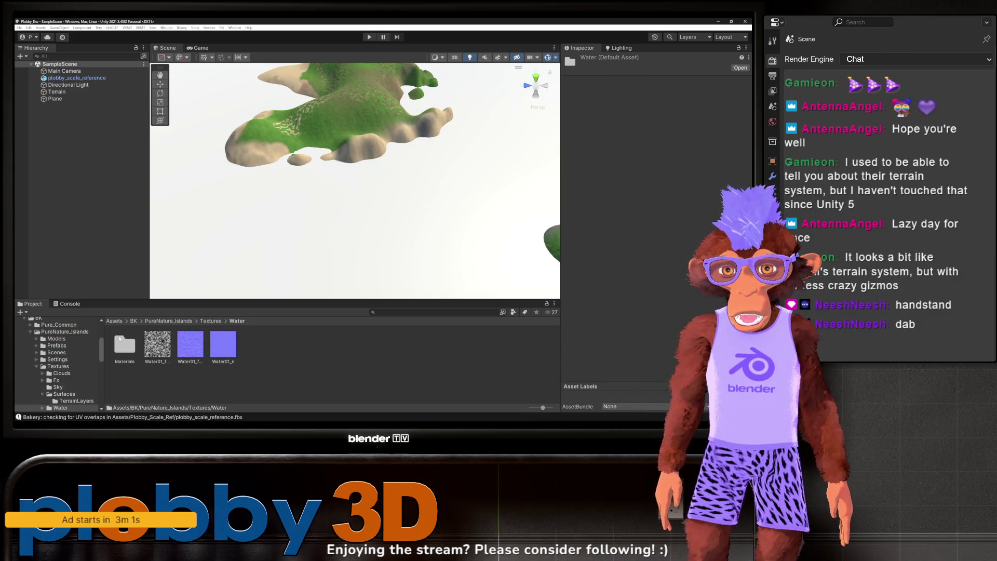
double_click(129, 353)
left_click_drag(229, 218, 225, 230)
scroll(314, 217, "down", 5)
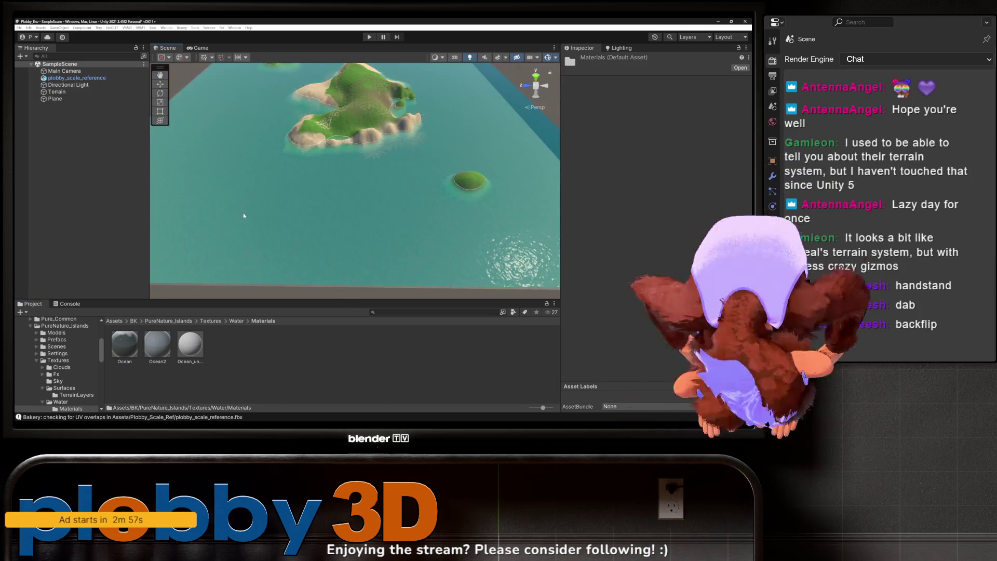
scroll(314, 217, "up", 5)
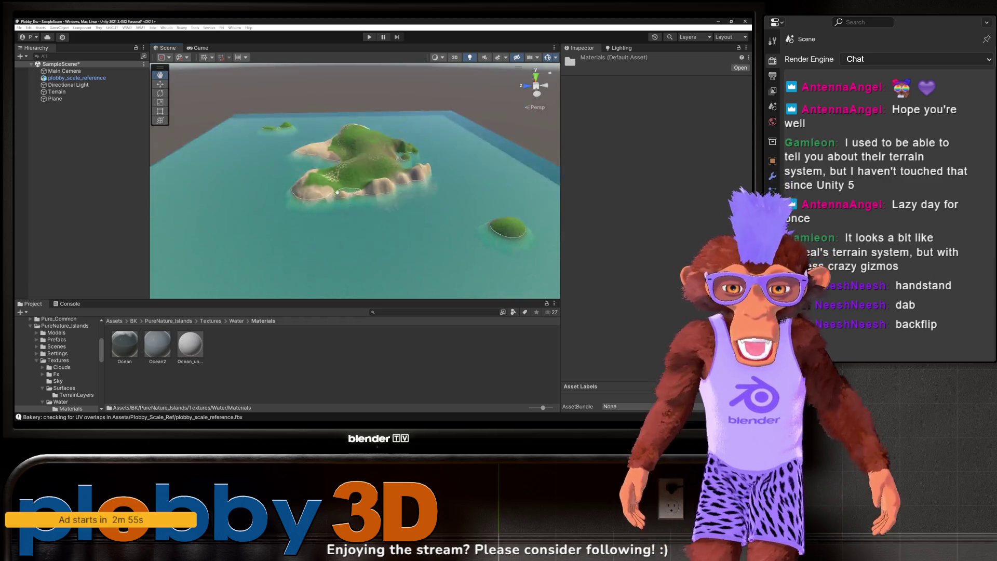
mouse_move(337, 192)
left_mouse_down()
mouse_move(326, 157)
mouse_move(304, 153)
left_mouse_up()
scroll(304, 153, "down", 5)
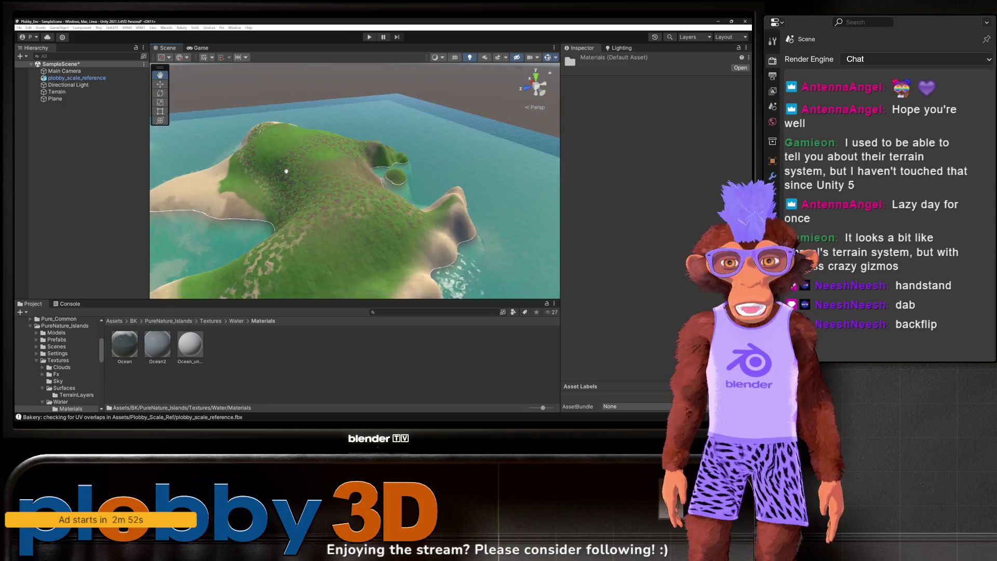
scroll(308, 197, "up", 5)
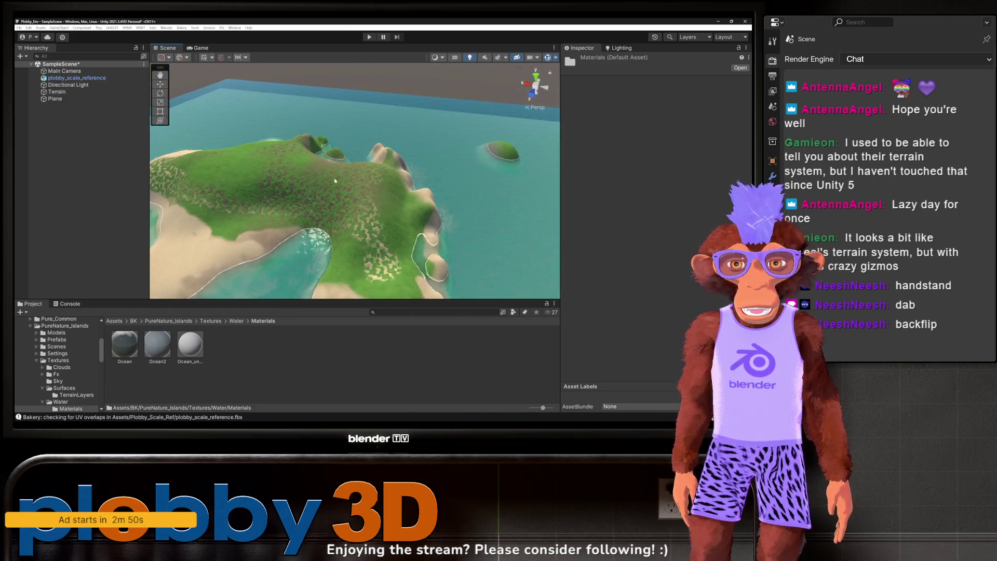
scroll(308, 197, "down", 5)
scroll(307, 198, "up", 4)
left_click_drag(308, 197, 308, 174)
scroll(308, 173, "up", 4)
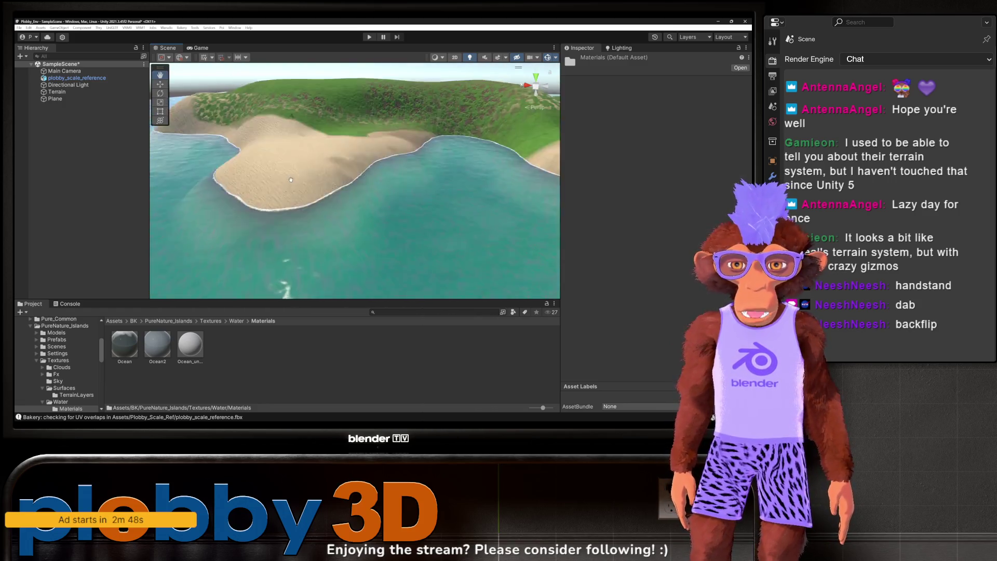
scroll(312, 179, "down", 5)
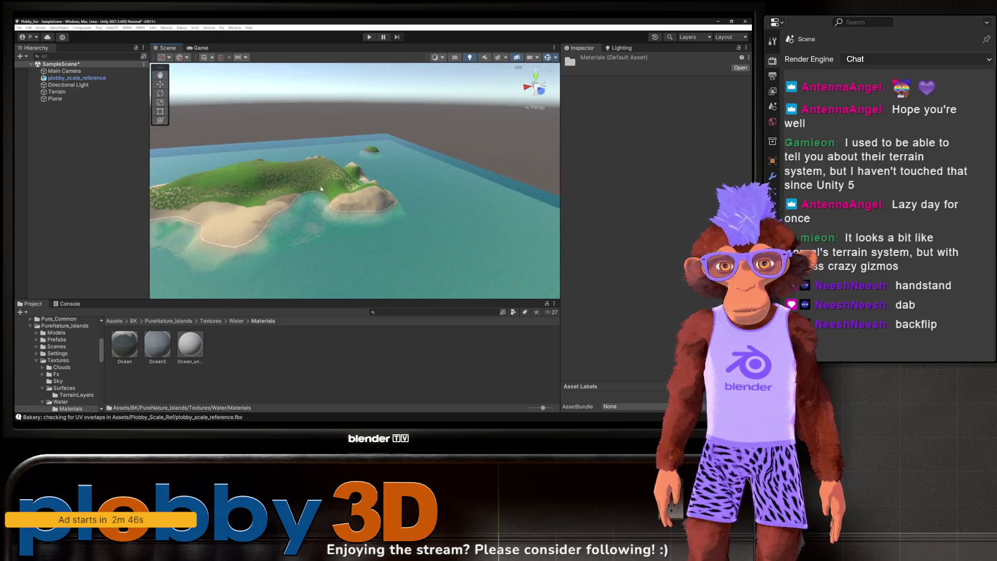
scroll(321, 189, "down", 5)
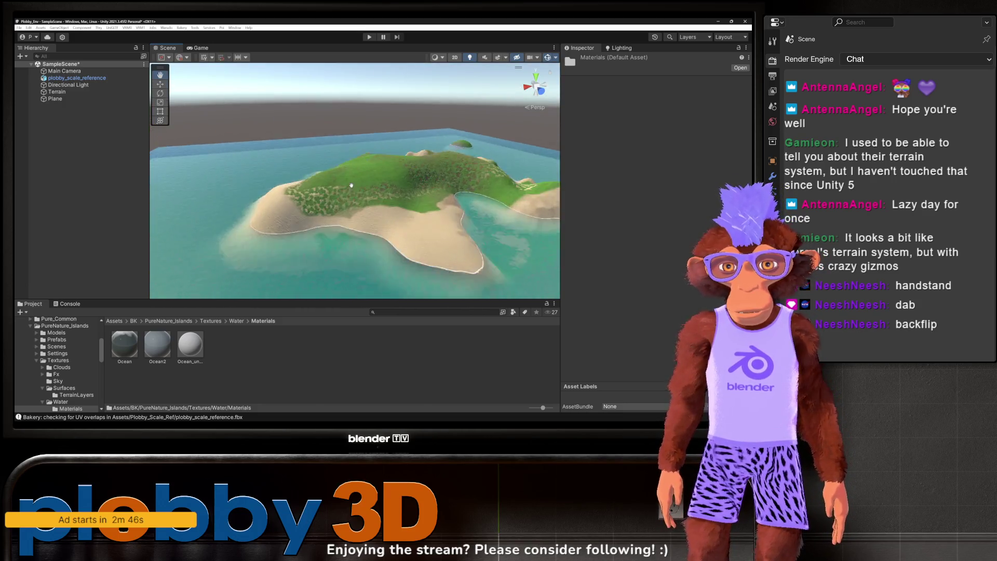
scroll(312, 190, "up", 4)
scroll(309, 191, "down", 4)
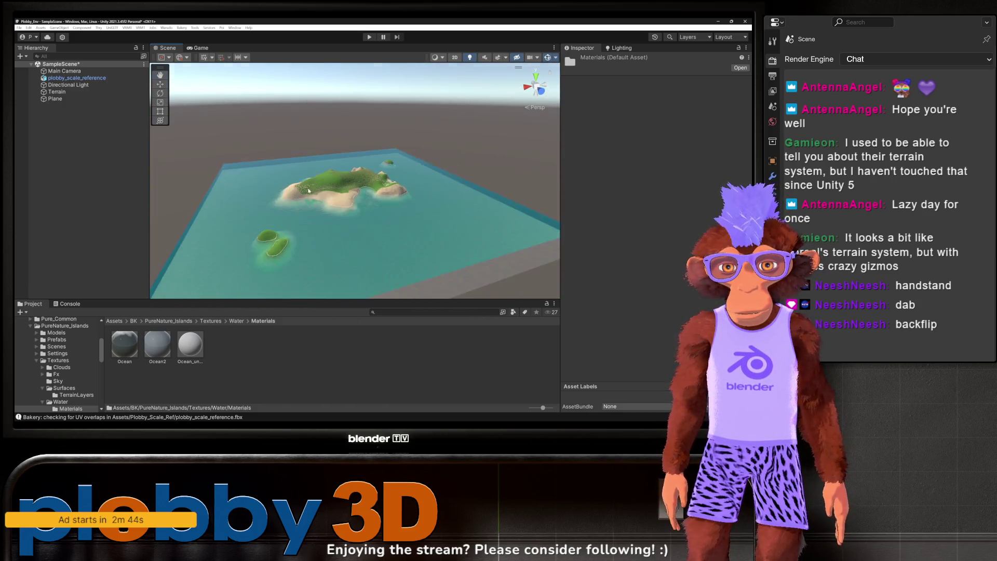
scroll(309, 191, "up", 3)
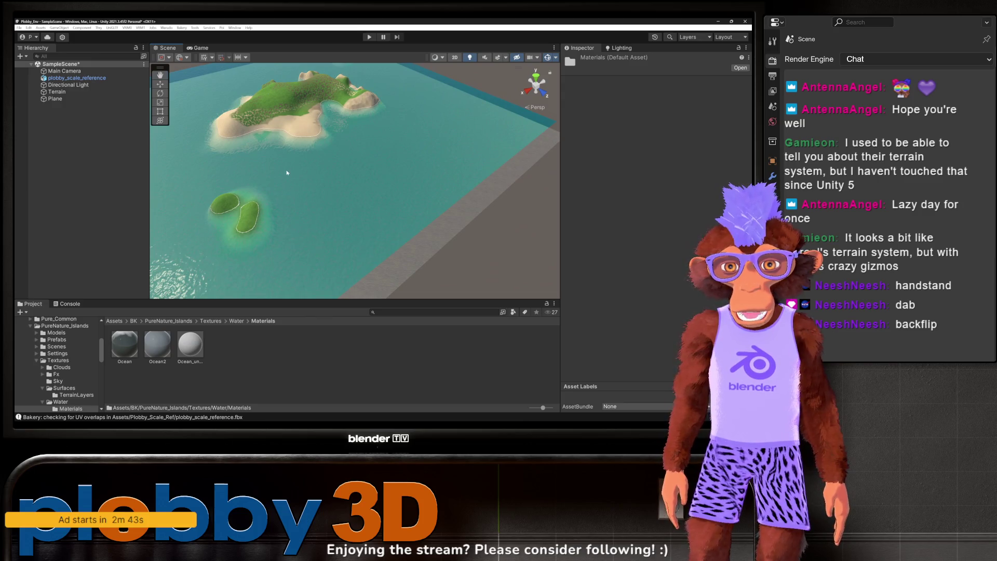
mouse_move(287, 172)
left_mouse_down()
mouse_move(313, 211)
mouse_move(313, 161)
left_mouse_up()
scroll(314, 211, "up", 5)
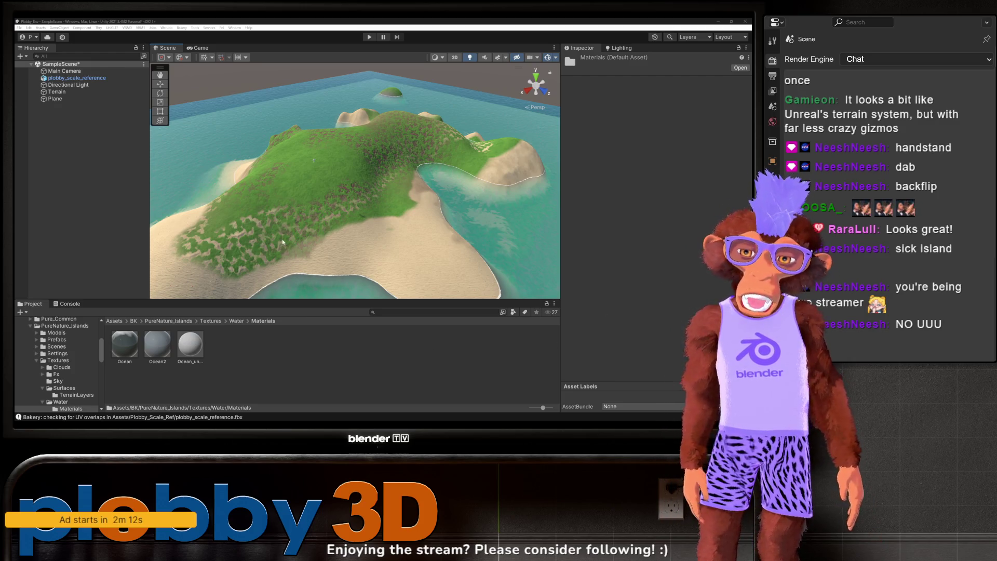
scroll(283, 242, "down", 5)
mouse_move(283, 242)
left_mouse_down()
mouse_move(231, 227)
mouse_move(313, 253)
mouse_move(309, 213)
mouse_move(318, 220)
mouse_move(317, 204)
mouse_move(291, 204)
mouse_move(299, 198)
mouse_move(459, 191)
left_mouse_up()
scroll(232, 227, "up", 5)
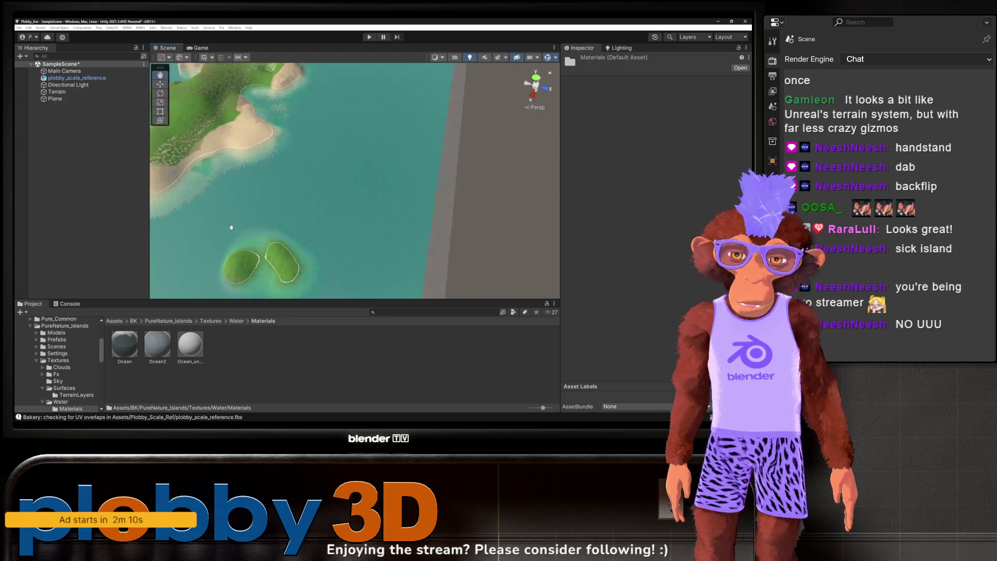
scroll(231, 227, "down", 5)
scroll(313, 253, "up", 5)
scroll(313, 253, "down", 5)
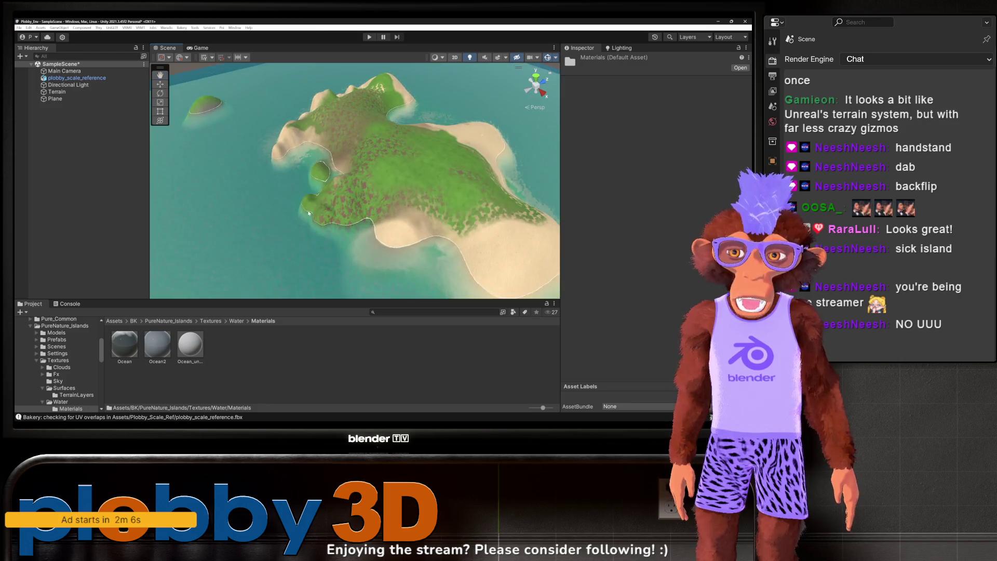
scroll(308, 213, "down", 5)
scroll(309, 213, "up", 5)
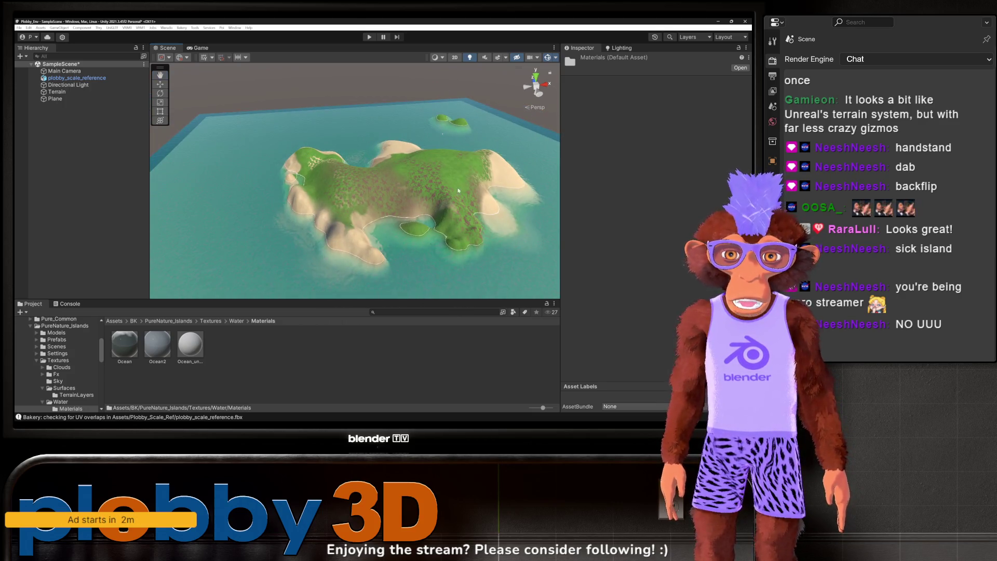
scroll(419, 161, "up", 3)
left_click_drag(419, 161, 328, 198)
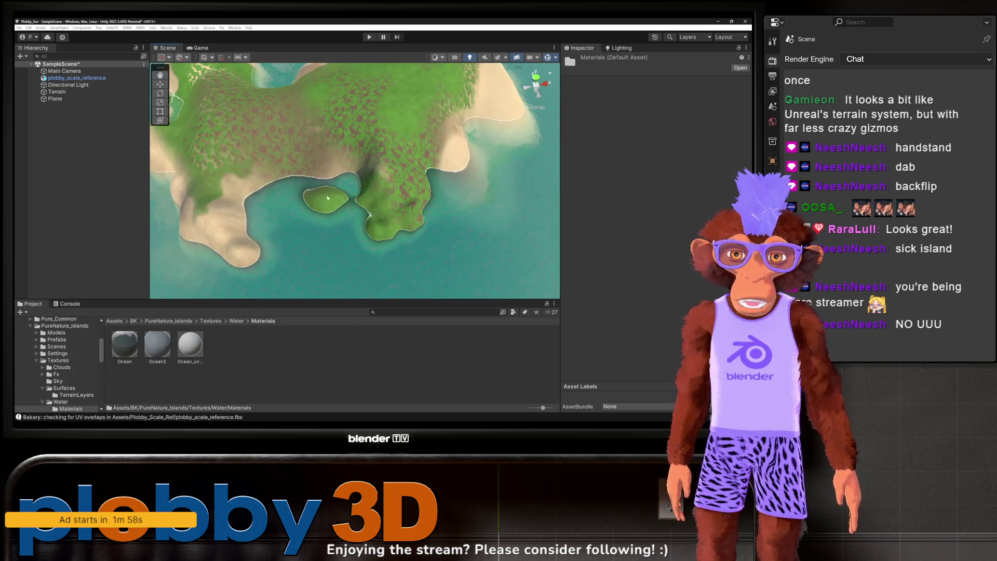
scroll(256, 223, "down", 5)
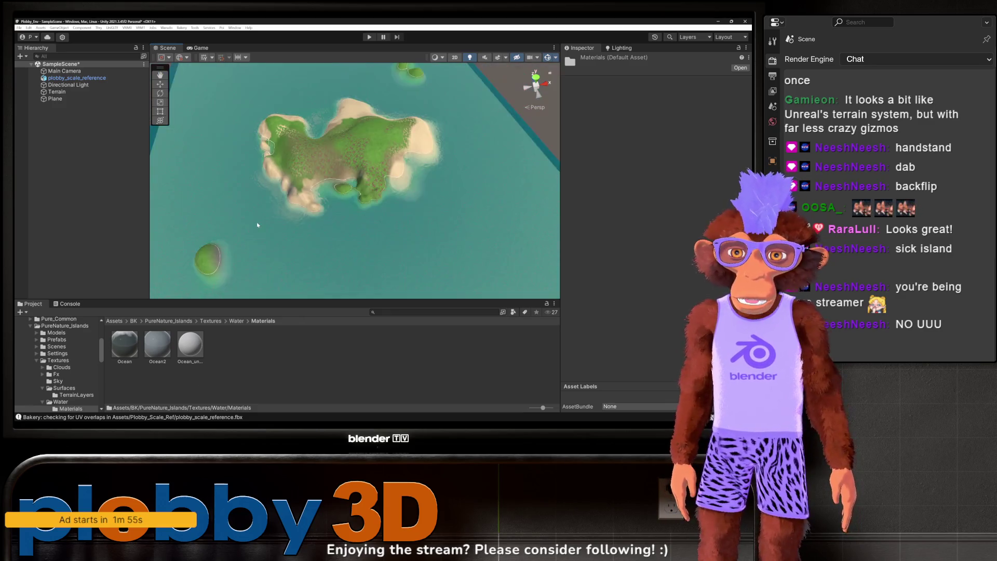
mouse_move(256, 222)
left_mouse_down()
mouse_move(262, 149)
mouse_move(312, 215)
mouse_move(309, 156)
mouse_move(306, 177)
left_mouse_up()
scroll(263, 150, "up", 3)
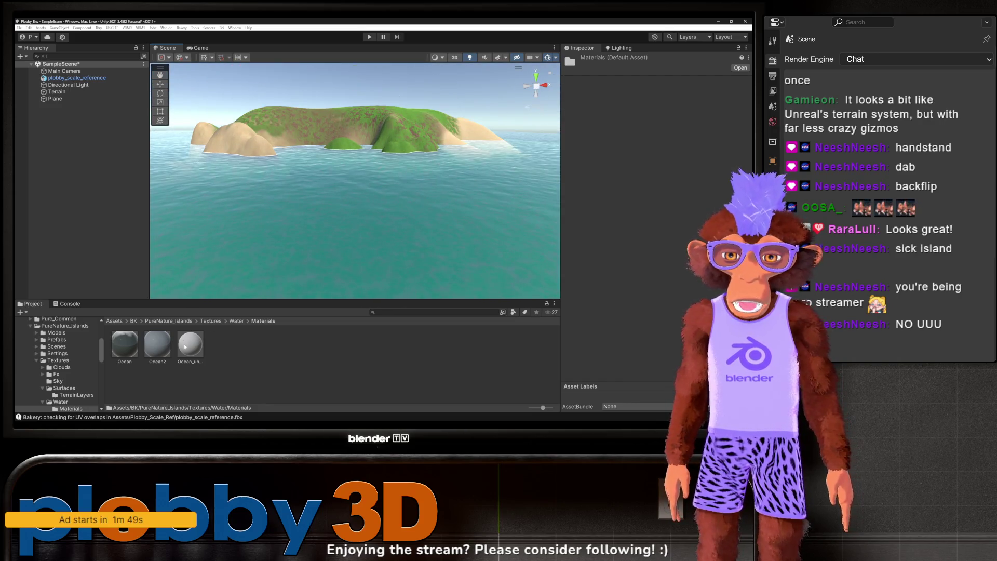
left_click_drag(226, 286, 308, 254)
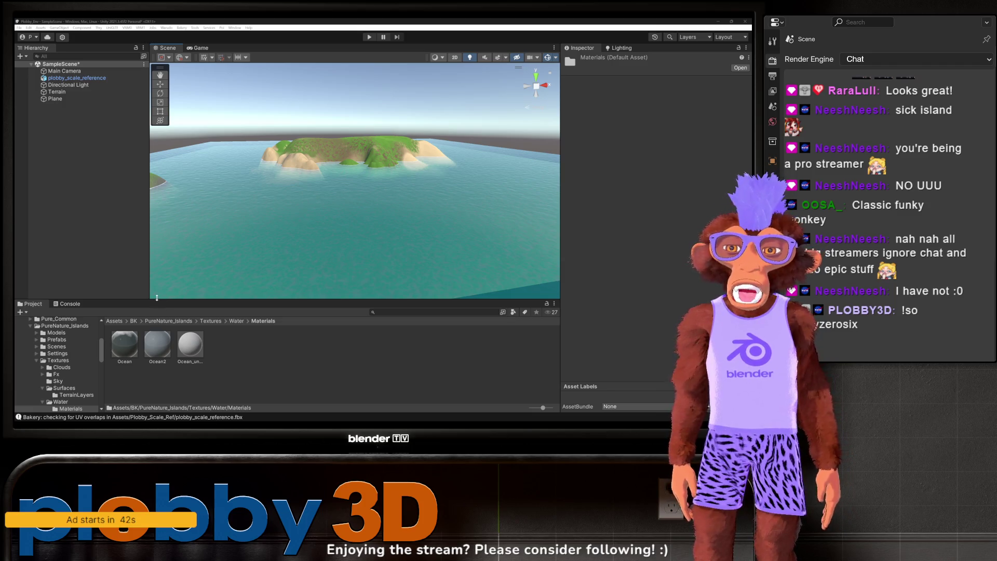
mouse_move(219, 232)
left_mouse_down()
mouse_move(283, 209)
mouse_move(276, 215)
mouse_move(271, 187)
mouse_move(276, 207)
left_mouse_up()
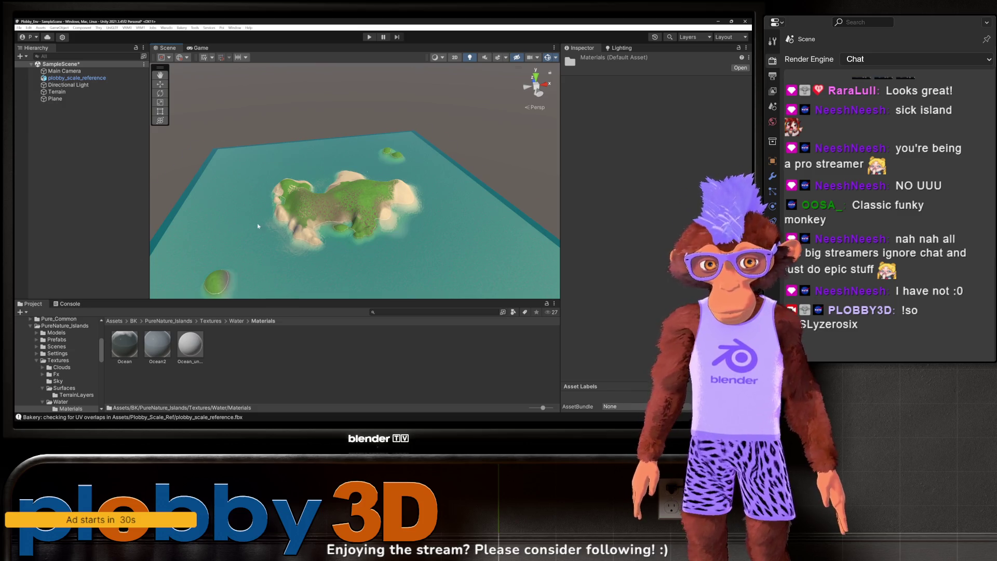
Step: Zoom in on the island, then drag the Chrome window with the Pixiv figure artwork over Unity
scroll(312, 219, "up", 5)
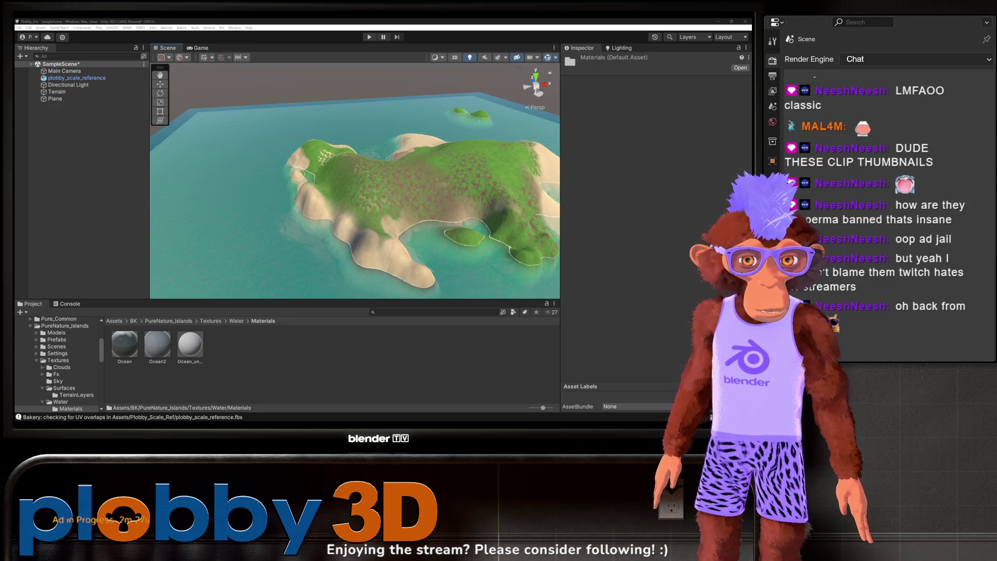
left_click_drag(462, 148, 360, 108)
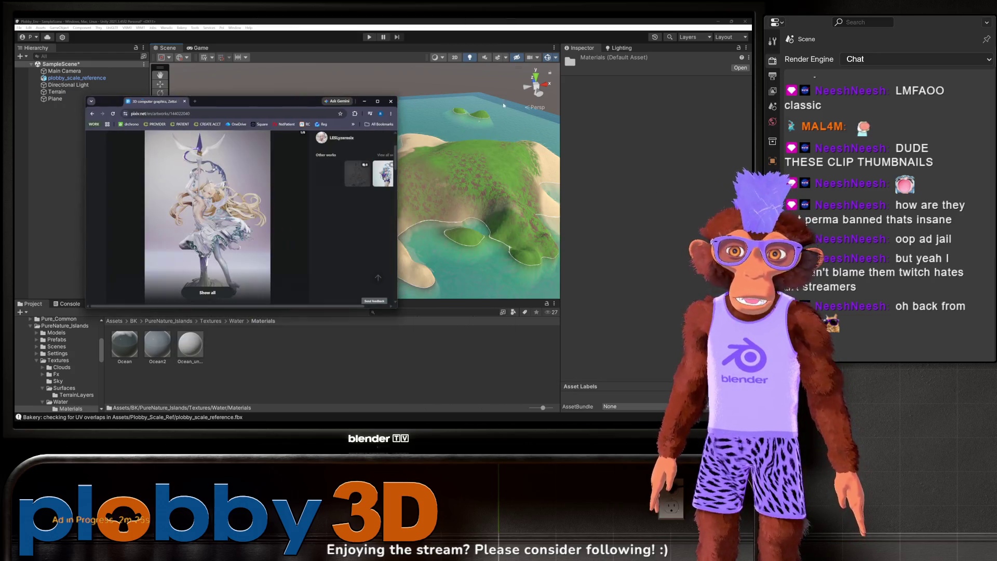
Step: Maximize the Pixiv figurine artwork page, scroll through it, then return to Unity
double_click(360, 108)
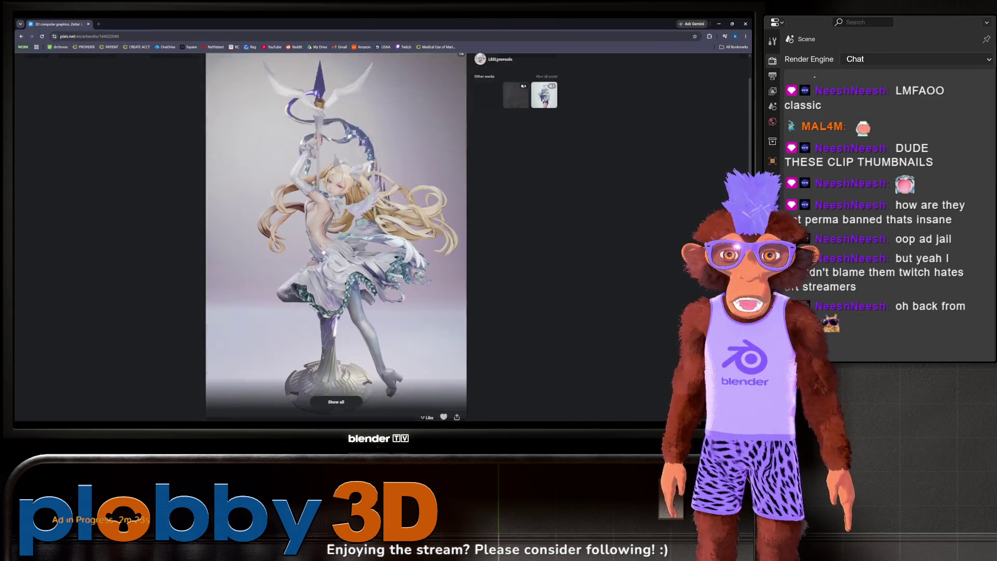
scroll(336, 220, "up", 1)
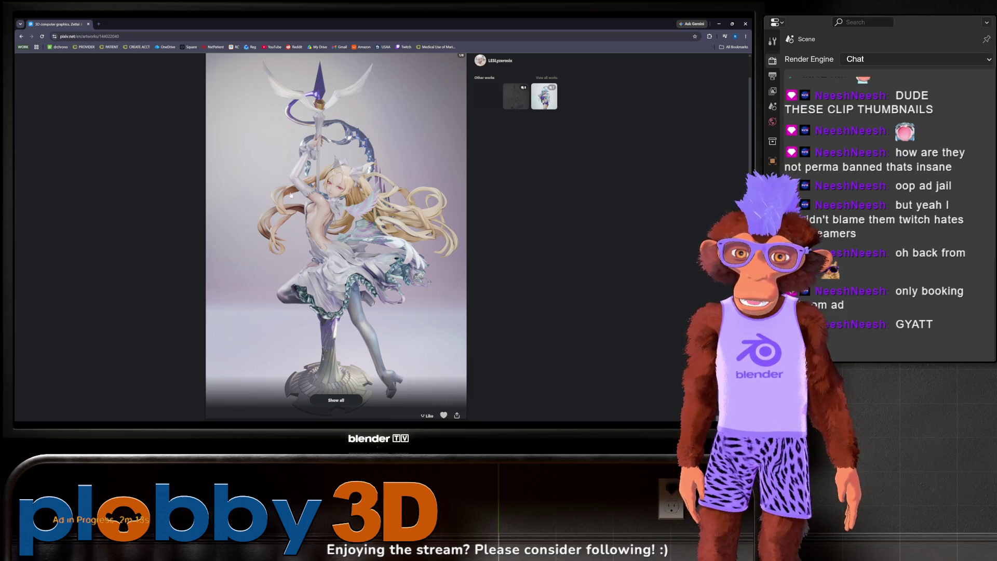
scroll(322, 199, "down", 2)
scroll(327, 182, "up", 2)
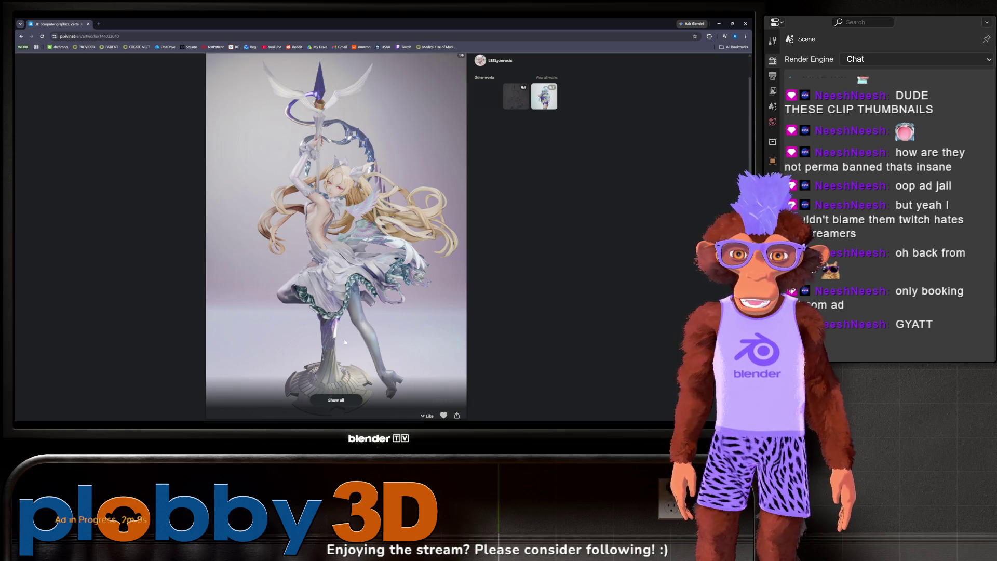
scroll(345, 338, "down", 2)
scroll(346, 225, "up", 2)
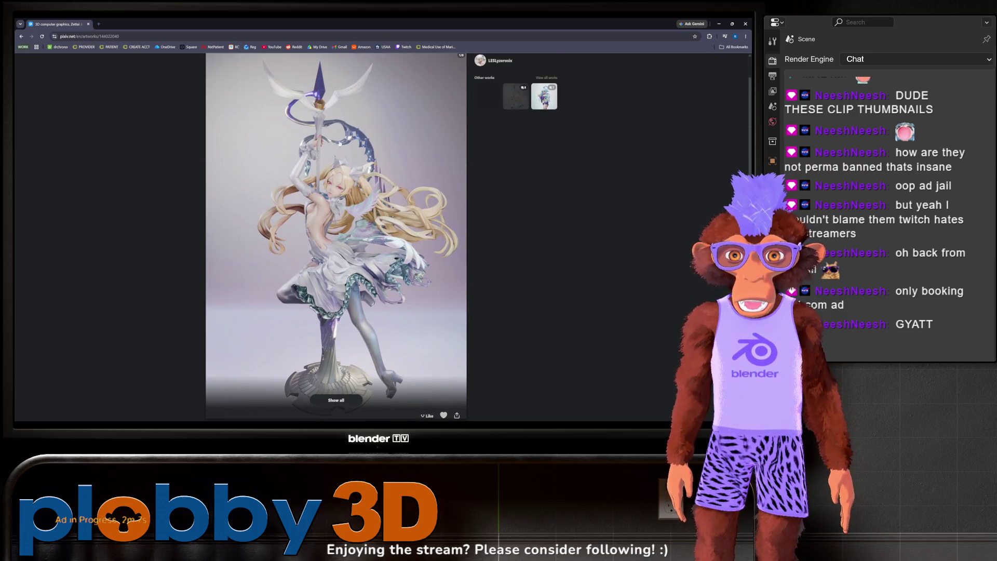
key("alt+Tab")
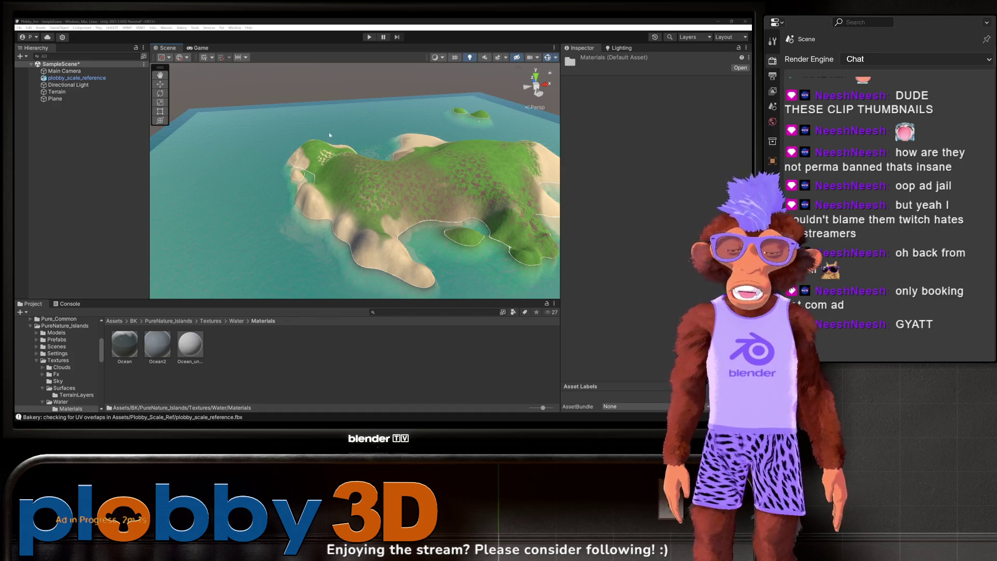
Step: Select the terrain and paint the Grass01 layer over the island's left-centre
left_click_drag(329, 135, 365, 206)
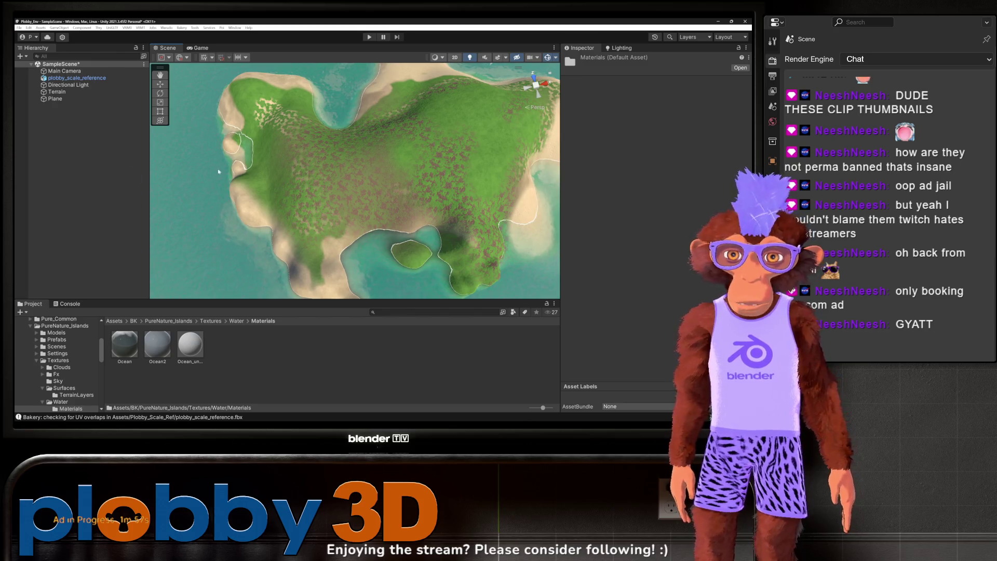
left_click(57, 91)
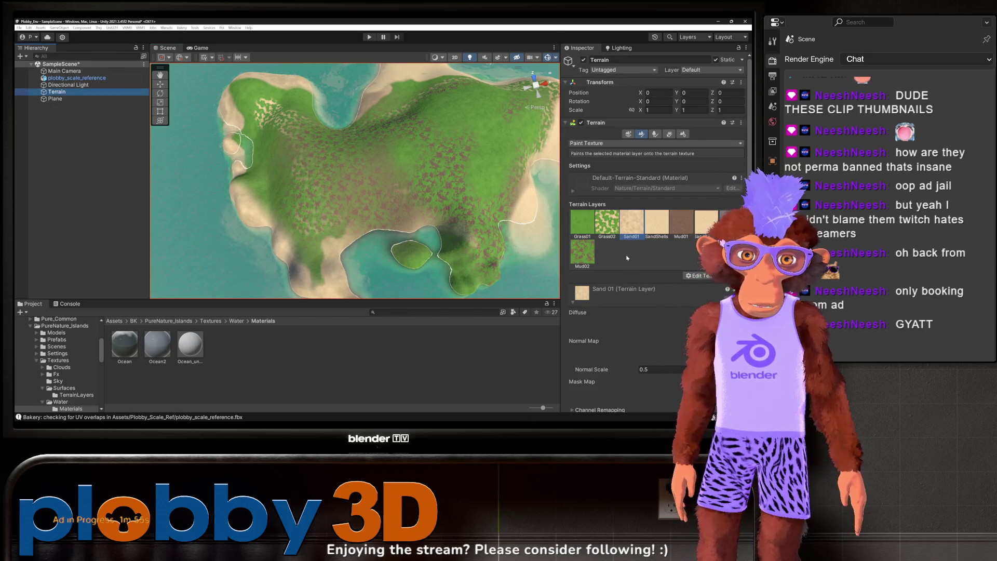
left_click(585, 224)
mouse_move(298, 177)
left_mouse_down()
mouse_move(320, 116)
mouse_move(371, 236)
mouse_move(398, 176)
mouse_move(306, 150)
mouse_move(334, 137)
mouse_move(366, 159)
mouse_move(416, 140)
mouse_move(379, 141)
mouse_move(427, 134)
mouse_move(460, 146)
mouse_move(438, 174)
mouse_move(500, 111)
left_mouse_up()
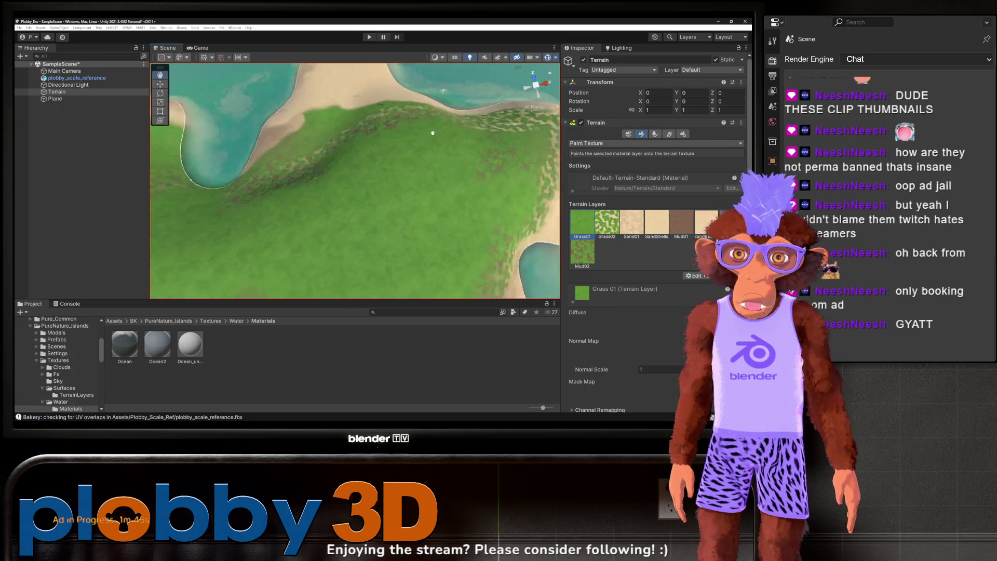
scroll(411, 122, "down", 5)
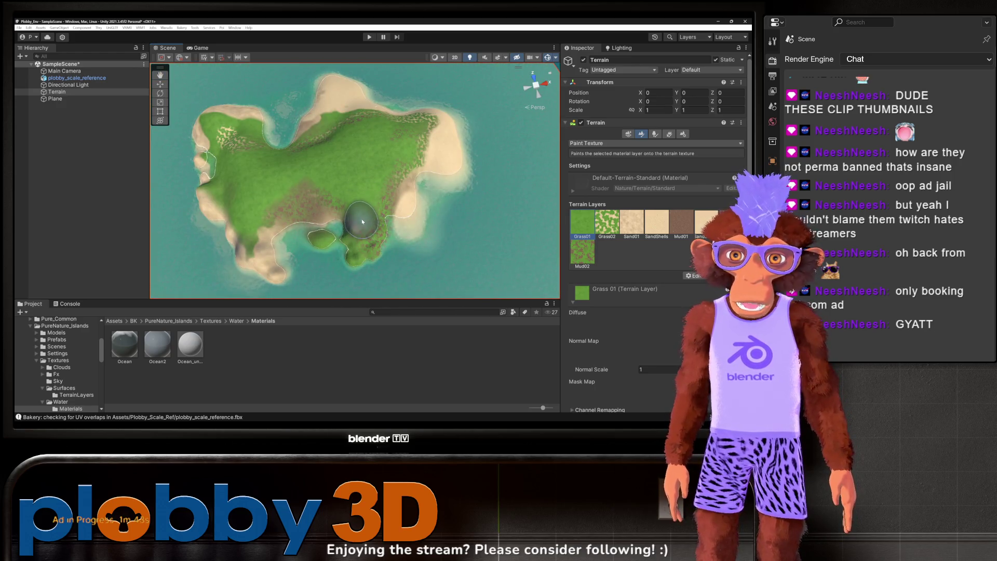
scroll(362, 215, "up", 5)
scroll(391, 233, "down", 3)
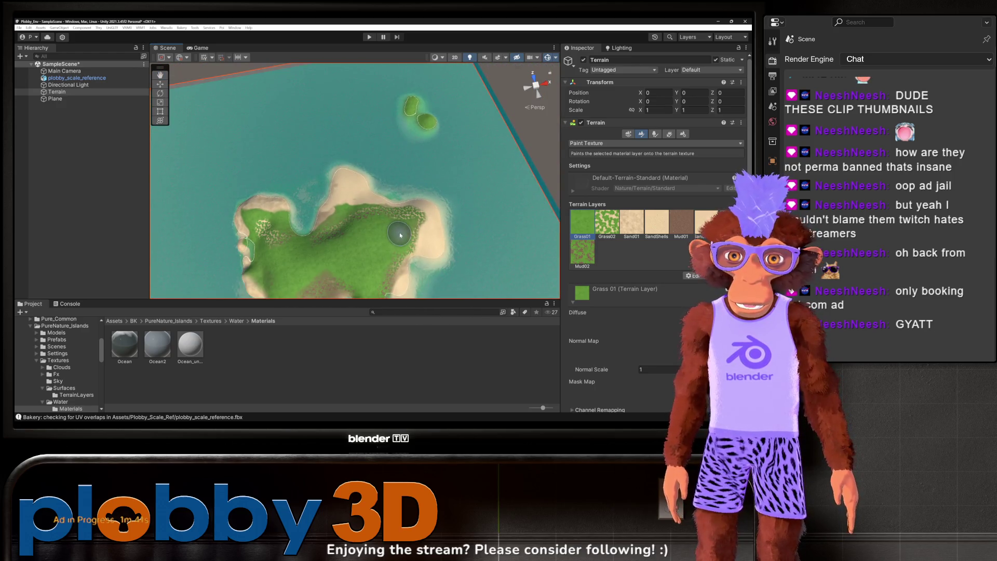
Step: Orbit around the island to inspect the sandy coast and the view across the water
left_click_drag(394, 225, 332, 216)
scroll(320, 214, "up", 5)
scroll(319, 215, "down", 5)
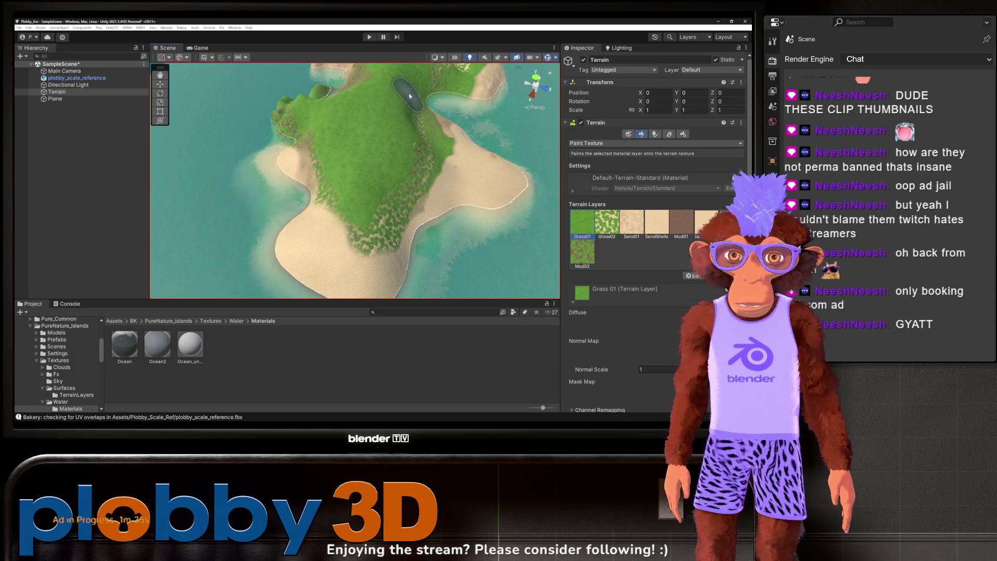
scroll(216, 162, "up", 5)
scroll(379, 154, "down", 4)
mouse_move(379, 155)
left_mouse_down()
mouse_move(293, 283)
mouse_move(337, 208)
left_mouse_up()
scroll(349, 172, "up", 5)
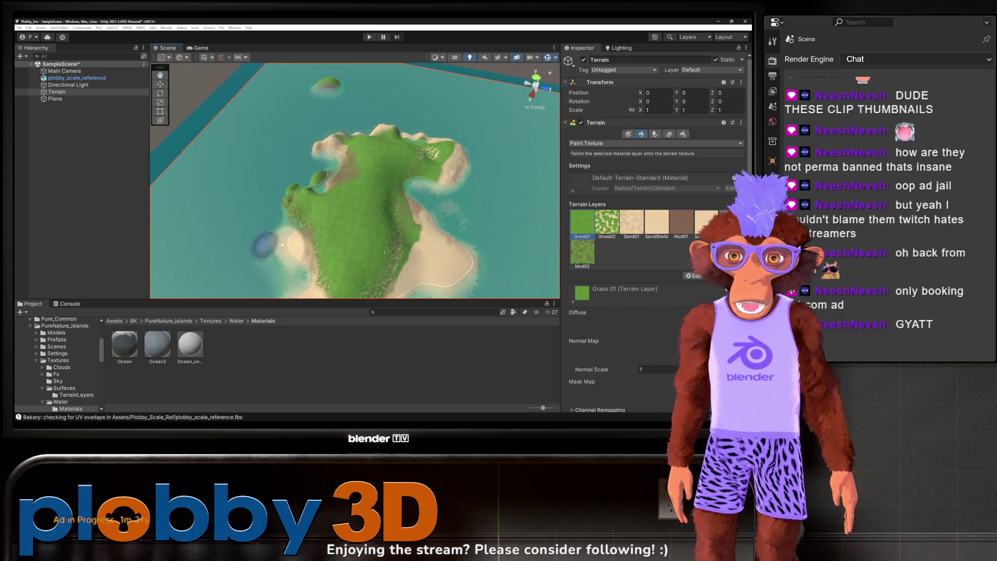
scroll(369, 169, "down", 5)
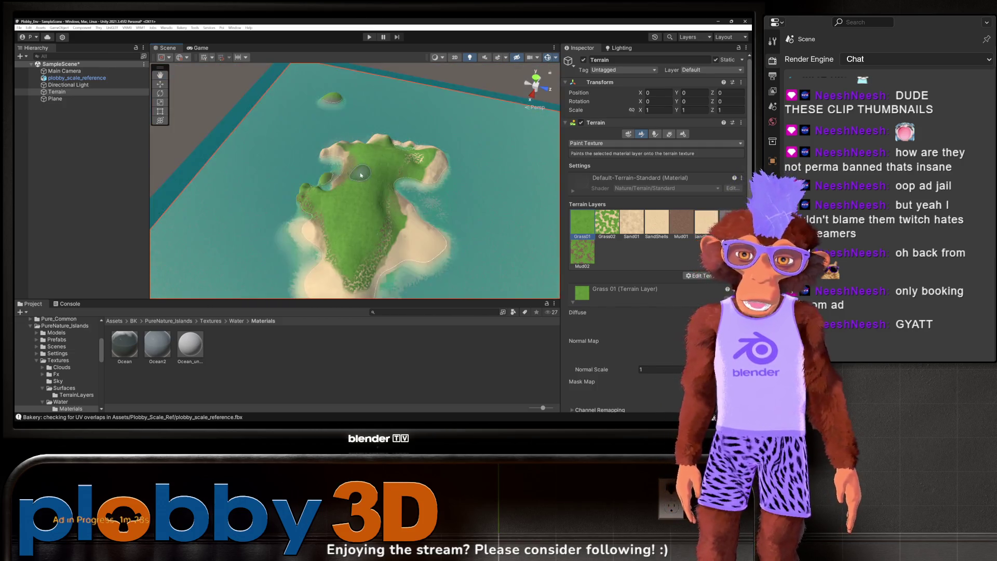
mouse_move(368, 169)
left_mouse_down()
mouse_move(207, 167)
mouse_move(352, 219)
left_mouse_up()
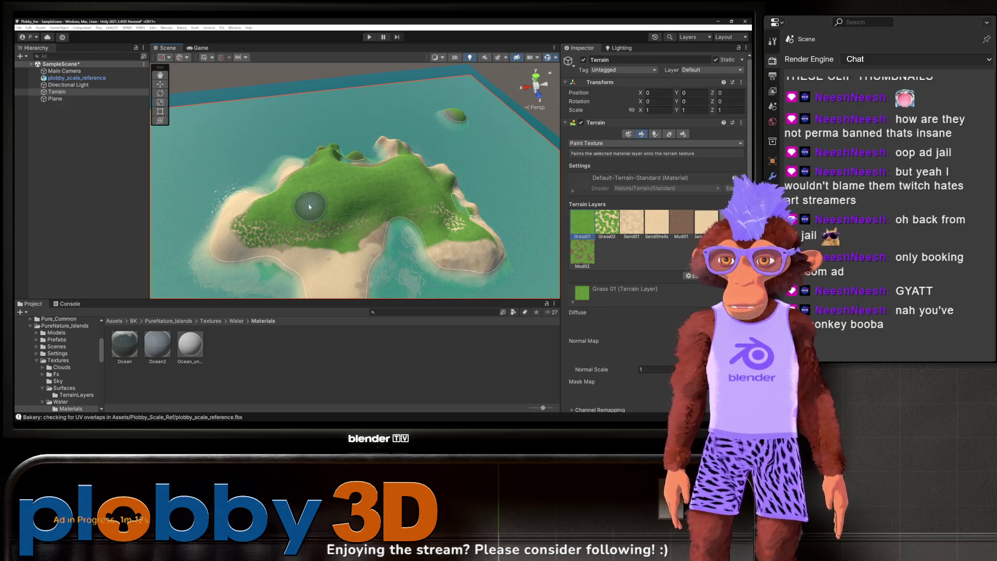
scroll(309, 208, "up", 2)
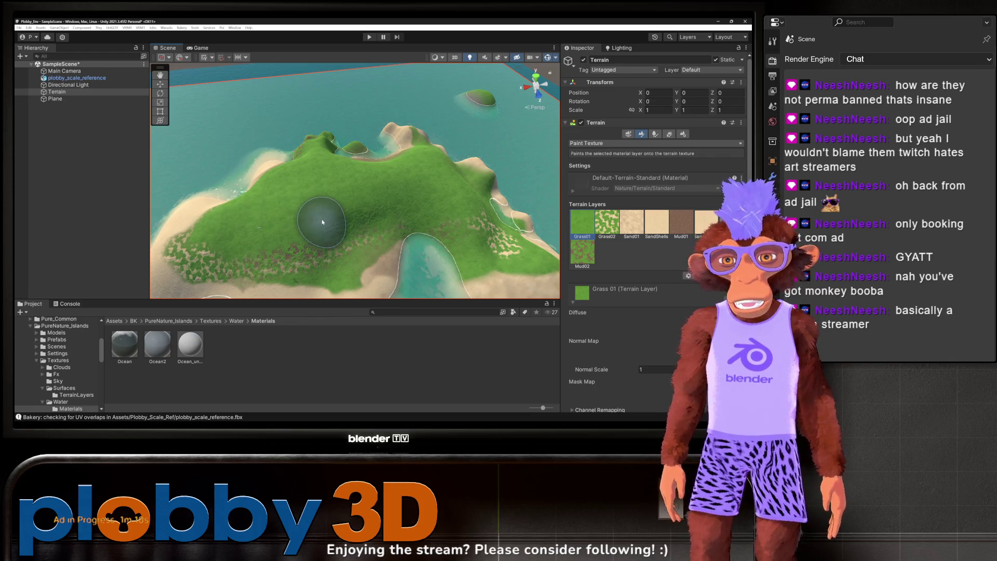
scroll(356, 199, "down", 5)
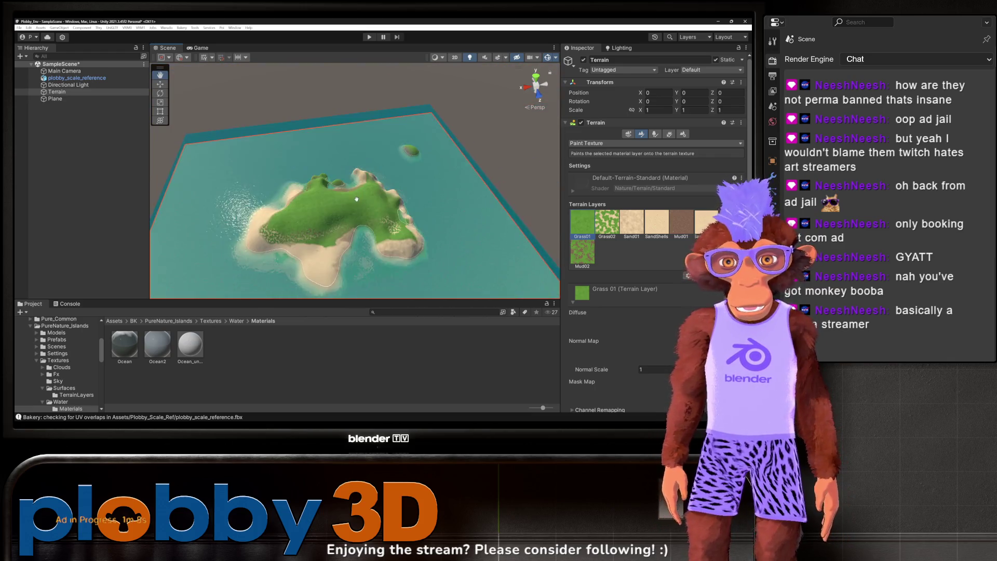
scroll(356, 199, "up", 5)
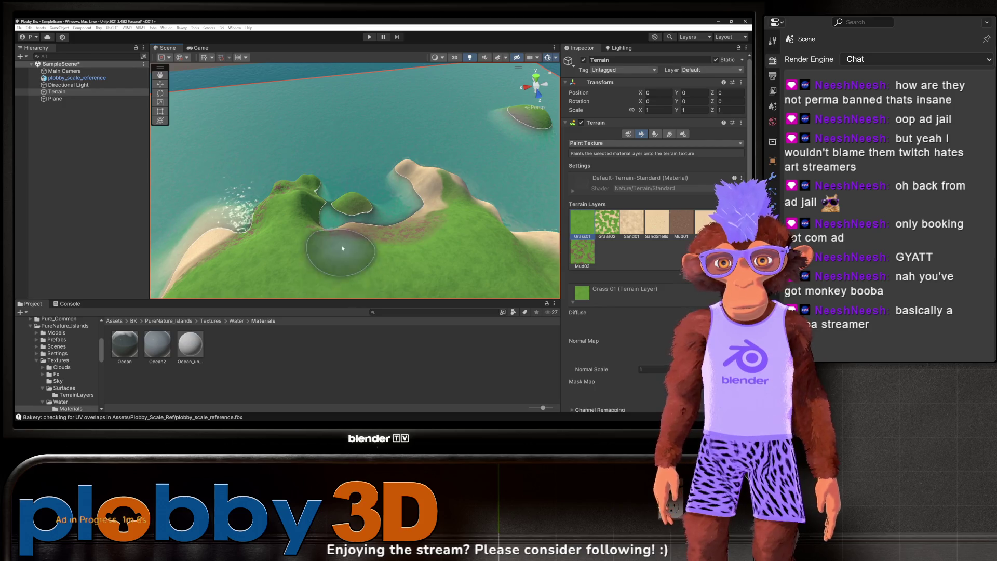
left_click_drag(342, 248, 337, 185)
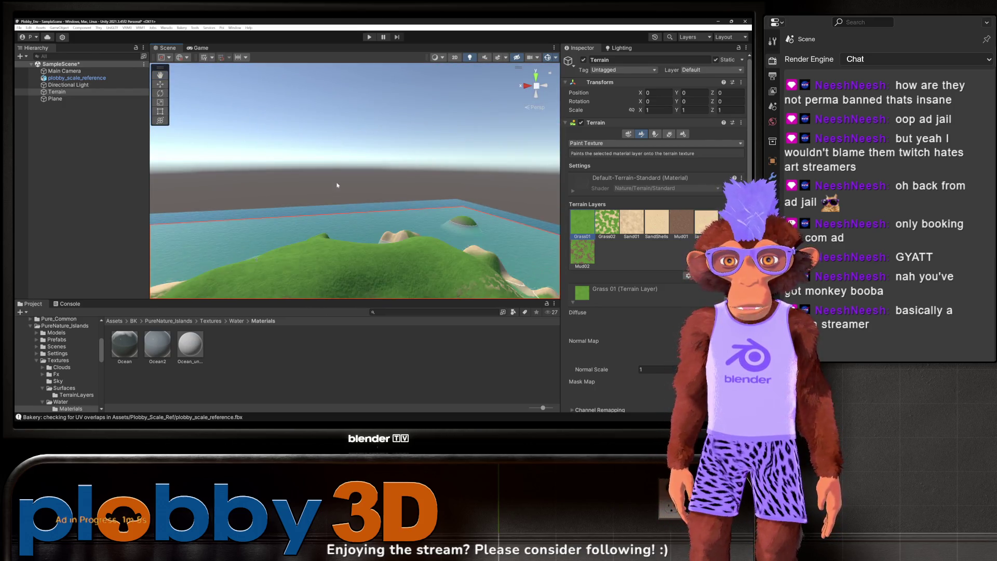
Step: Reframe the view on the island and open the Sky textures folder
key("f")
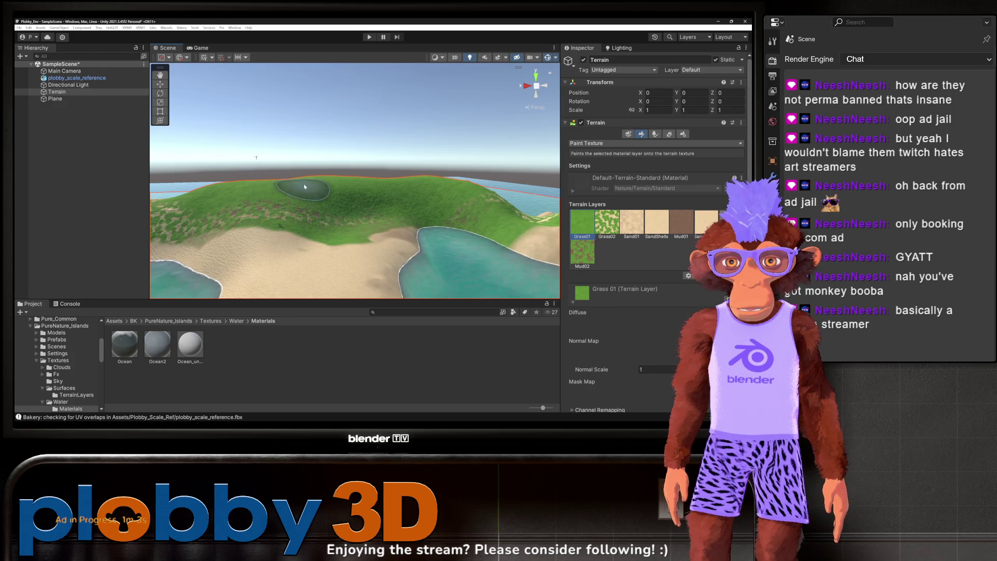
scroll(345, 188, "down", 5)
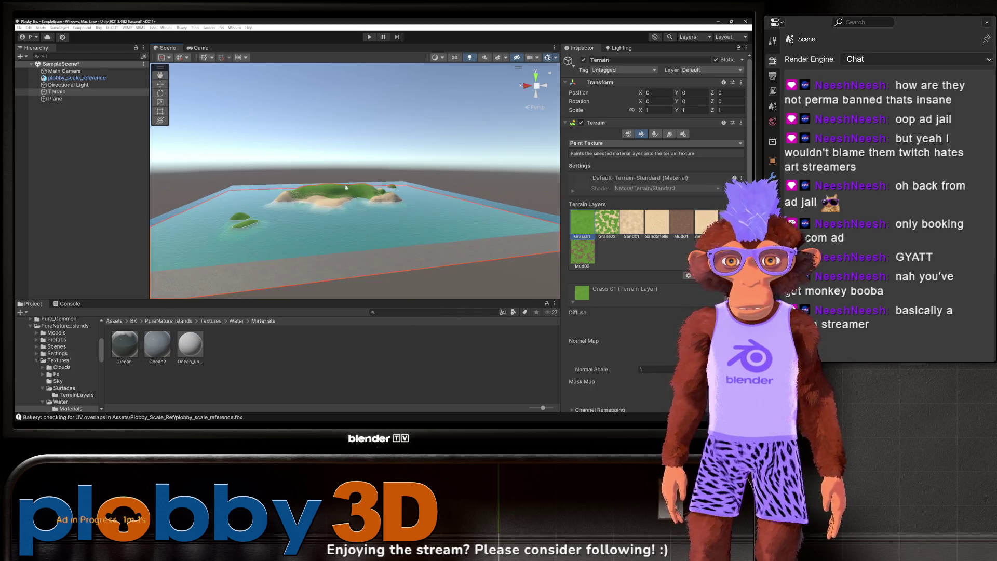
key("f")
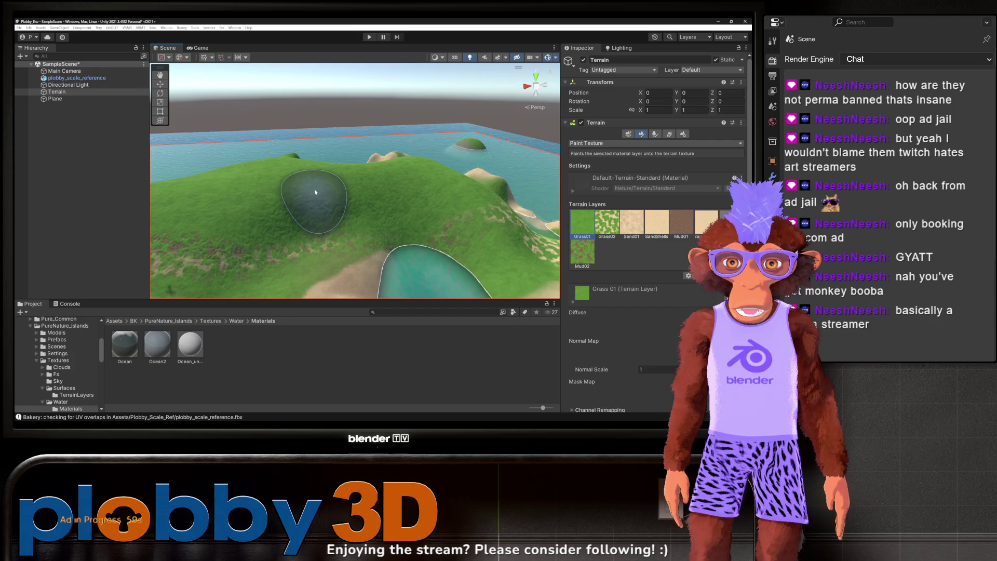
scroll(315, 192, "down", 8)
scroll(314, 182, "up", 3)
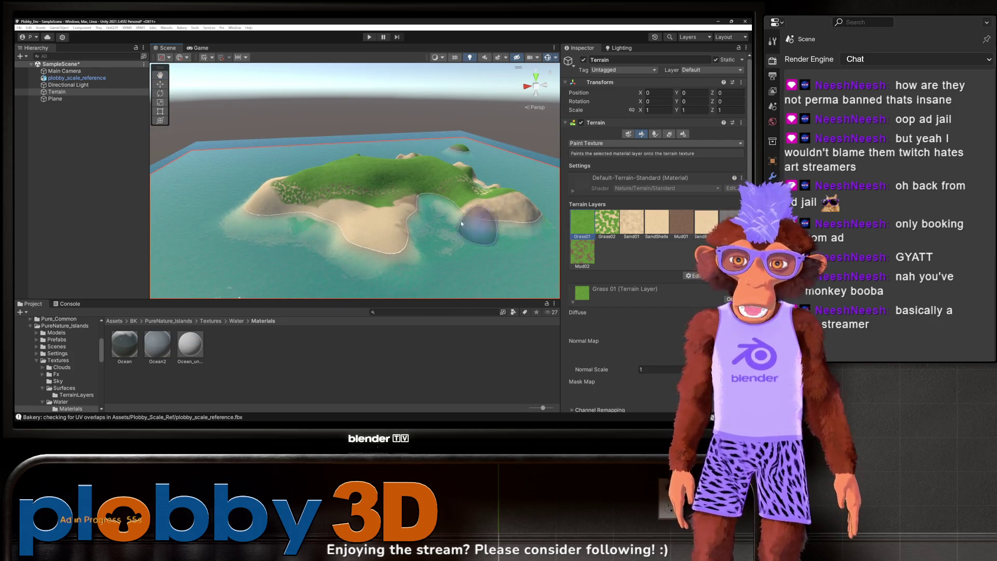
left_click(68, 381)
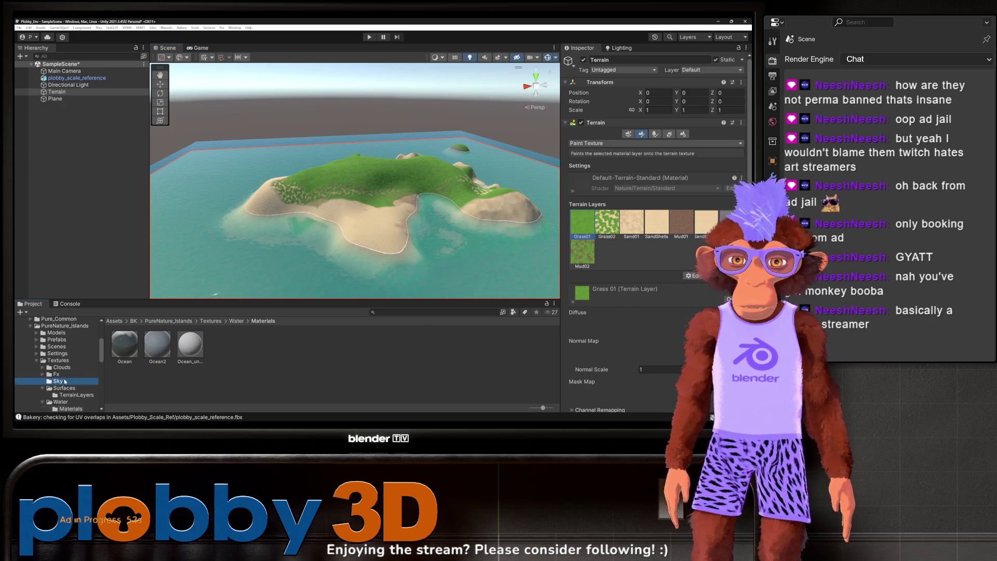
Step: Open the Allsky pack's Anime Day skybox folder in the Project window
left_click(37, 360)
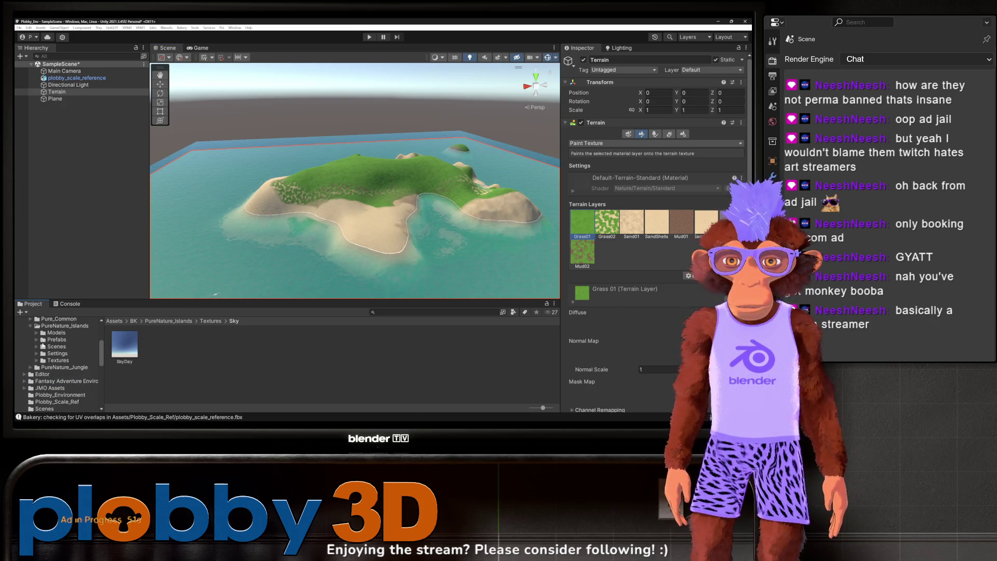
scroll(24, 332, "up", 5)
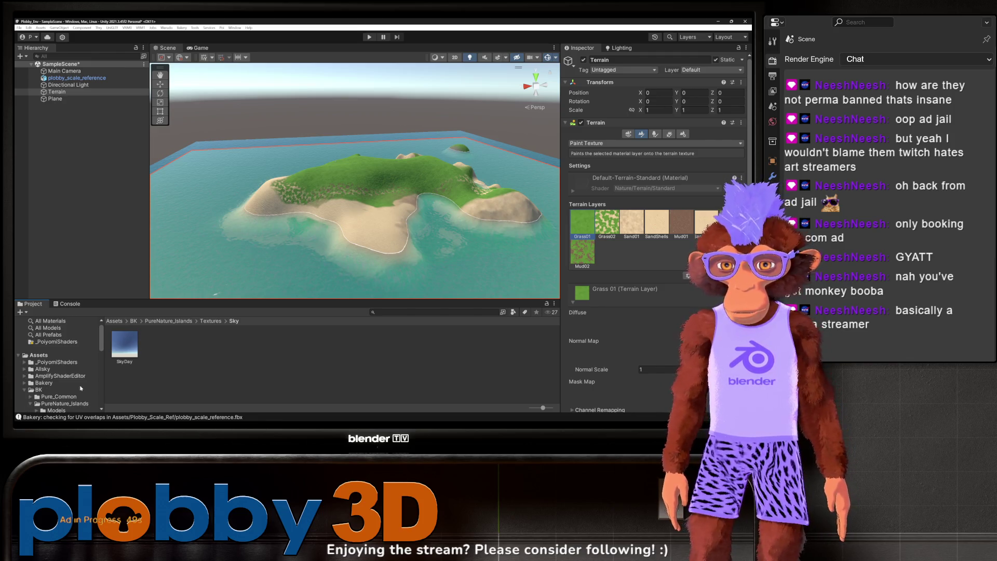
left_click(24, 369)
scroll(47, 378, "down", 1)
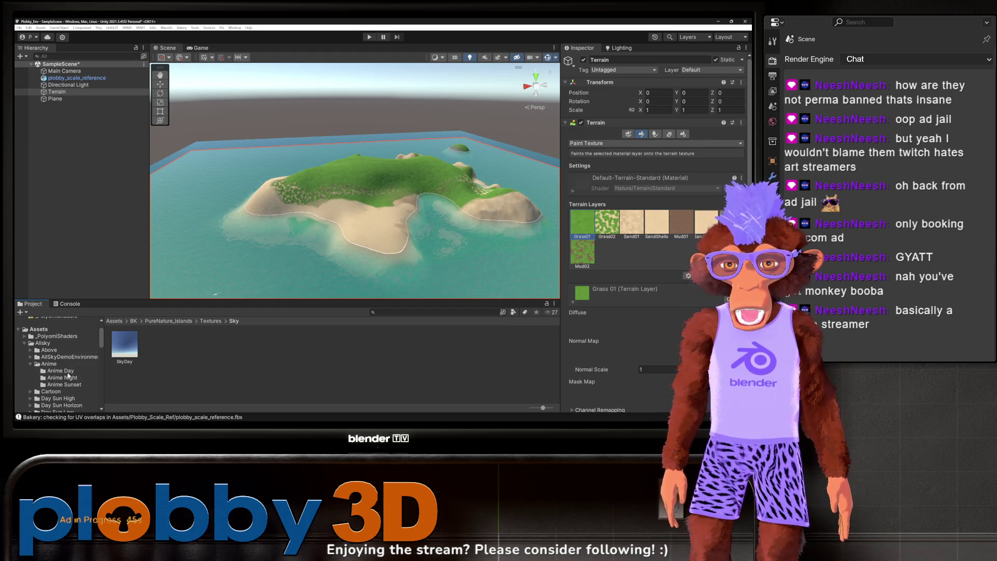
left_click(67, 371)
Step: Inspect the Anime Day assets: Equirect, scene, cube face textures and lighting settings
left_click(190, 344)
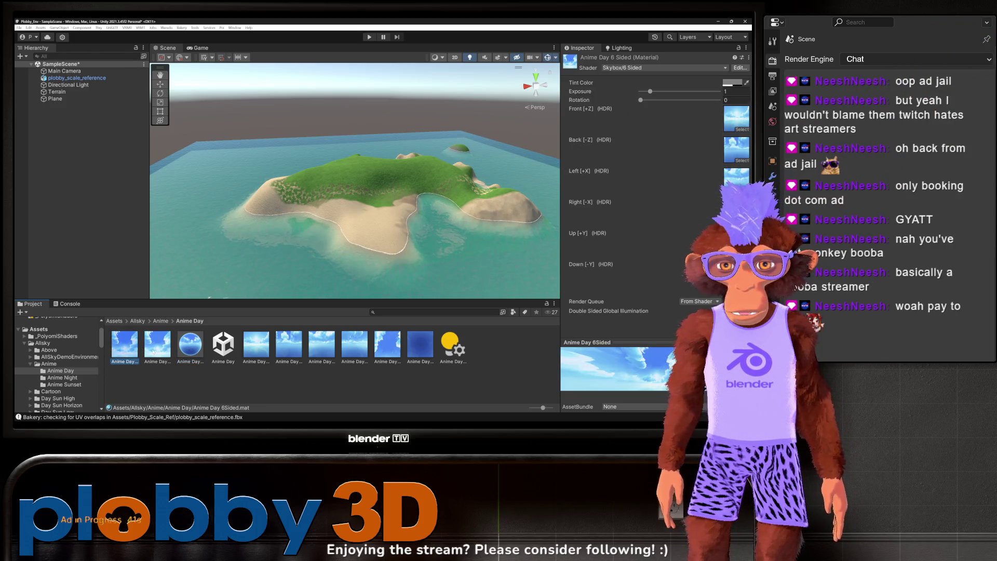
left_click(224, 345)
left_click(256, 345)
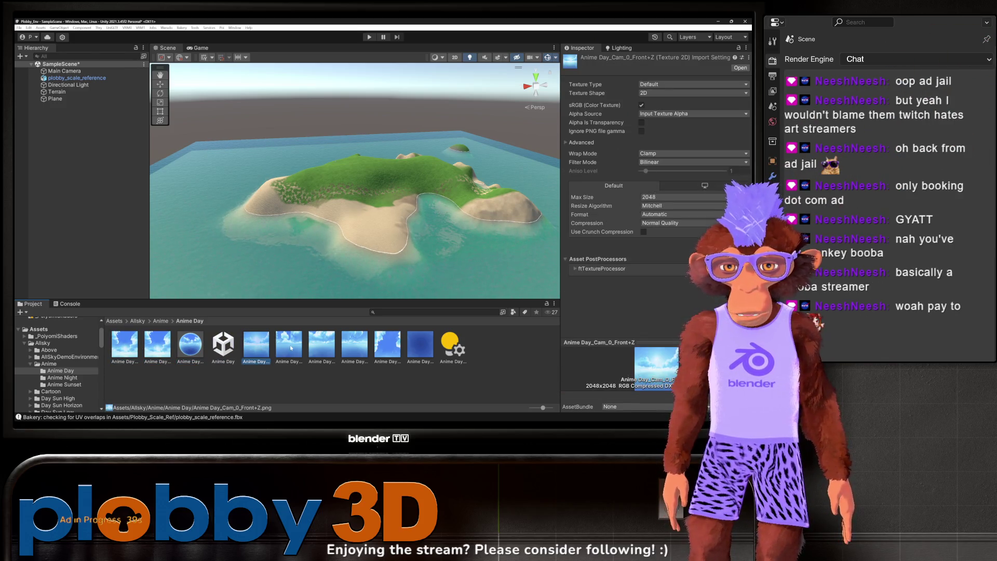
left_click(288, 346)
left_click(398, 349)
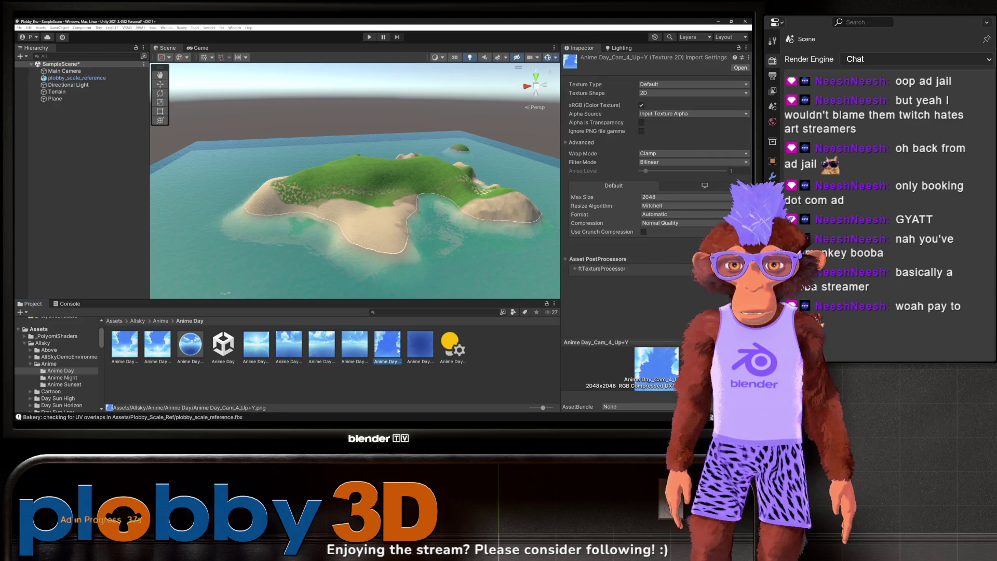
left_click(198, 354)
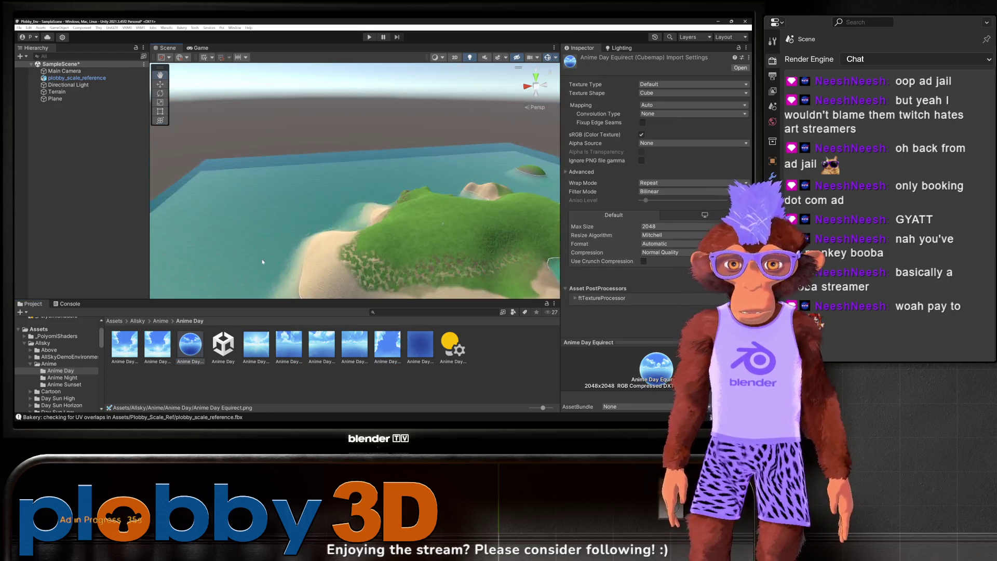
Step: Drag Anime Day Equirect into the Scene view to make it the sky
left_click(454, 351)
left_click_drag(337, 224, 190, 295)
left_click(188, 350)
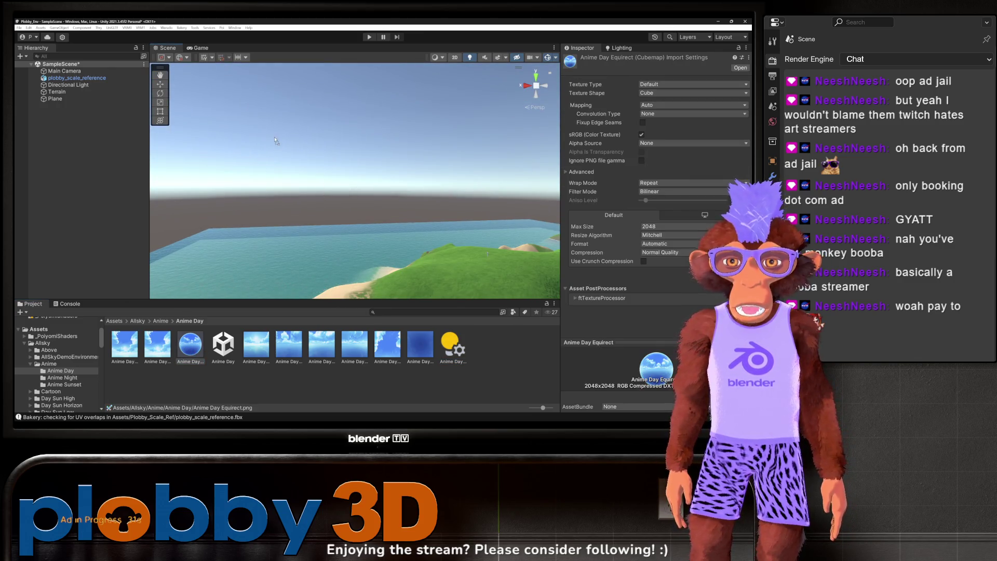
mouse_move(273, 142)
left_mouse_down()
mouse_move(310, 176)
mouse_move(404, 203)
mouse_move(381, 187)
left_mouse_up()
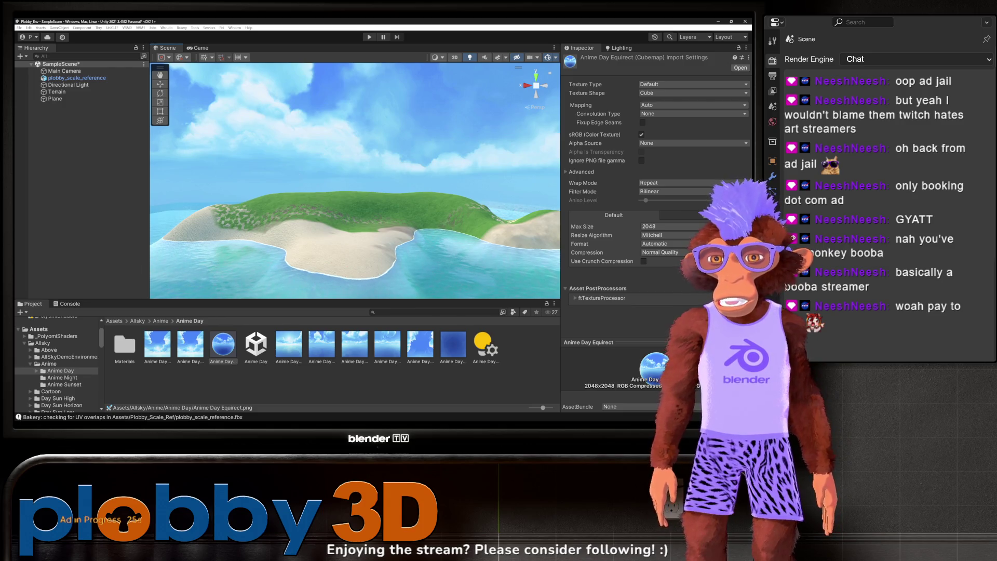
mouse_move(349, 185)
left_mouse_down()
mouse_move(384, 193)
mouse_move(358, 231)
mouse_move(346, 208)
mouse_move(328, 212)
left_mouse_up()
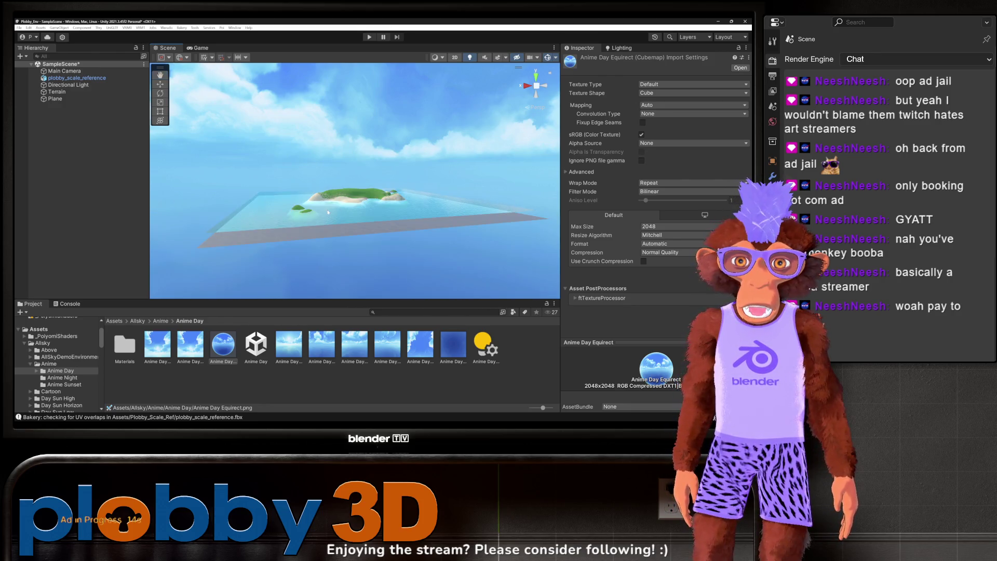
left_click(267, 230)
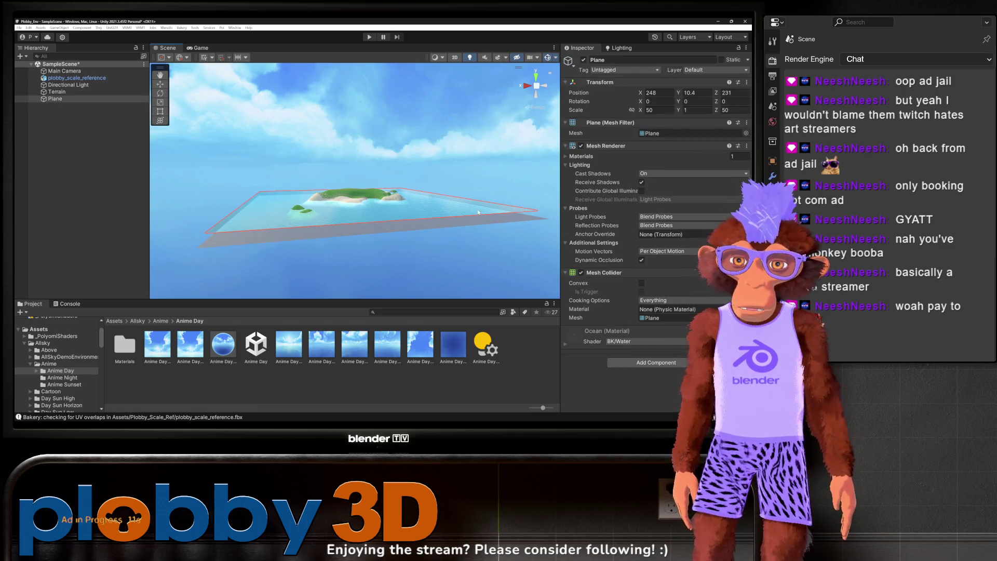
Step: Select and frame the water plane, then set its Scale X and Z to 100
left_click(450, 217)
key("f")
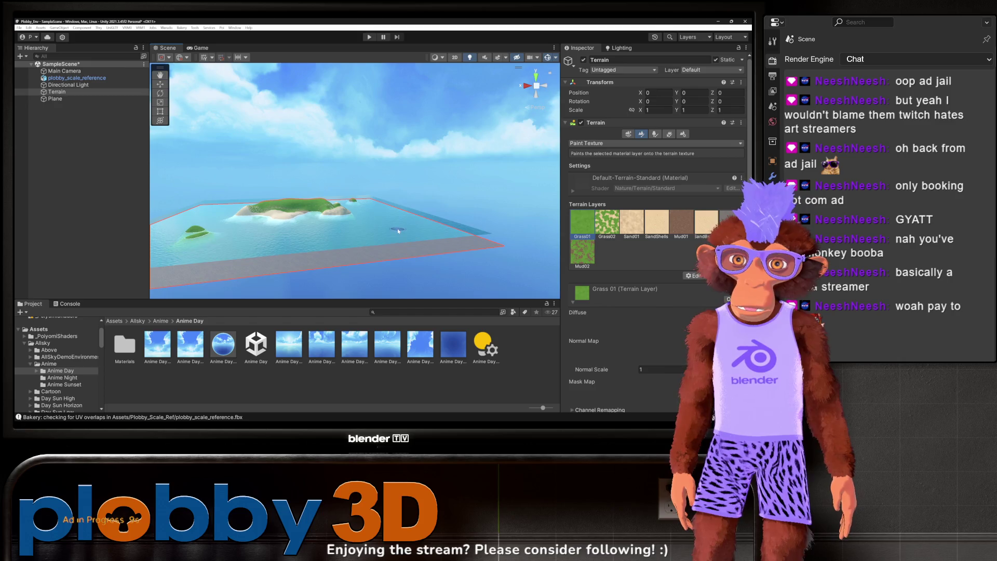
left_click_drag(407, 241, 208, 170)
left_click(207, 170)
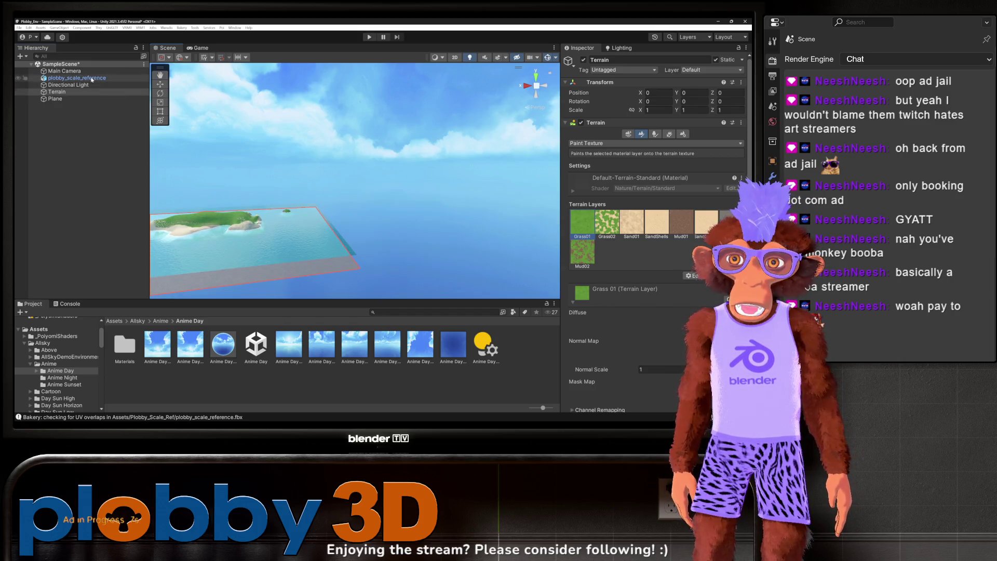
left_click(55, 98)
key("f")
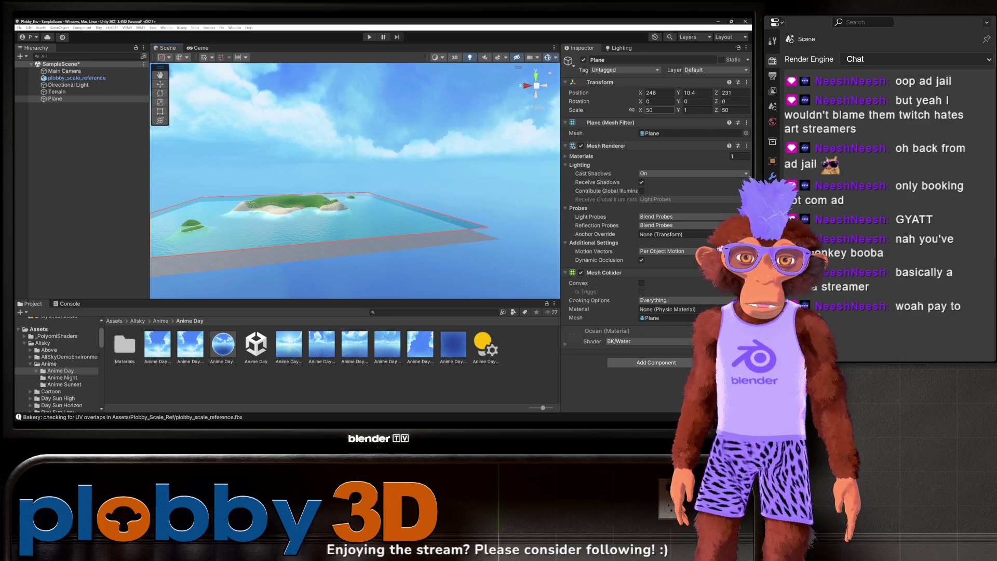
type("100")
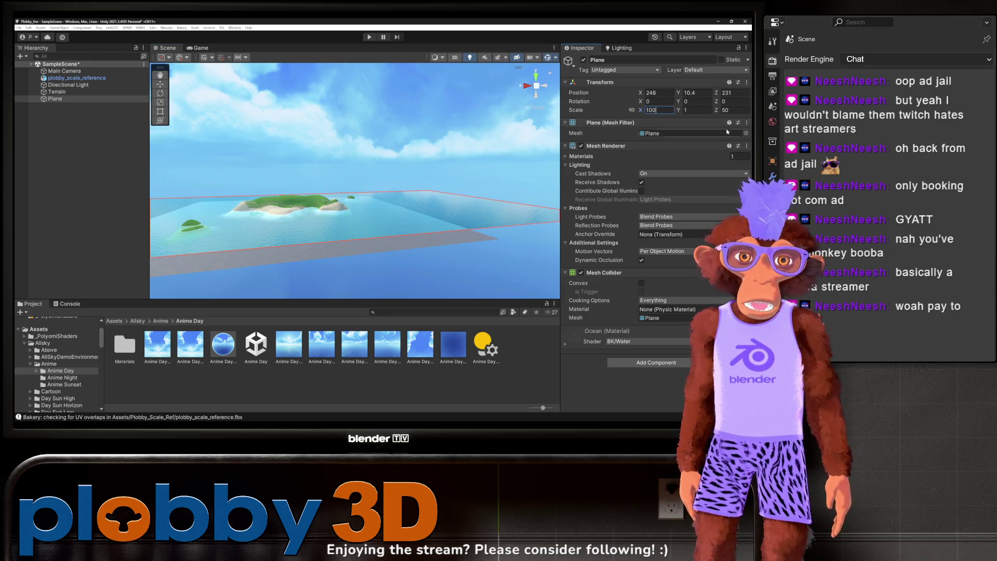
type("100")
mouse_move(499, 171)
left_mouse_down()
mouse_move(399, 163)
mouse_move(316, 190)
left_mouse_up()
scroll(316, 190, "up", 10)
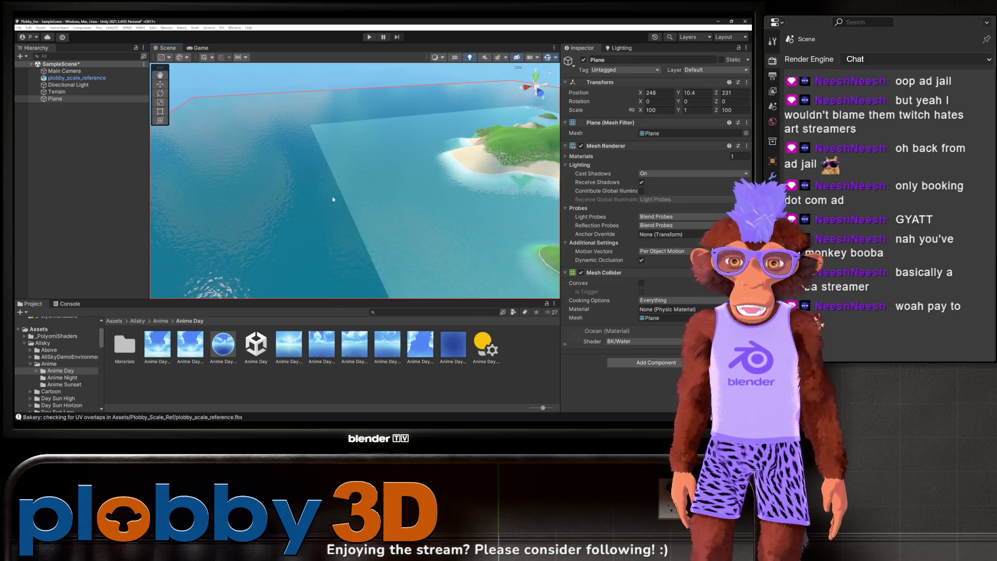
scroll(333, 199, "down", 8)
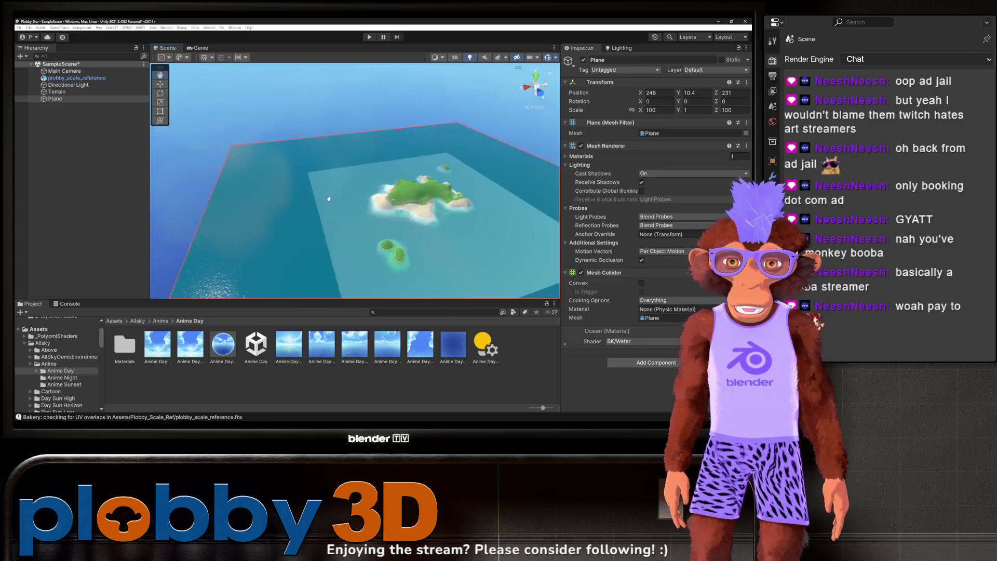
mouse_move(333, 199)
left_mouse_down()
mouse_move(338, 175)
mouse_move(342, 219)
left_mouse_up()
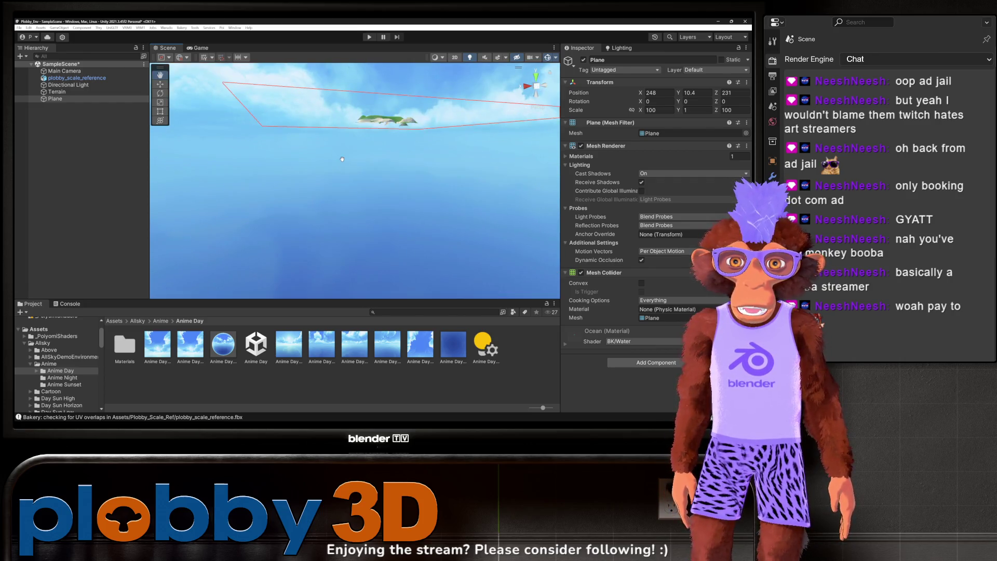
scroll(342, 219, "up", 10)
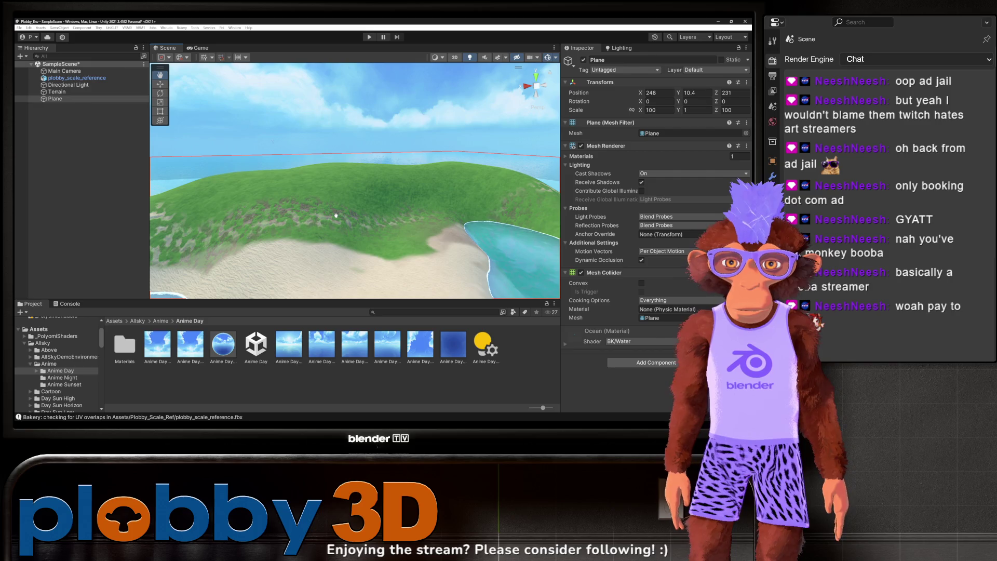
scroll(336, 215, "down", 8)
scroll(327, 229, "up", 10)
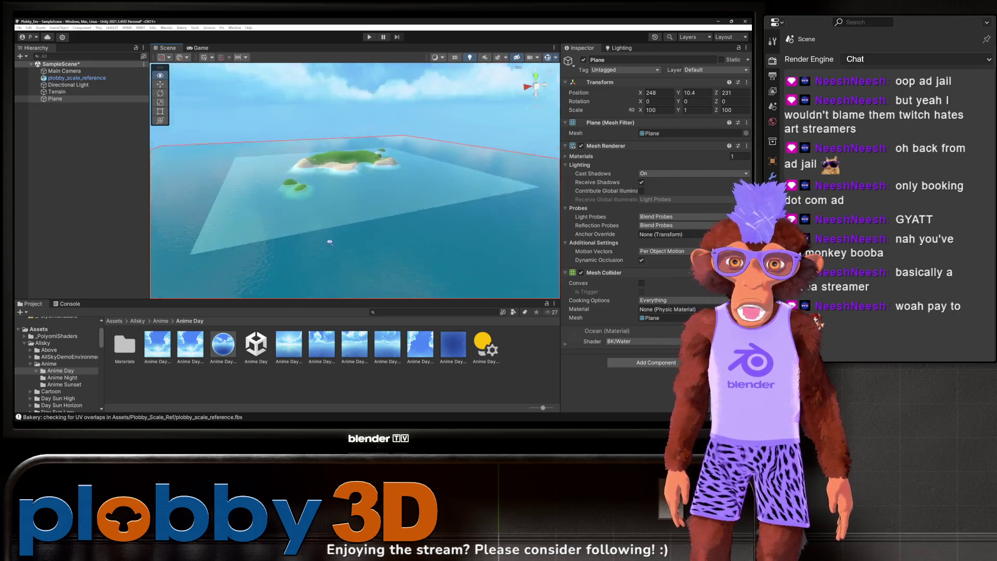
scroll(351, 215, "up", 3)
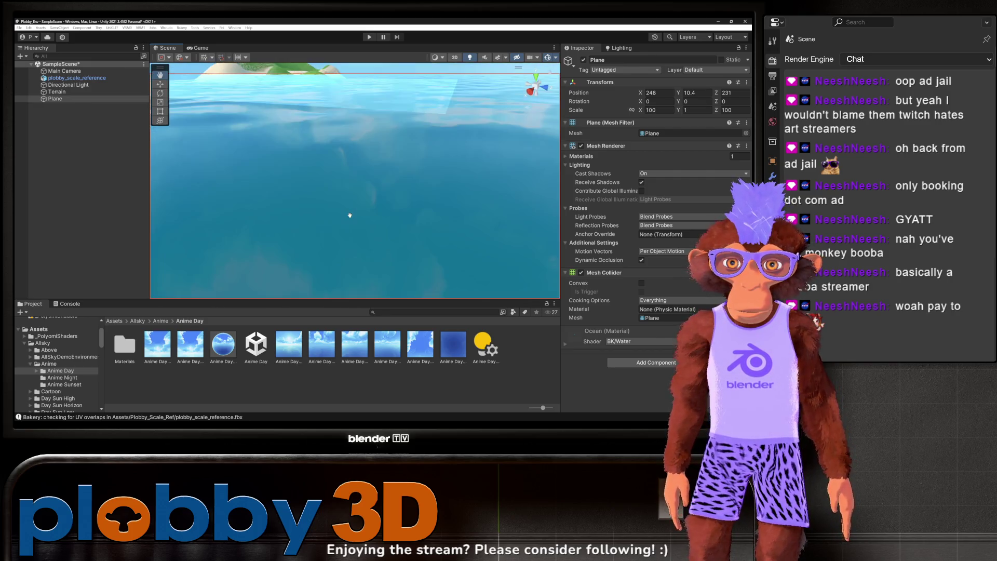
scroll(350, 214, "down", 5)
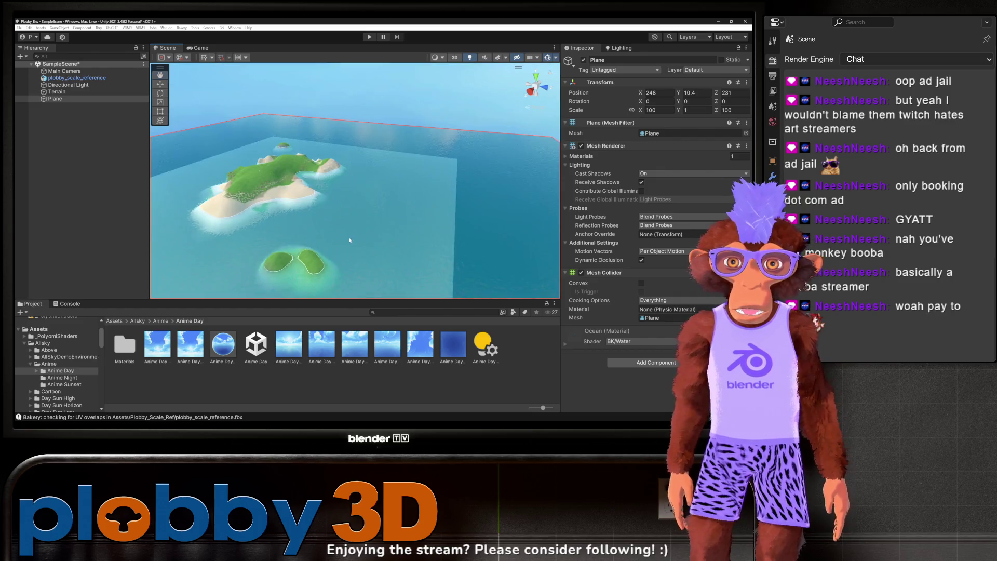
scroll(358, 229, "down", 6)
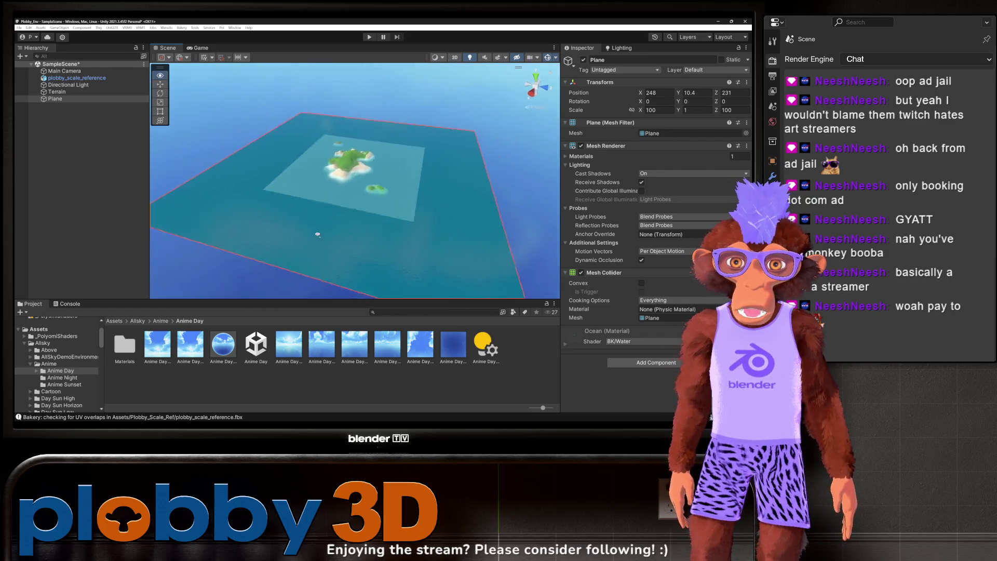
scroll(343, 219, "up", 5)
left_click_drag(343, 220, 321, 220)
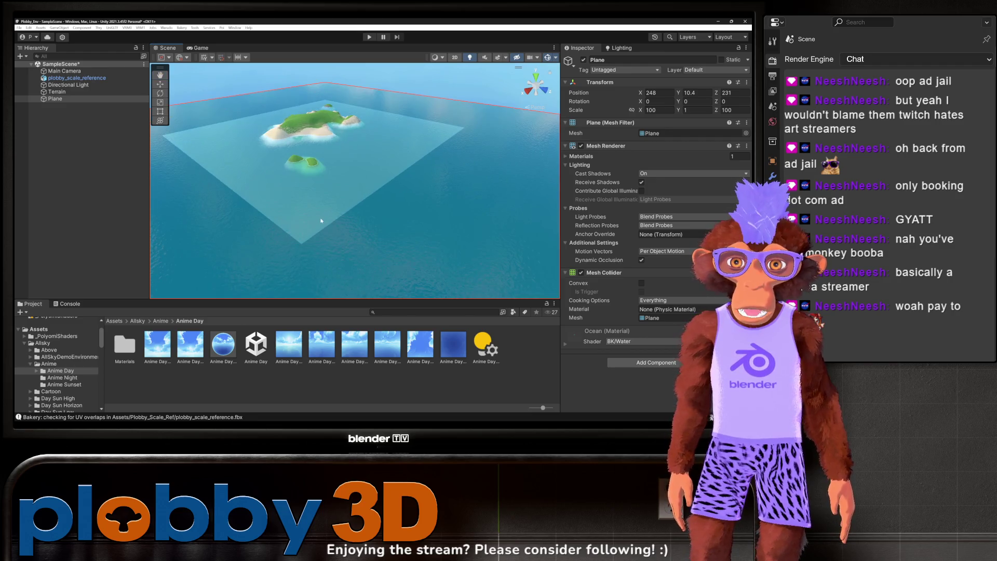
left_click(57, 91)
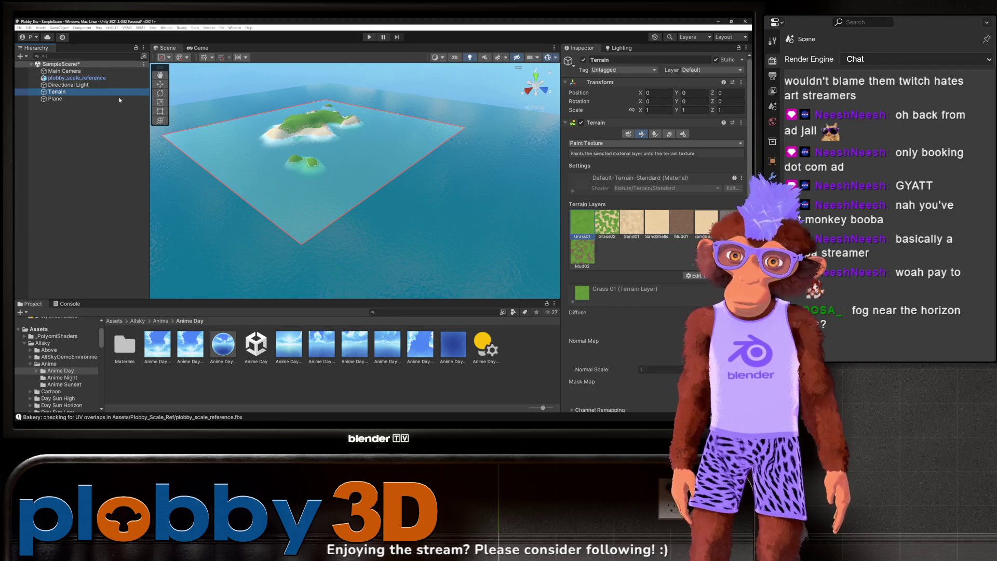
Step: Switch the terrain tool to Raise or Lower Terrain
left_click(589, 273)
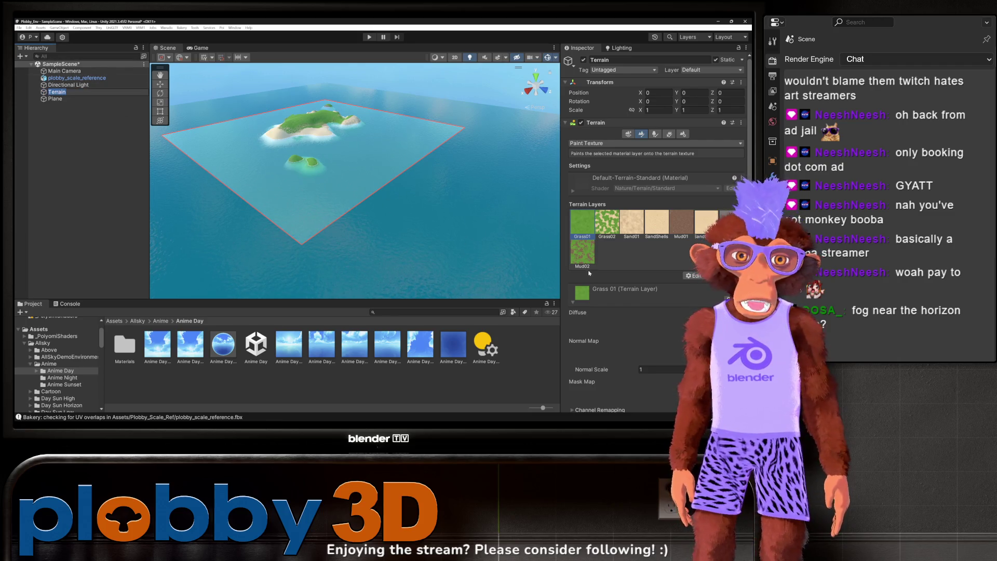
left_click(639, 137)
left_click(613, 144)
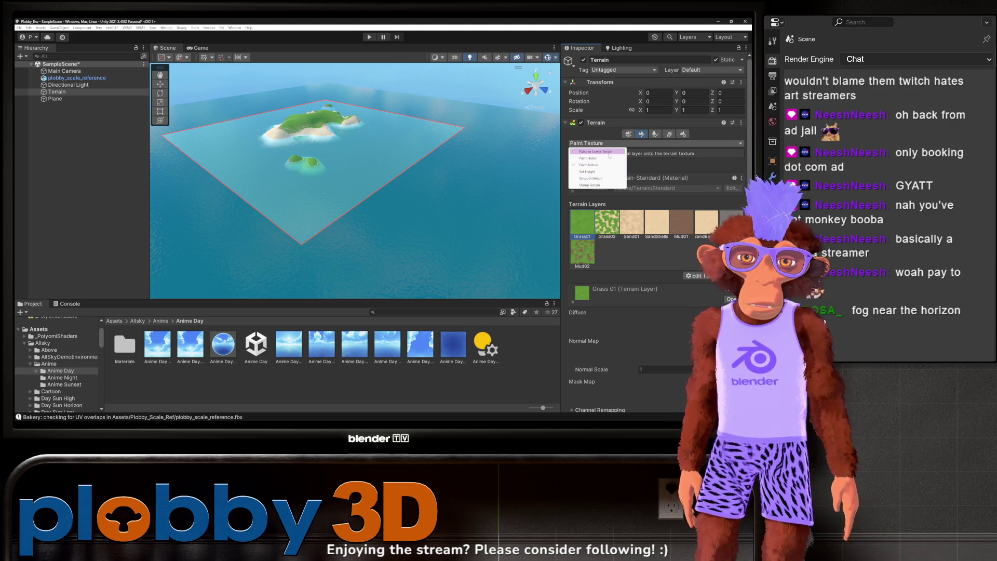
left_click(608, 152)
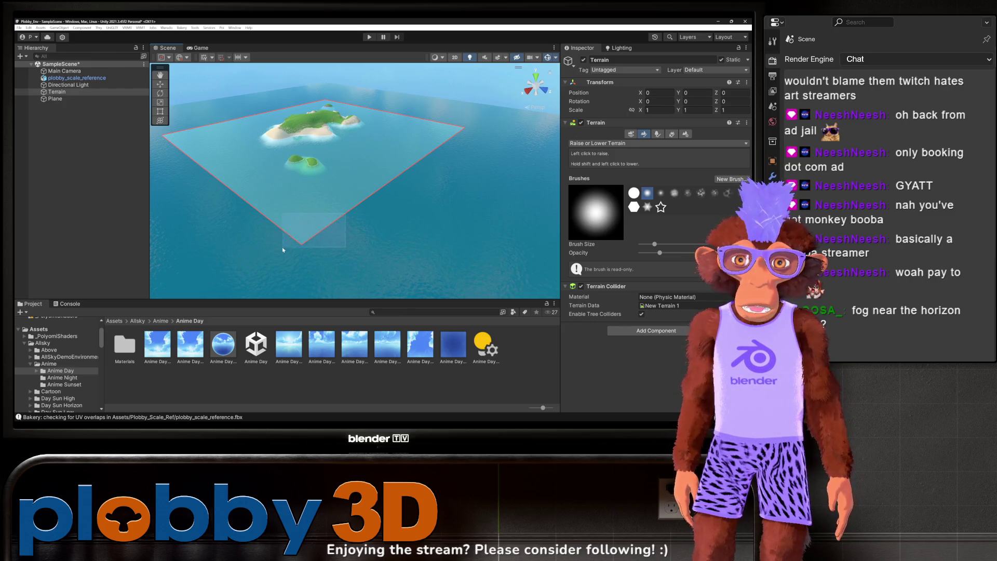
mouse_move(293, 246)
left_mouse_down()
mouse_move(342, 178)
mouse_move(343, 228)
left_mouse_up()
Step: Hide the water plane and orbit around the bare terrain
left_click(17, 98)
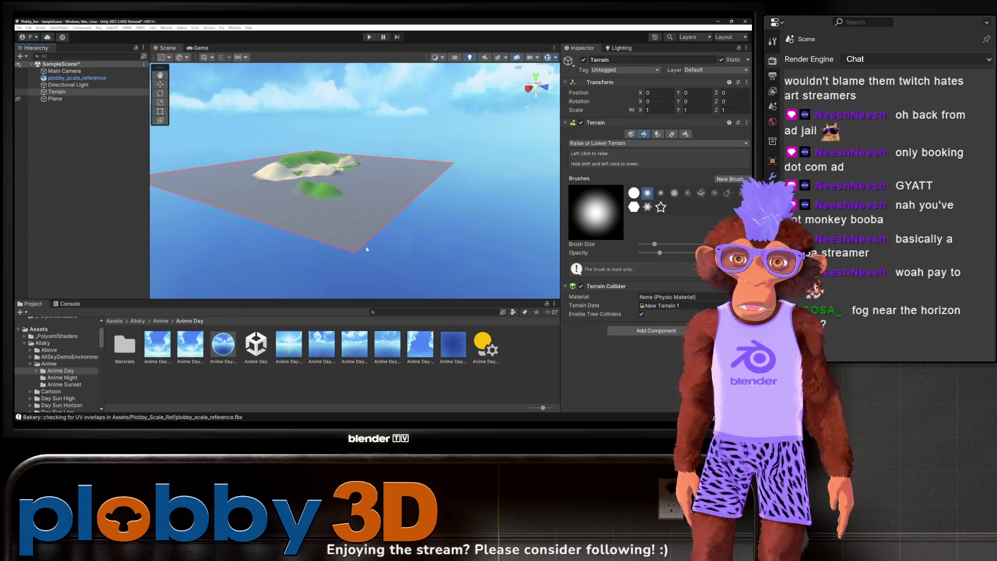
mouse_move(358, 234)
left_mouse_down()
mouse_move(325, 198)
mouse_move(378, 203)
mouse_move(317, 200)
mouse_move(529, 215)
mouse_move(685, 236)
mouse_move(686, 244)
left_mouse_up()
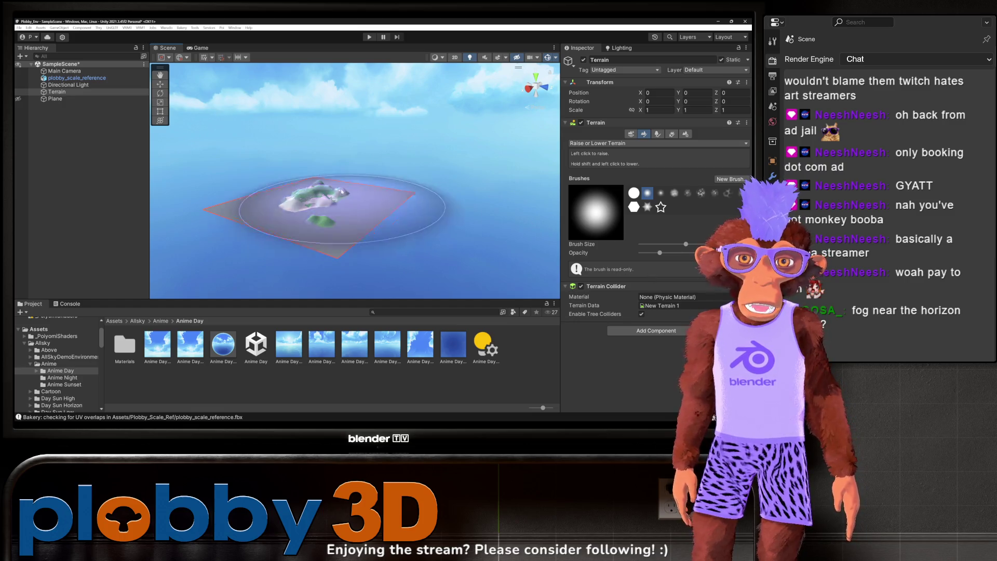
scroll(278, 166, "up", 5)
Step: Frame the whole terrain from a higher angle
left_click_drag(278, 167, 359, 222)
key("f")
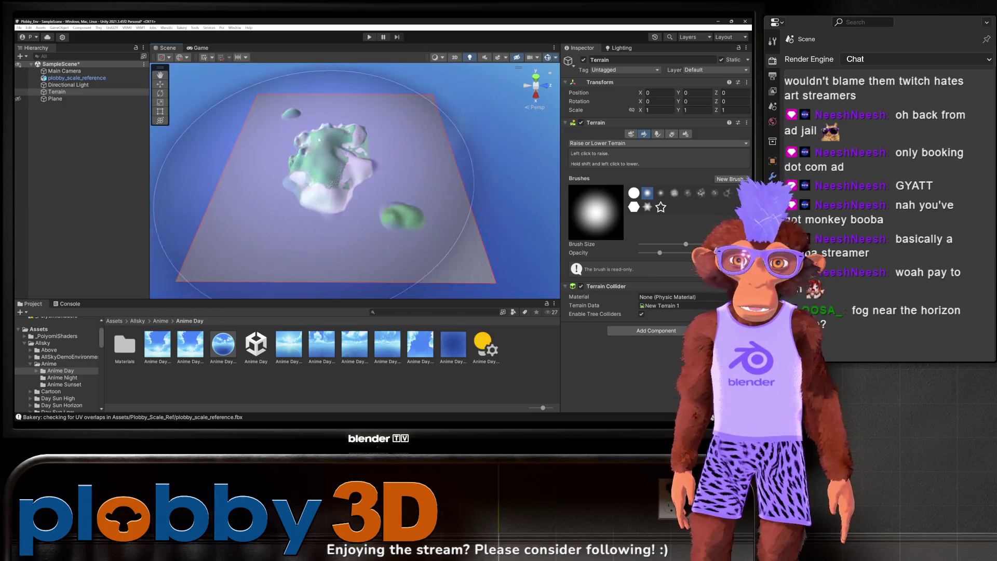
left_click_drag(442, 125, 444, 145)
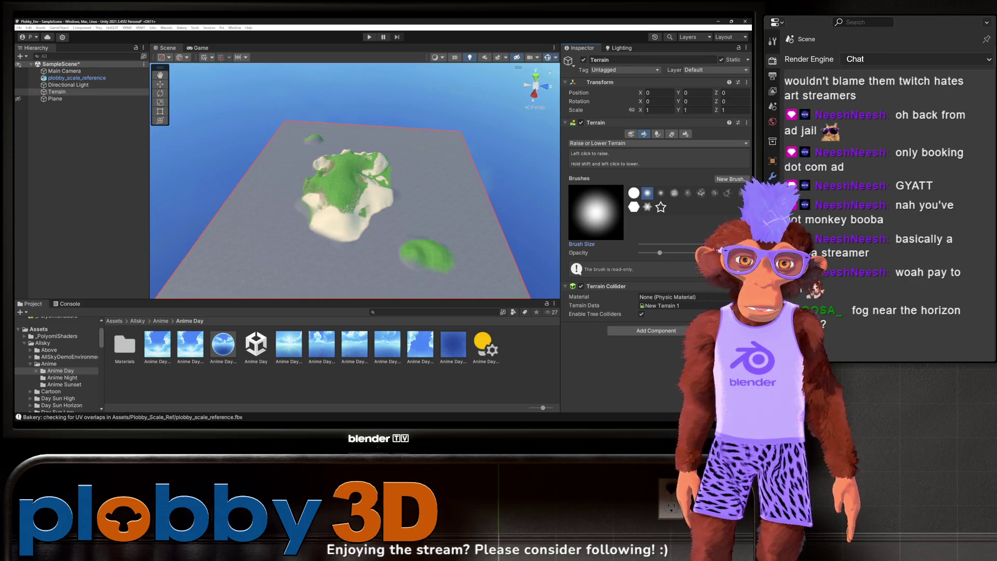
scroll(389, 201, "down", 5)
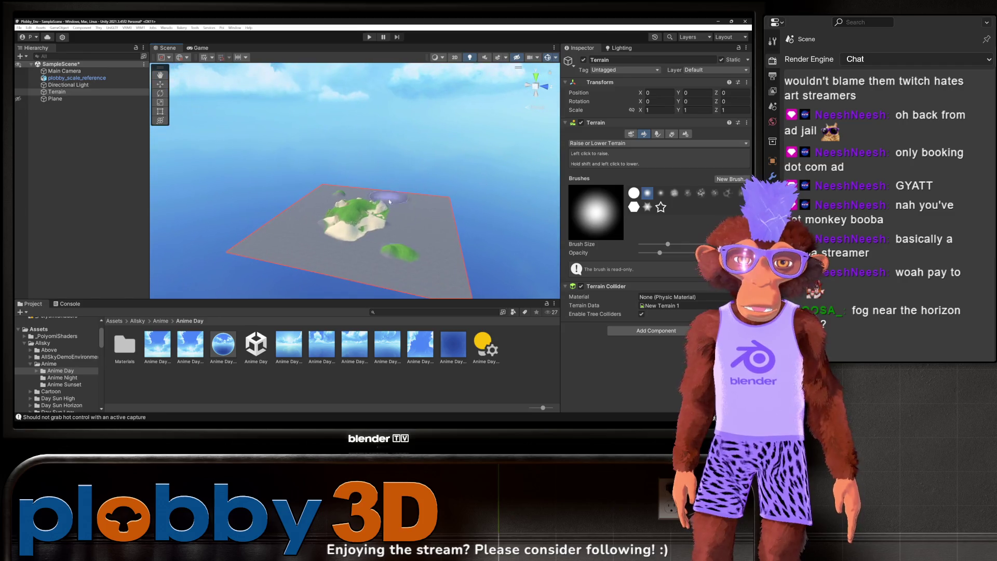
left_click_drag(390, 201, 403, 249)
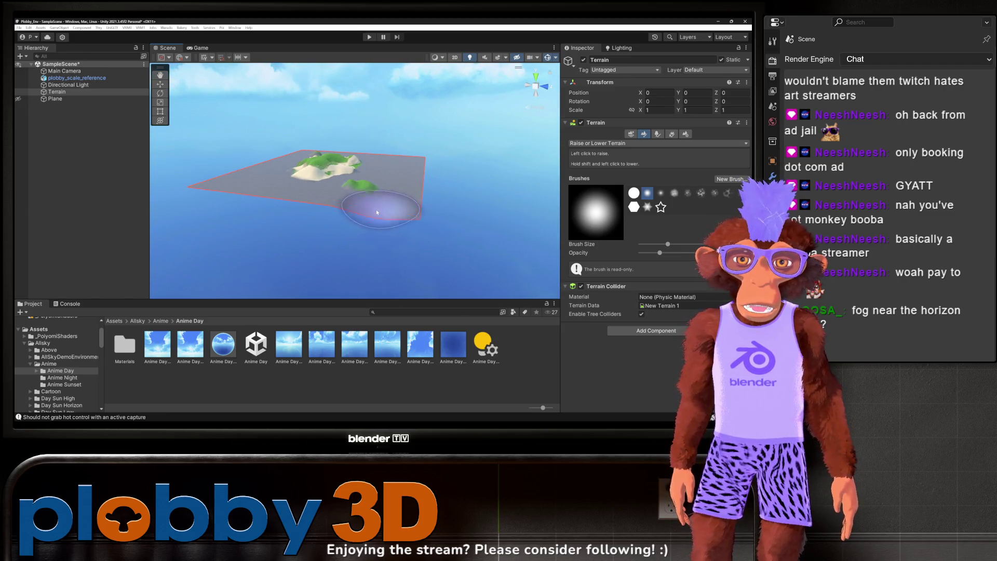
scroll(271, 202, "up", 2)
key("f")
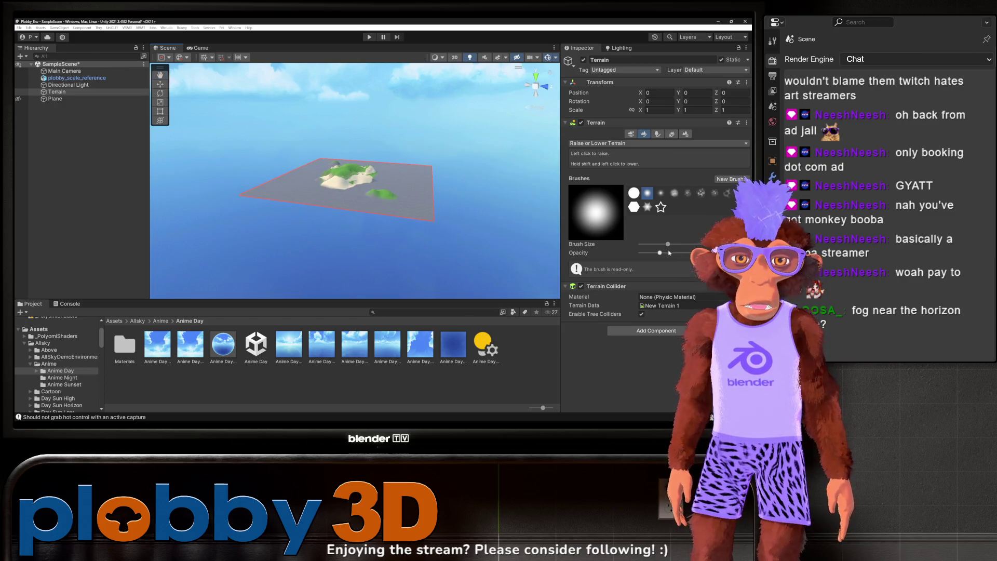
Step: Raise the terrain around the island near its far edge into a broad mound
left_click(375, 213)
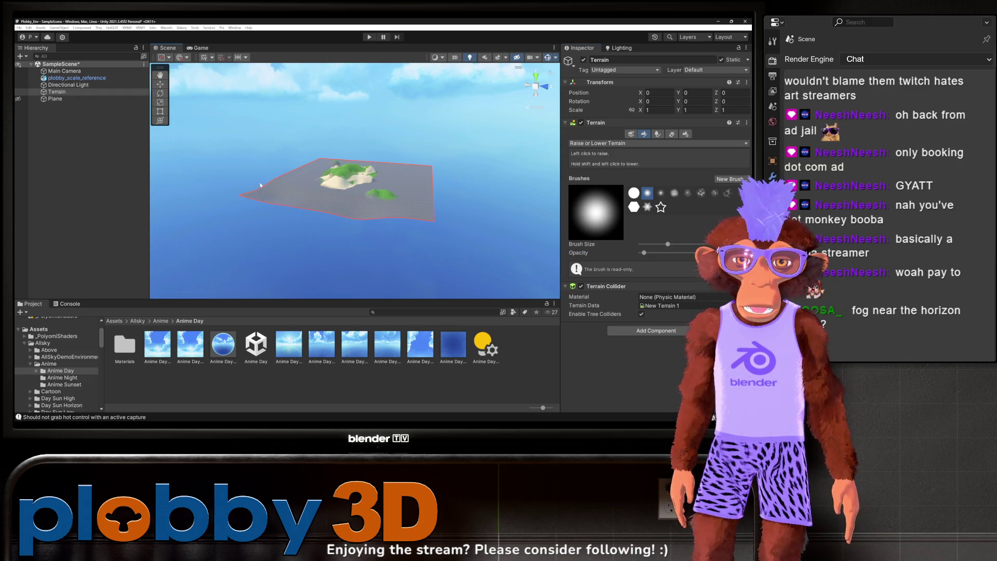
mouse_move(283, 199)
left_mouse_down()
mouse_move(293, 183)
mouse_move(343, 183)
left_mouse_up()
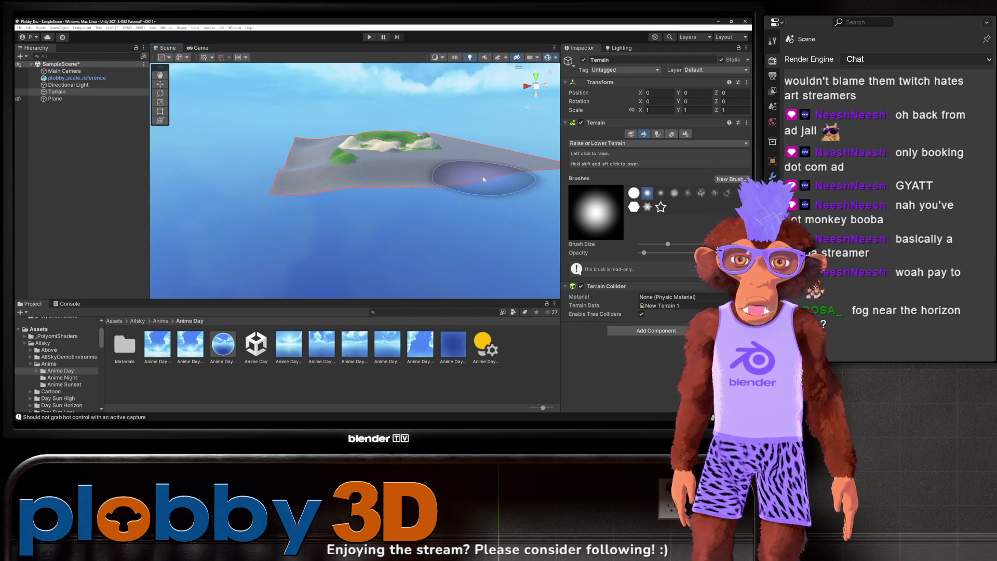
mouse_move(468, 177)
left_mouse_down()
mouse_move(427, 165)
mouse_move(218, 208)
left_mouse_up()
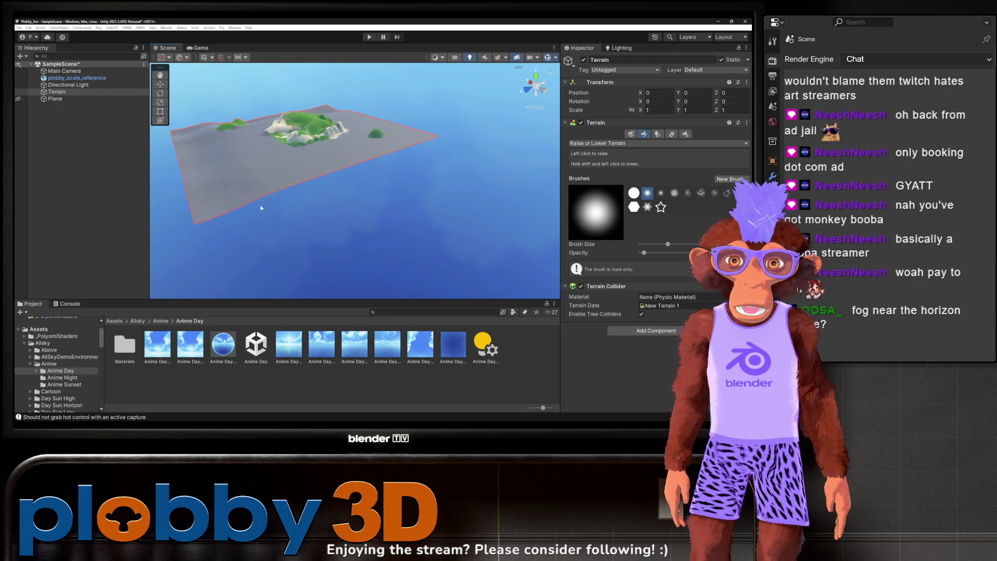
mouse_move(302, 193)
left_mouse_down()
mouse_move(366, 193)
mouse_move(380, 230)
mouse_move(311, 232)
left_mouse_up()
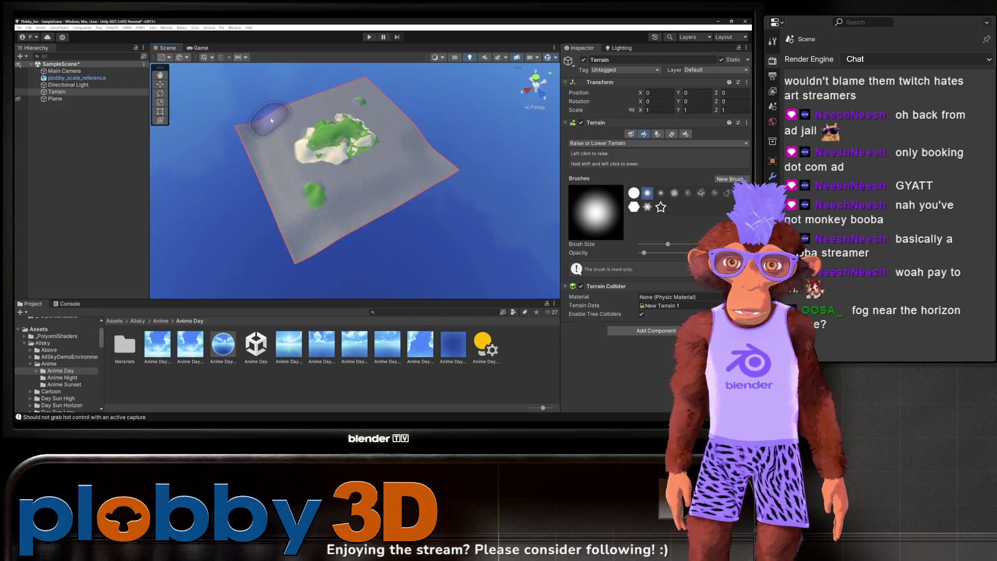
left_click(350, 102)
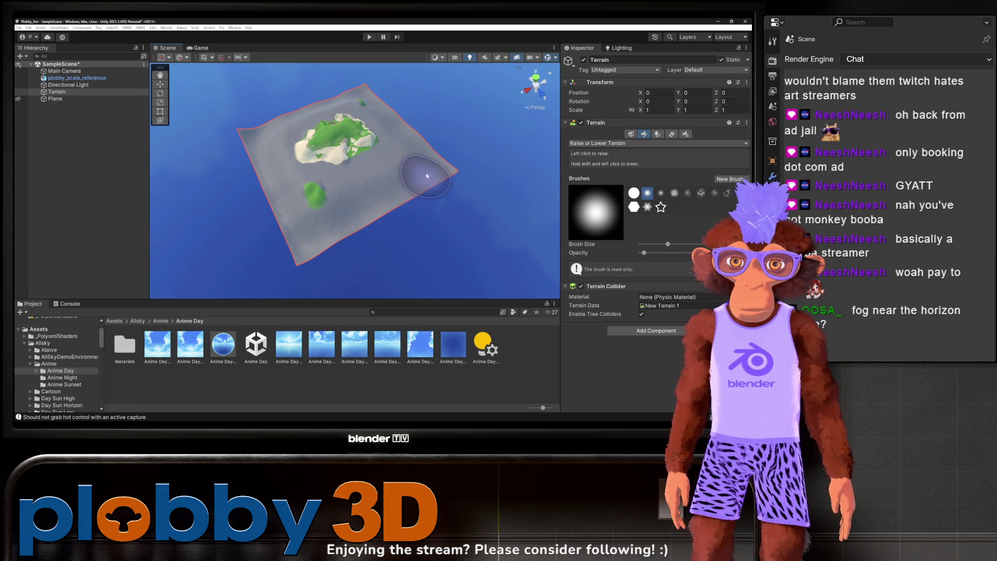
left_click_drag(340, 178, 385, 54)
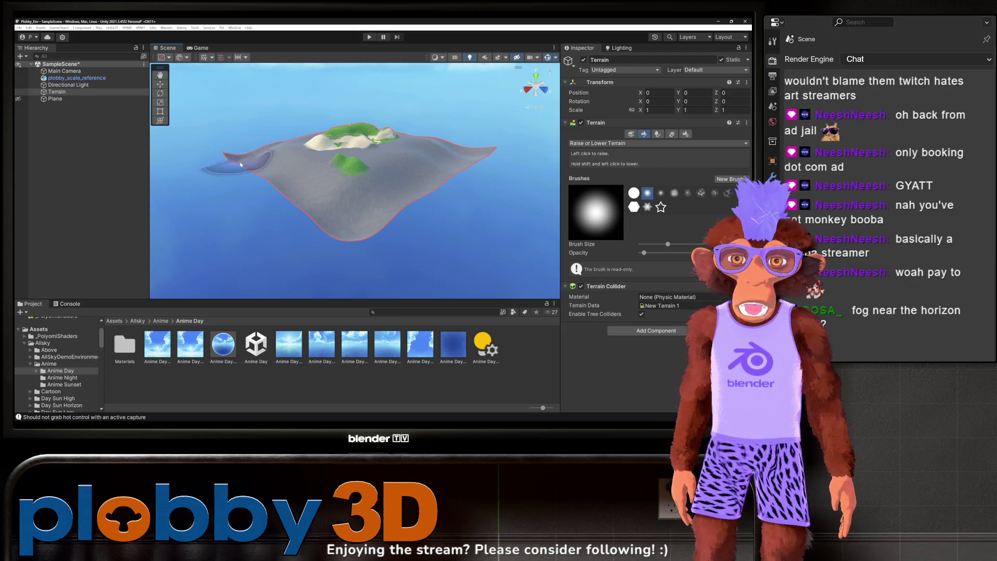
left_click(623, 143)
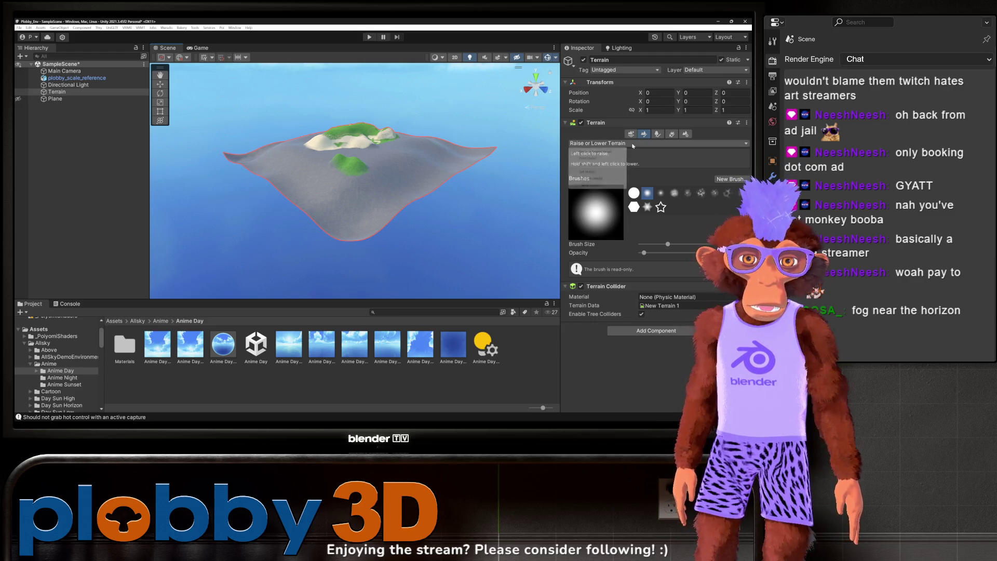
Step: Choose Set Height, change Height from 14.81 to 0, and lower the terrain's outer rim
left_click(618, 172)
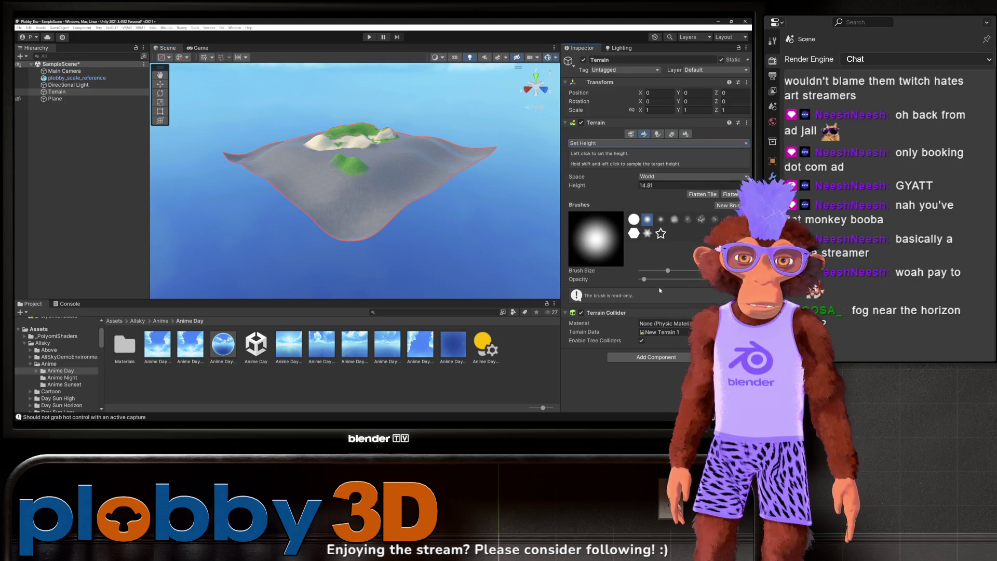
left_click(640, 186)
type("0")
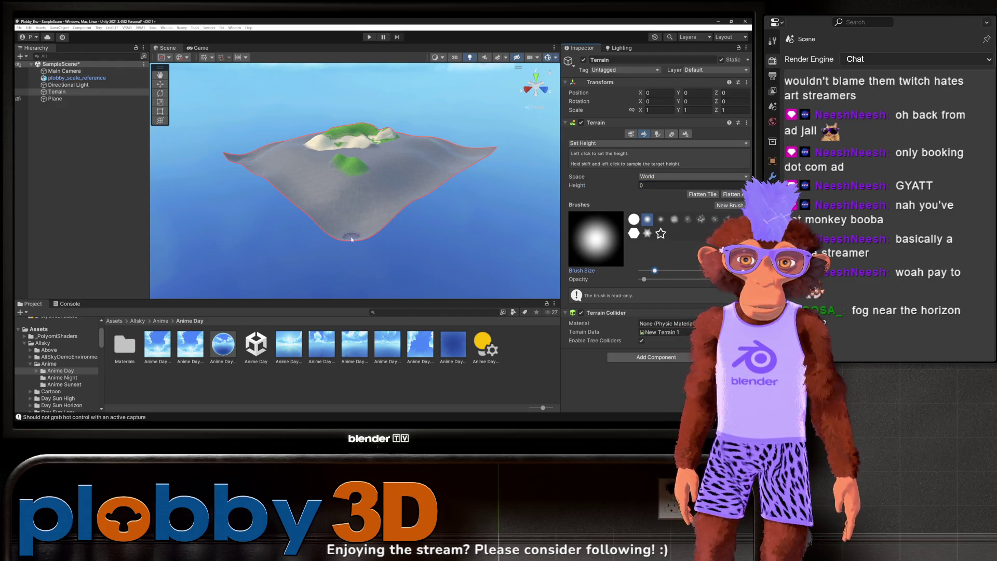
left_click(223, 160)
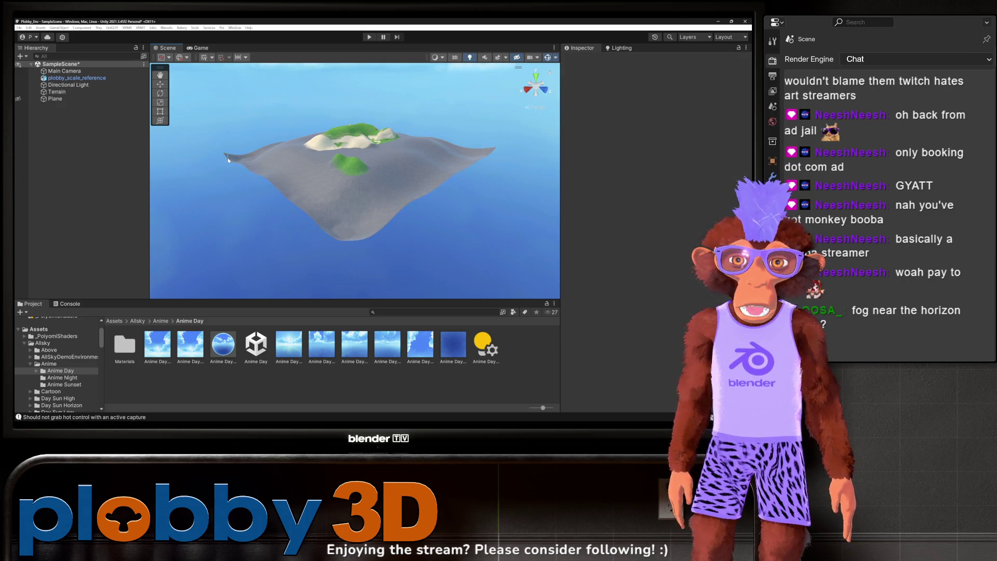
left_click(241, 161)
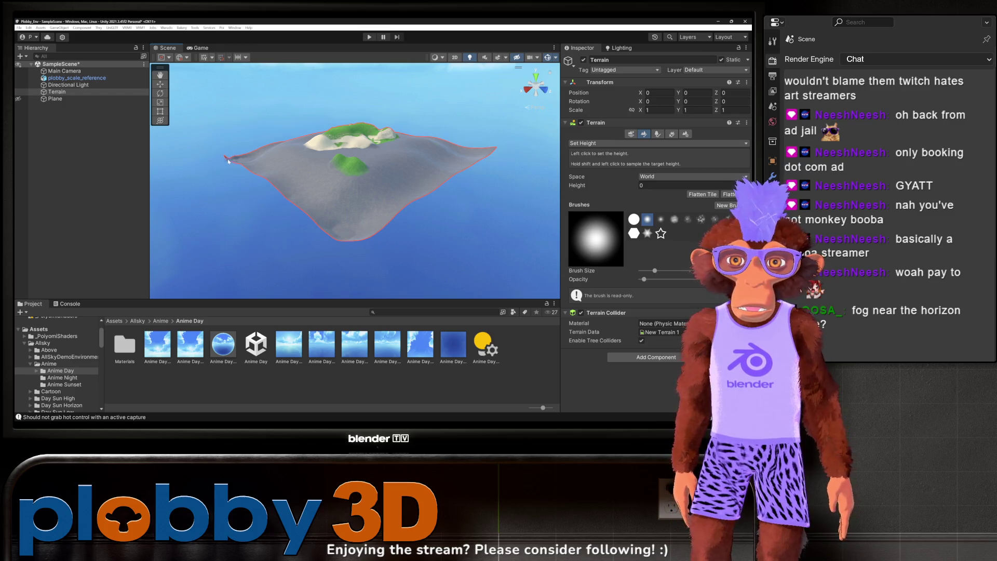
mouse_move(229, 162)
left_mouse_down()
mouse_move(289, 196)
mouse_move(480, 247)
left_mouse_up()
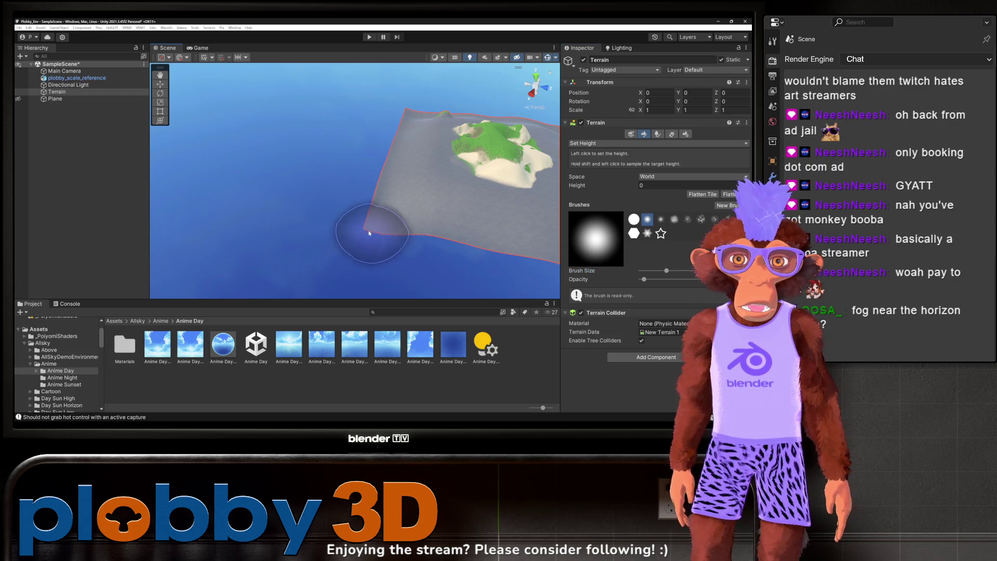
left_click_drag(434, 246, 390, 257)
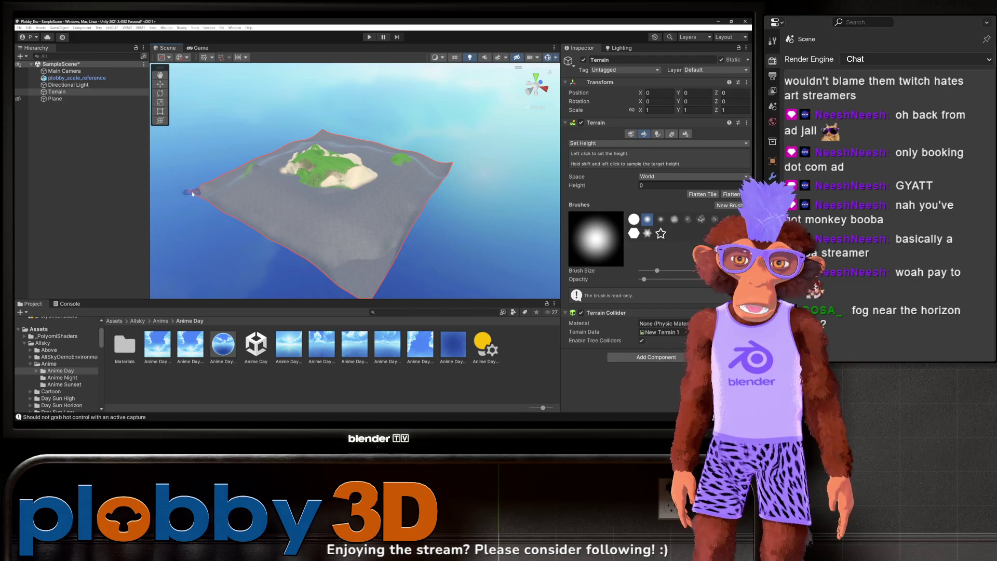
mouse_move(193, 193)
left_mouse_down()
mouse_move(222, 219)
mouse_move(344, 223)
left_mouse_up()
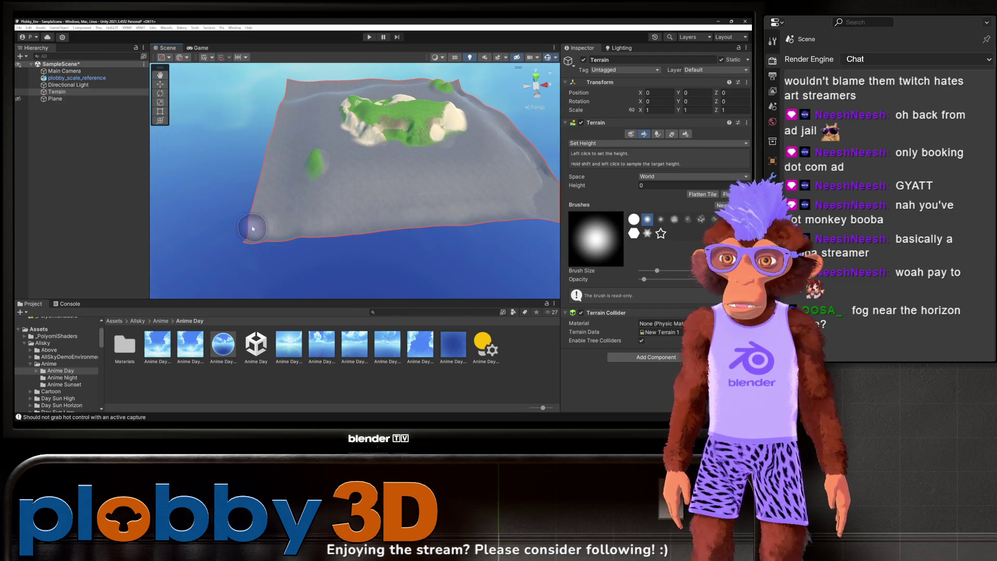
left_click(268, 242)
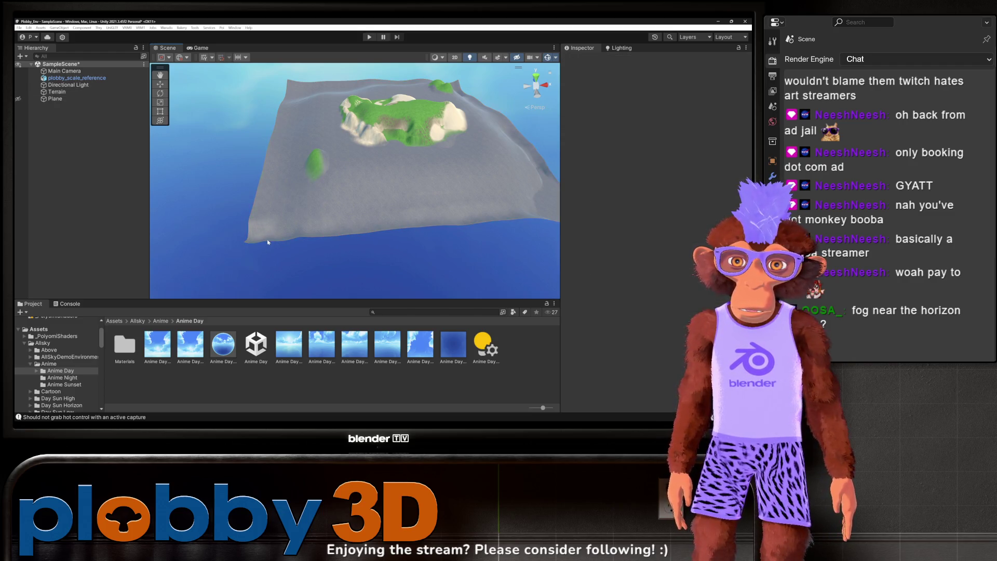
Step: Raise the Set Height brush opacity and flatten bumps along the terrain's far edge to 0
left_click(296, 219)
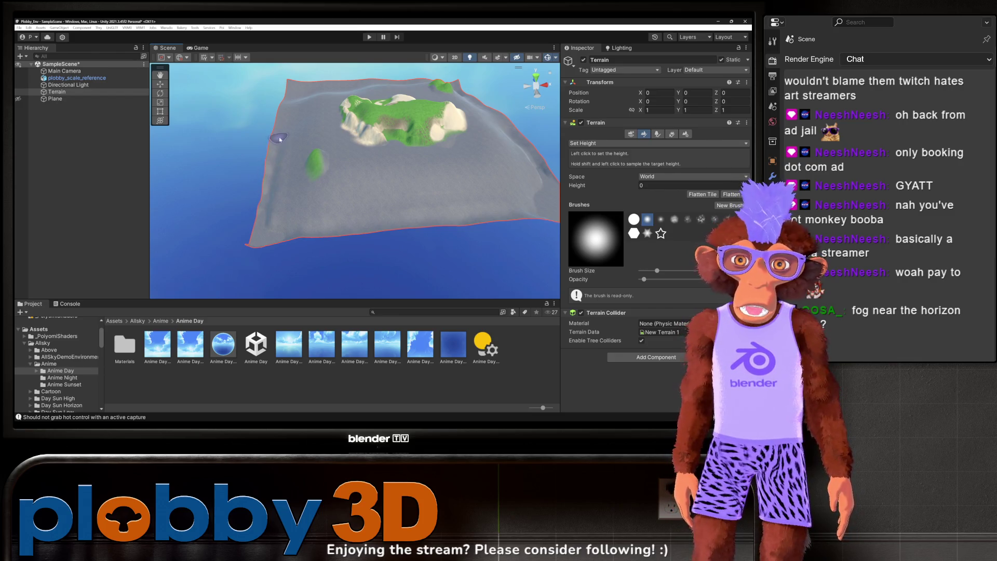
scroll(387, 151, "up", 5)
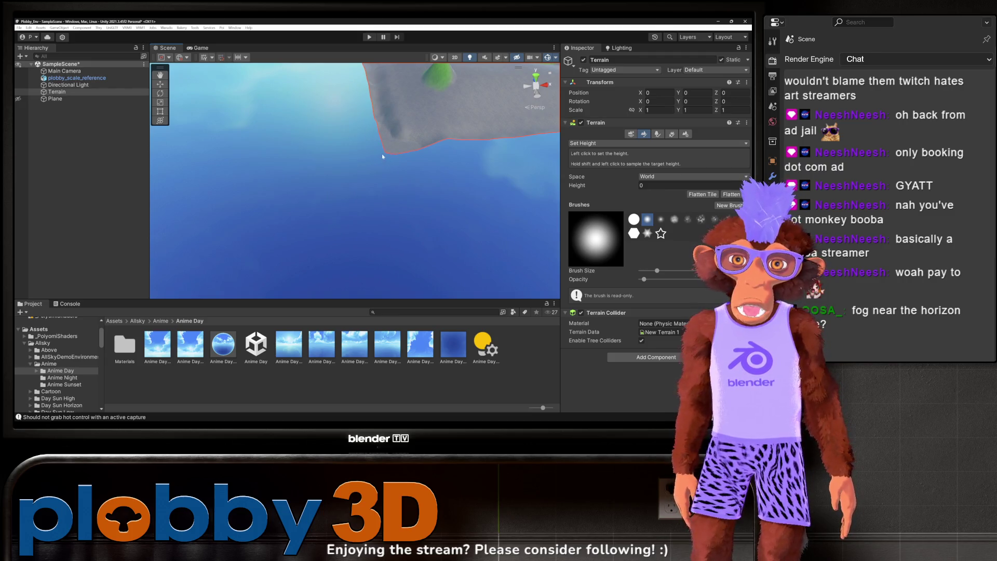
mouse_move(382, 157)
left_mouse_down()
mouse_move(507, 205)
mouse_move(397, 196)
mouse_move(285, 211)
mouse_move(304, 262)
left_mouse_up()
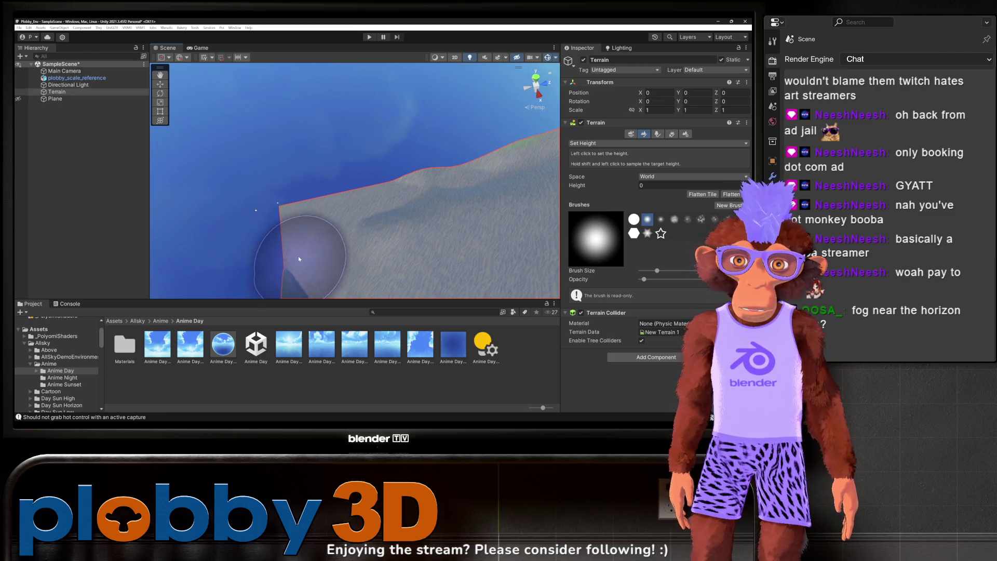
mouse_move(393, 168)
left_mouse_down()
mouse_move(397, 181)
mouse_move(512, 144)
mouse_move(524, 151)
mouse_move(289, 173)
mouse_move(253, 213)
left_mouse_up()
left_click(408, 190)
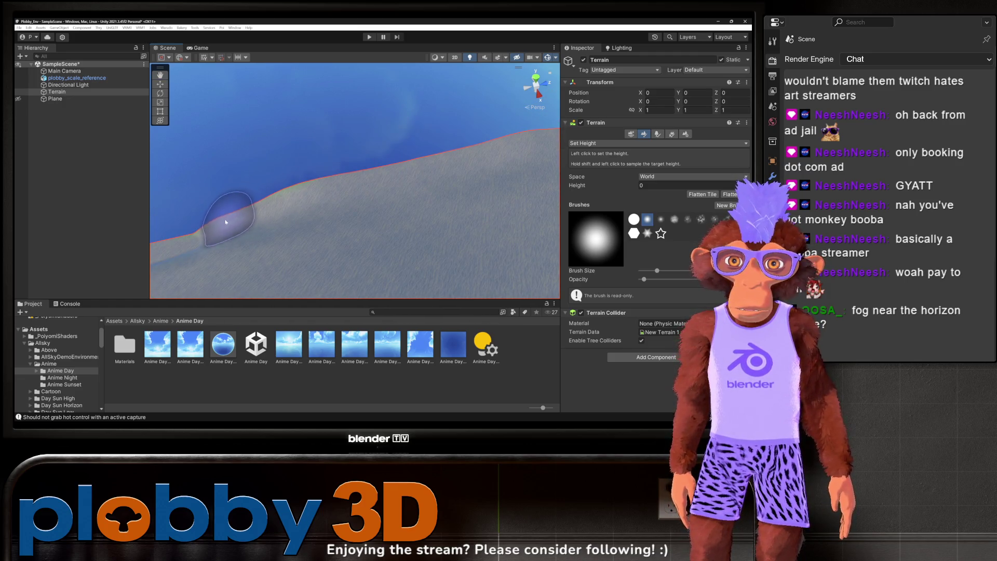
mouse_move(227, 230)
left_mouse_down()
mouse_move(263, 200)
mouse_move(238, 223)
mouse_move(374, 199)
mouse_move(276, 238)
left_mouse_up()
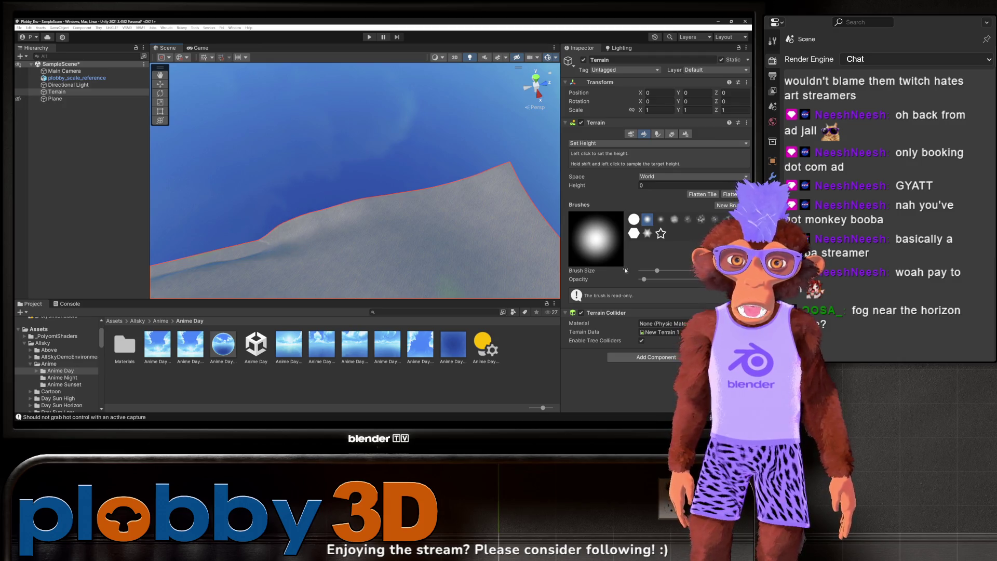
left_click_drag(661, 280, 674, 279)
mouse_move(223, 250)
left_mouse_down()
mouse_move(305, 223)
mouse_move(354, 225)
mouse_move(475, 185)
mouse_move(529, 208)
mouse_move(525, 200)
left_mouse_up()
left_click(508, 200)
left_click(491, 188)
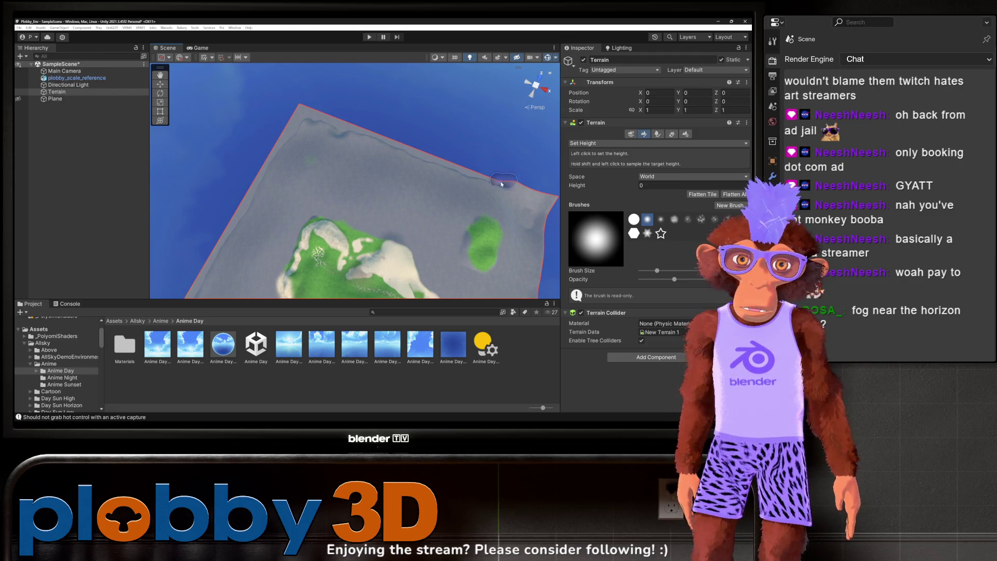
mouse_move(459, 177)
left_mouse_down()
mouse_move(451, 158)
mouse_move(411, 228)
mouse_move(358, 285)
left_mouse_up()
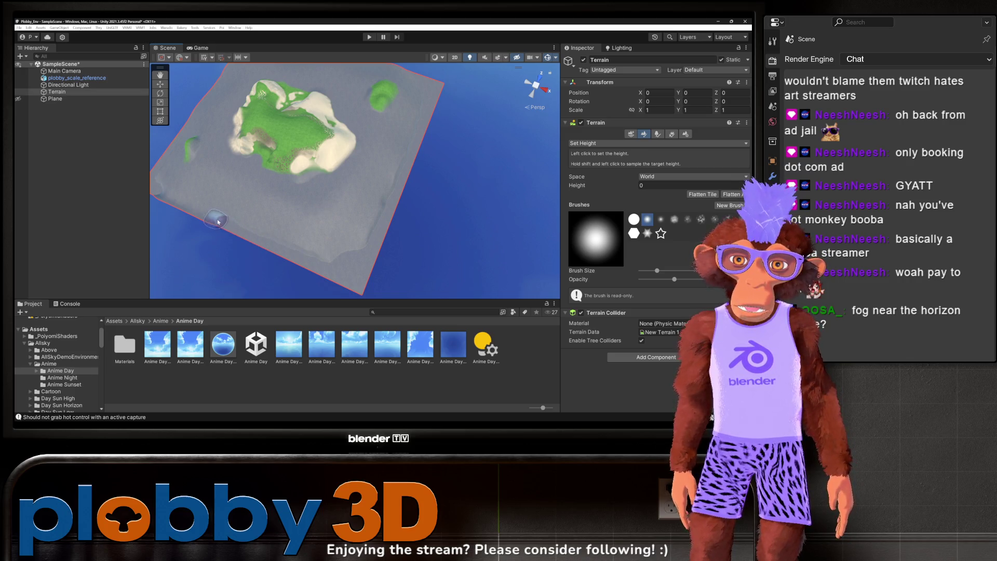
mouse_move(198, 217)
left_mouse_down()
mouse_move(262, 193)
mouse_move(352, 203)
mouse_move(332, 203)
left_mouse_up()
scroll(404, 177, "up", 2)
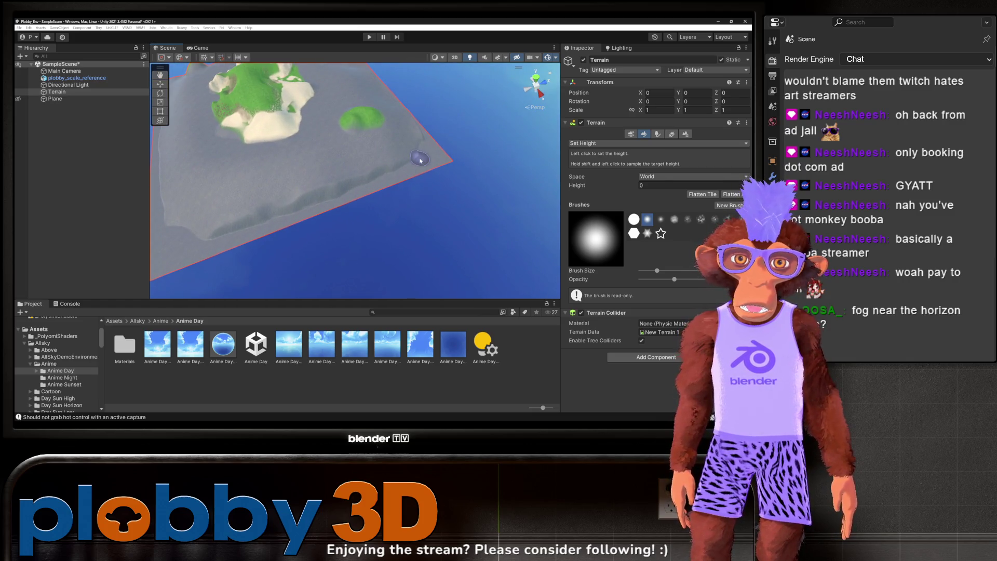
left_click_drag(426, 132, 437, 232)
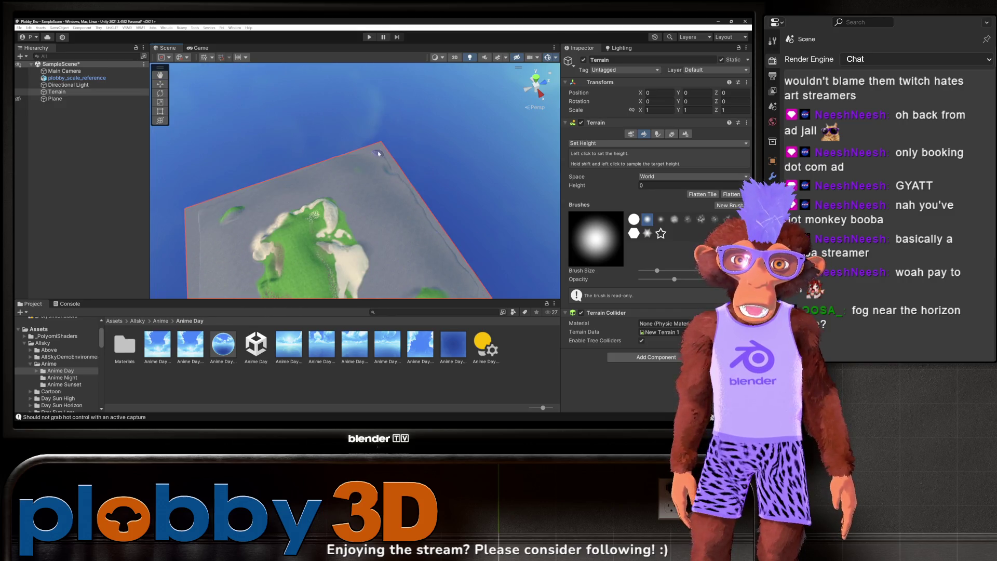
left_click_drag(349, 150, 442, 175)
left_click(669, 177)
left_click(590, 201)
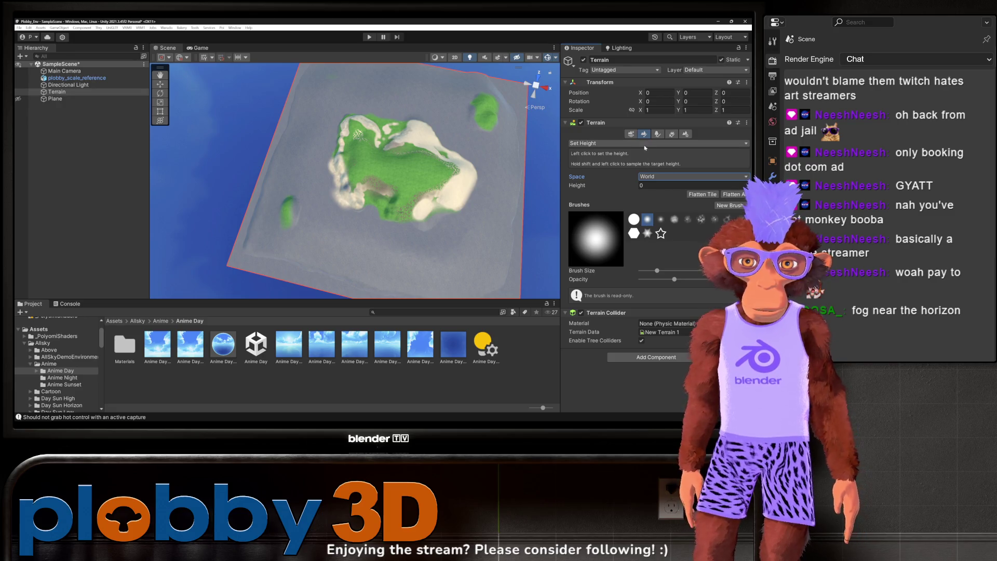
Step: Switch to Smooth Height, raise its opacity, and smooth the terrain
left_click(644, 144)
left_click(597, 179)
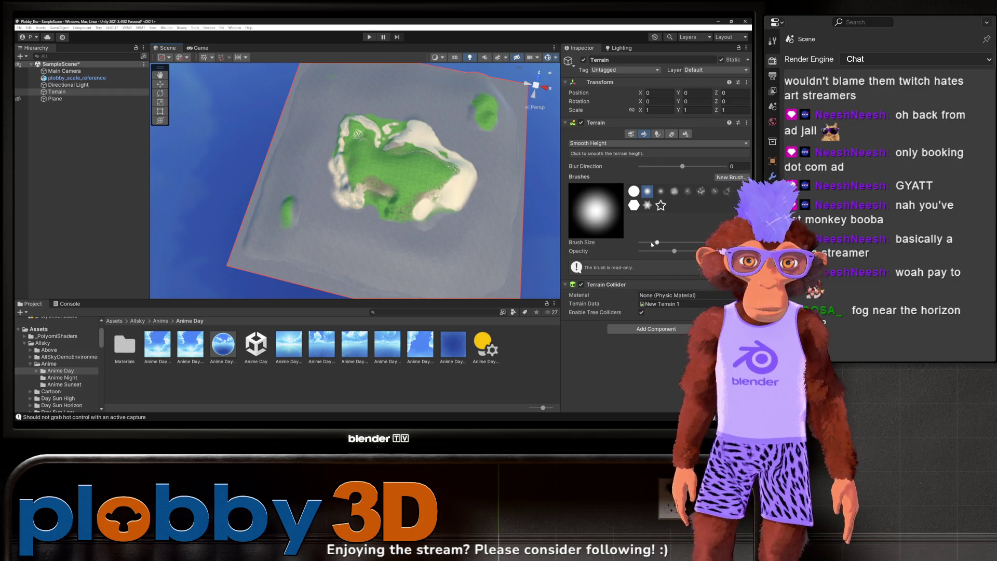
left_click_drag(468, 251, 348, 243)
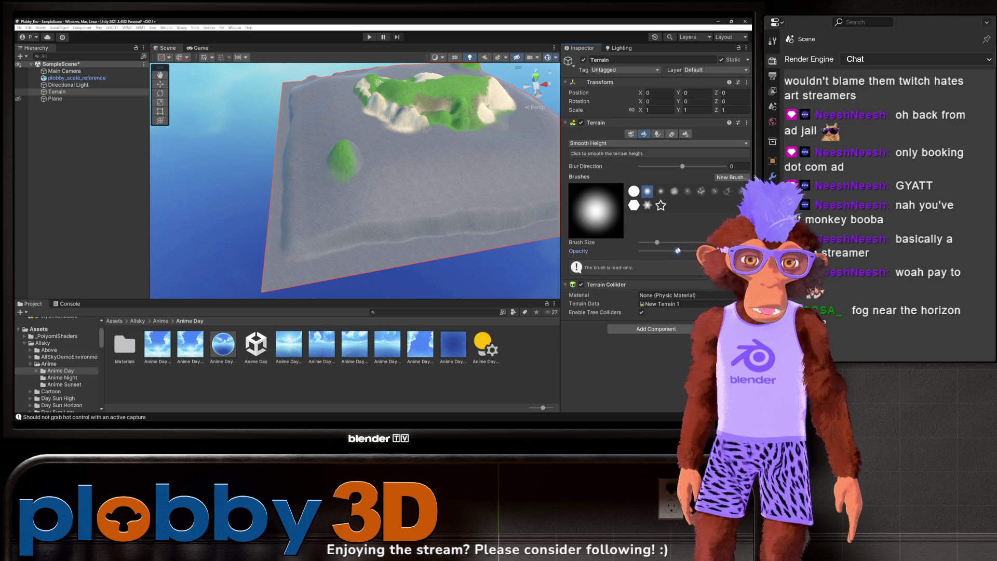
left_click_drag(675, 250, 695, 251)
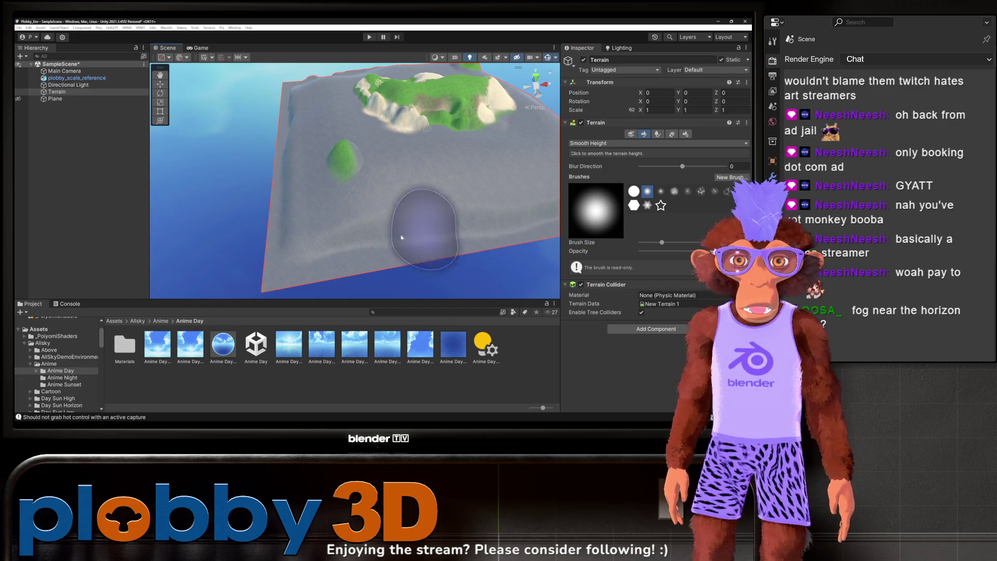
left_click_drag(332, 218, 356, 213)
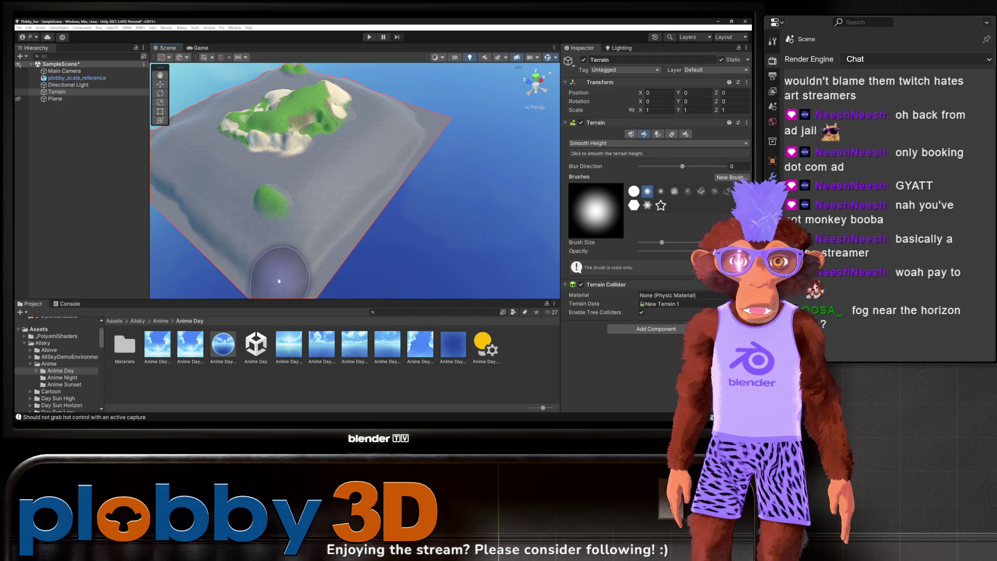
mouse_move(265, 223)
left_mouse_down()
mouse_move(379, 241)
mouse_move(363, 204)
mouse_move(330, 223)
left_mouse_up()
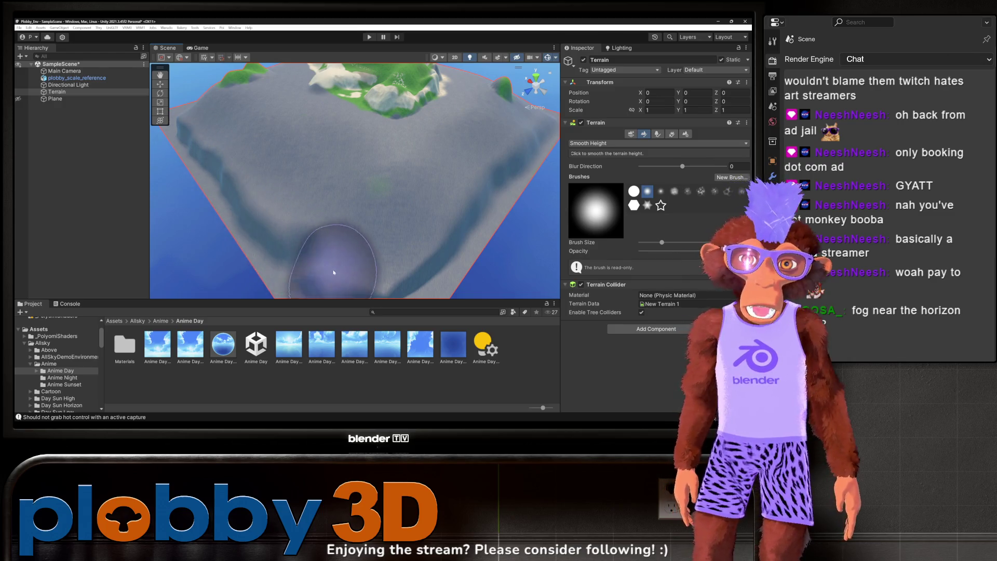
Step: Frame a centred overview of the whole terrain within the ocean plane
key("f")
mouse_move(299, 237)
left_mouse_down()
mouse_move(285, 223)
mouse_move(334, 253)
left_mouse_up()
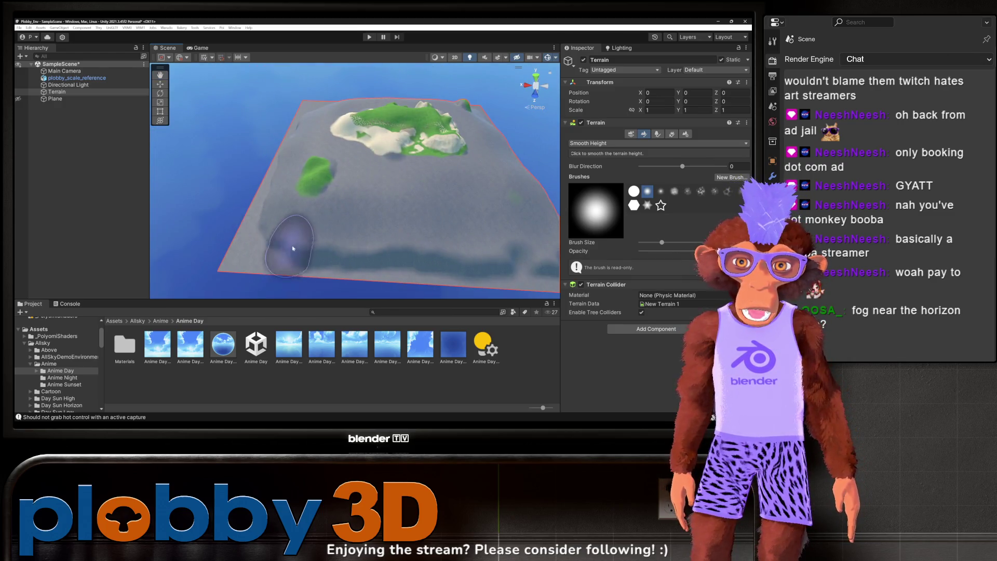
left_click_drag(457, 262, 211, 190)
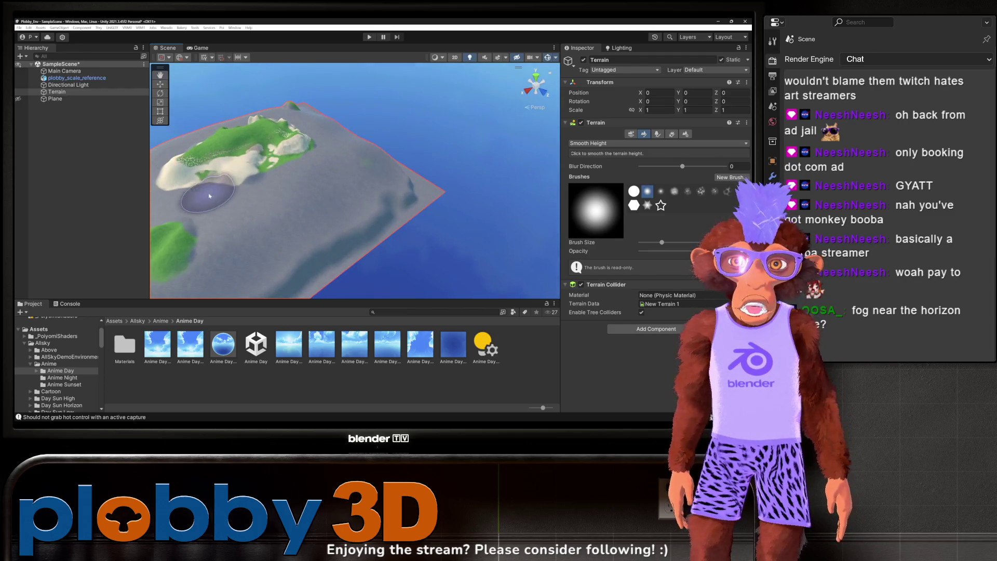
key("f")
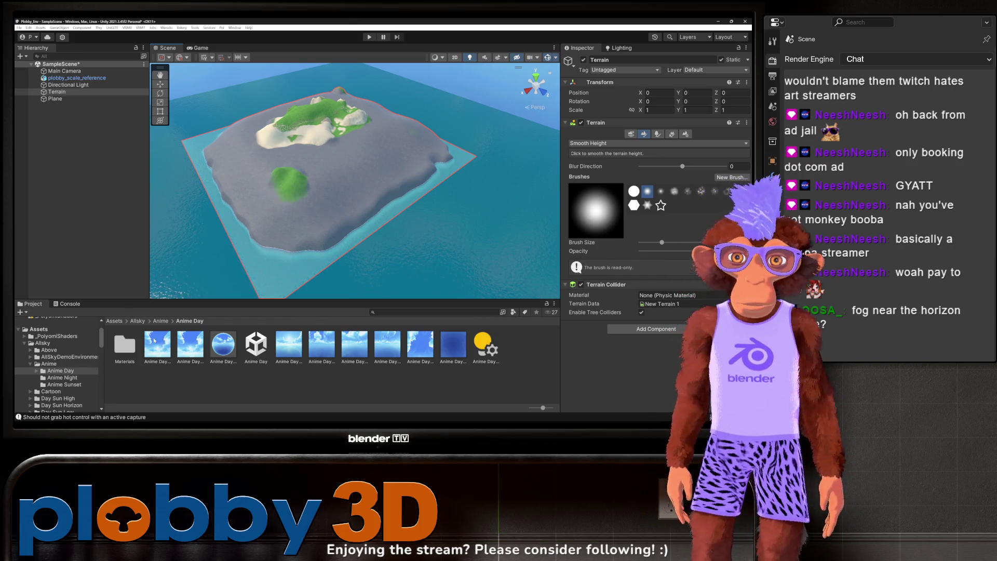
scroll(332, 199, "down", 5)
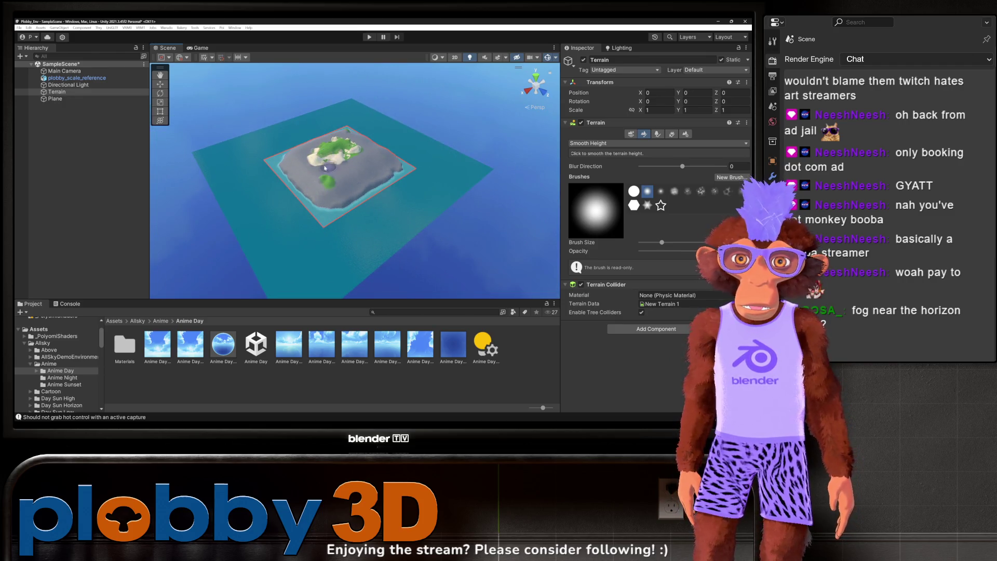
scroll(325, 167, "up", 2)
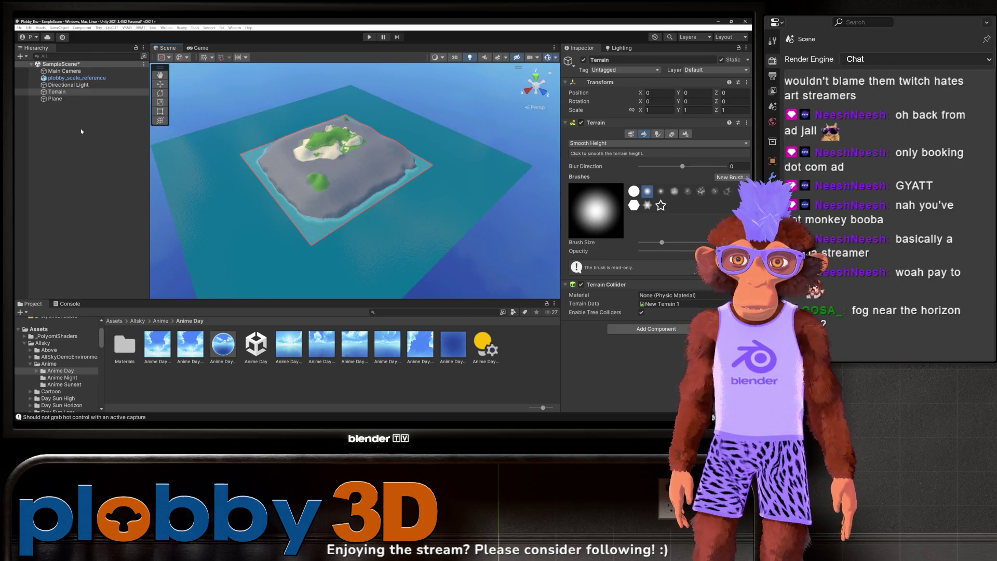
left_click(54, 99)
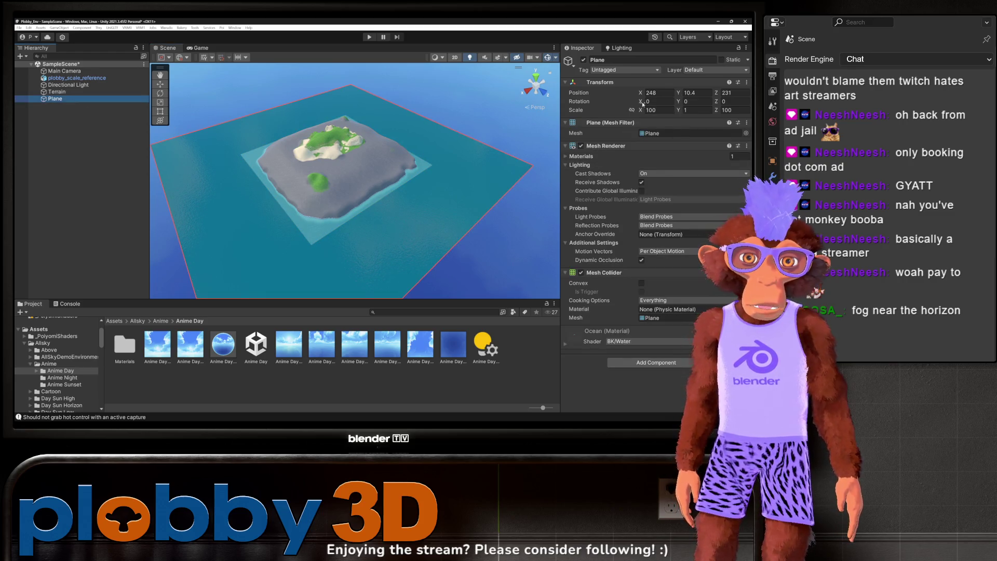
Step: Raise the ocean plane to Y 80.1 and scale it to 200 by 200
mouse_move(679, 92)
left_mouse_down()
mouse_move(976, 73)
mouse_move(54, 64)
mouse_move(101, 63)
left_mouse_up()
mouse_move(311, 182)
left_mouse_down()
mouse_move(168, 129)
mouse_move(301, 132)
mouse_move(304, 162)
mouse_move(378, 235)
left_mouse_up()
key("w")
left_click(306, 157)
left_click(289, 183)
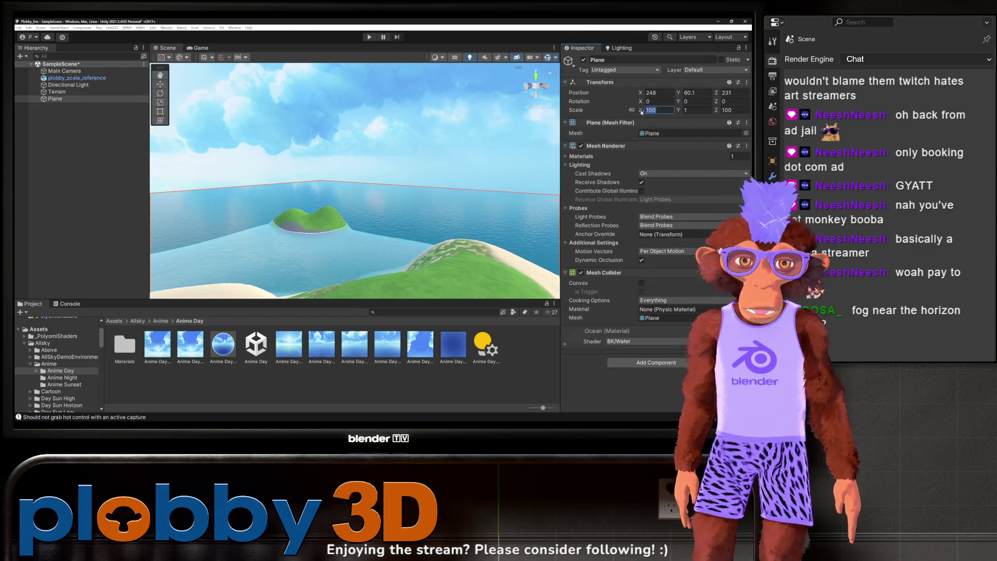
type("200")
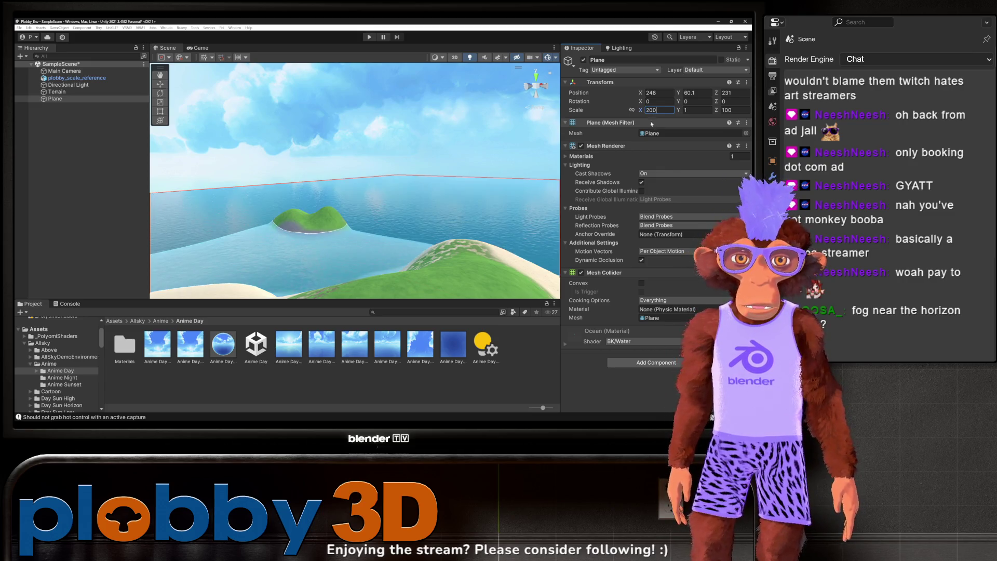
type("200")
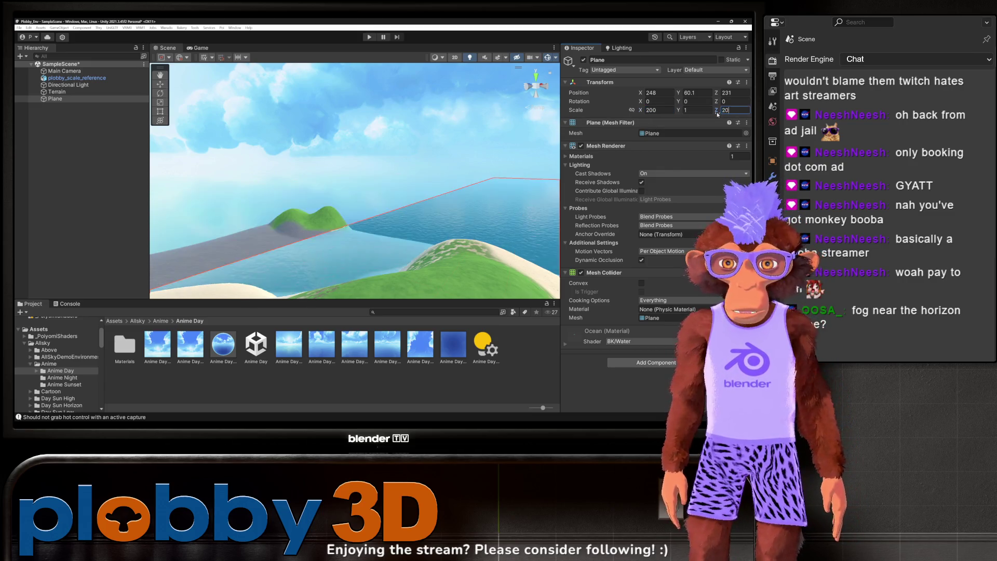
left_click(339, 135)
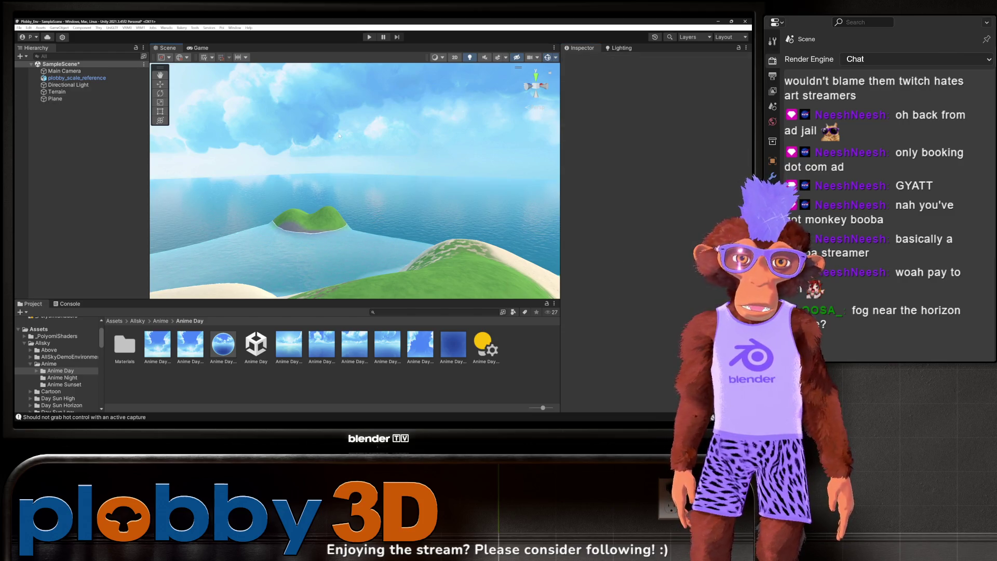
Step: Delete the old plobby_scale_reference from the Hierarchy
left_click_drag(383, 182, 401, 208)
mouse_move(342, 215)
left_mouse_down()
mouse_move(305, 189)
mouse_move(289, 192)
mouse_move(348, 224)
mouse_move(342, 209)
left_mouse_up()
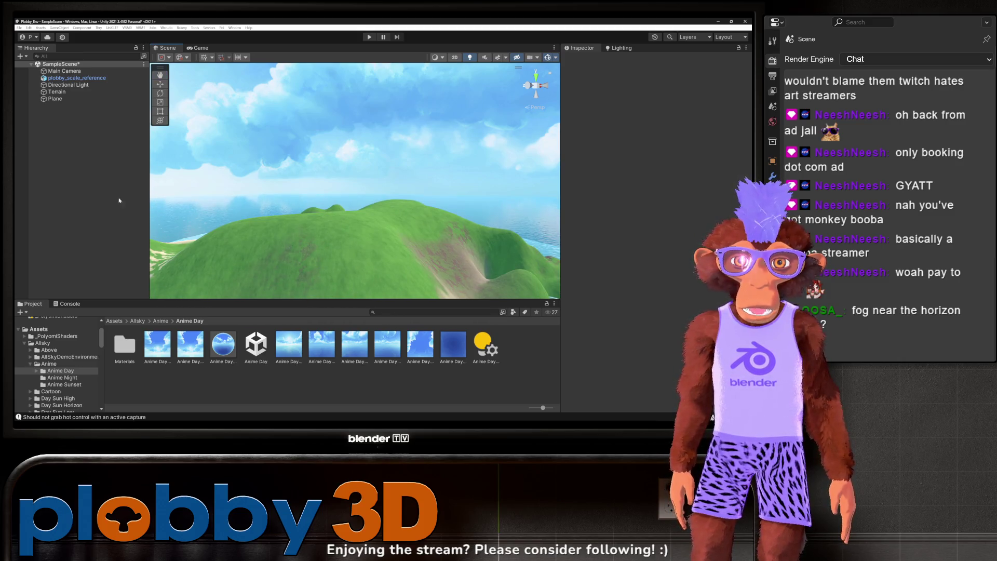
left_click(73, 79)
left_click(72, 79)
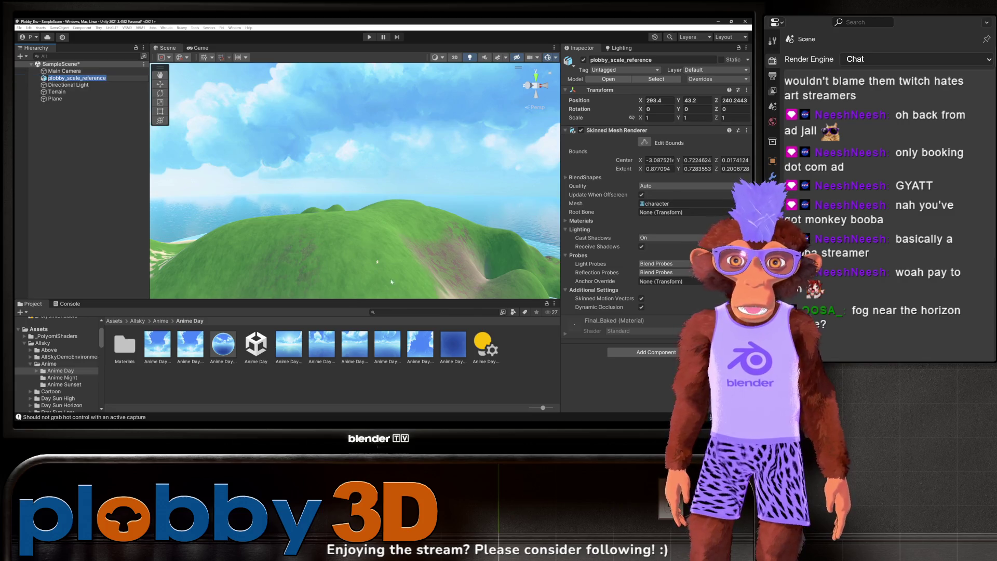
right_click(83, 107)
key("Escape")
key("Delete")
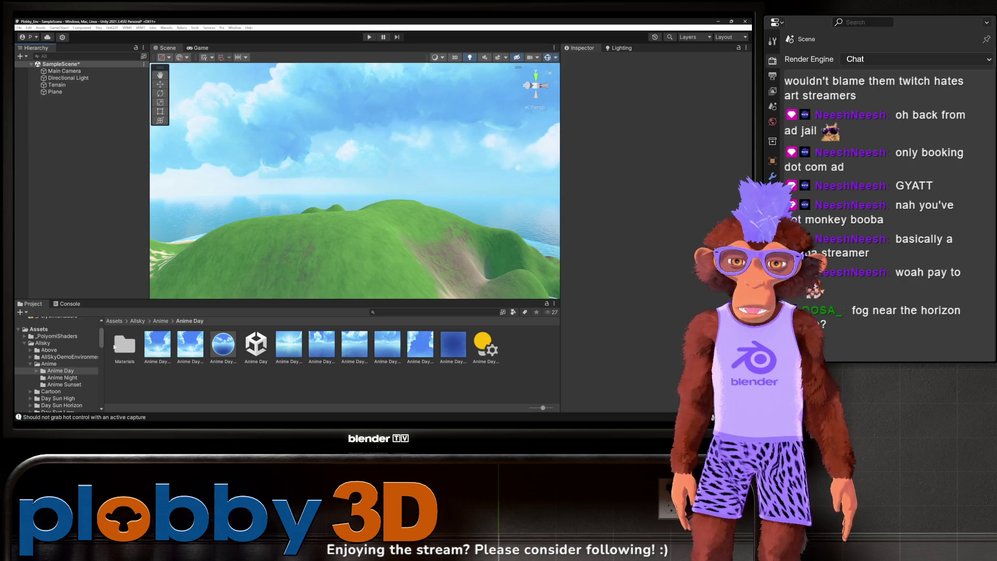
Step: Drop a fresh plobby_scale figure from Plobby_Scale_Ref onto the grassy hilltop and frame it
scroll(67, 377, "down", 10)
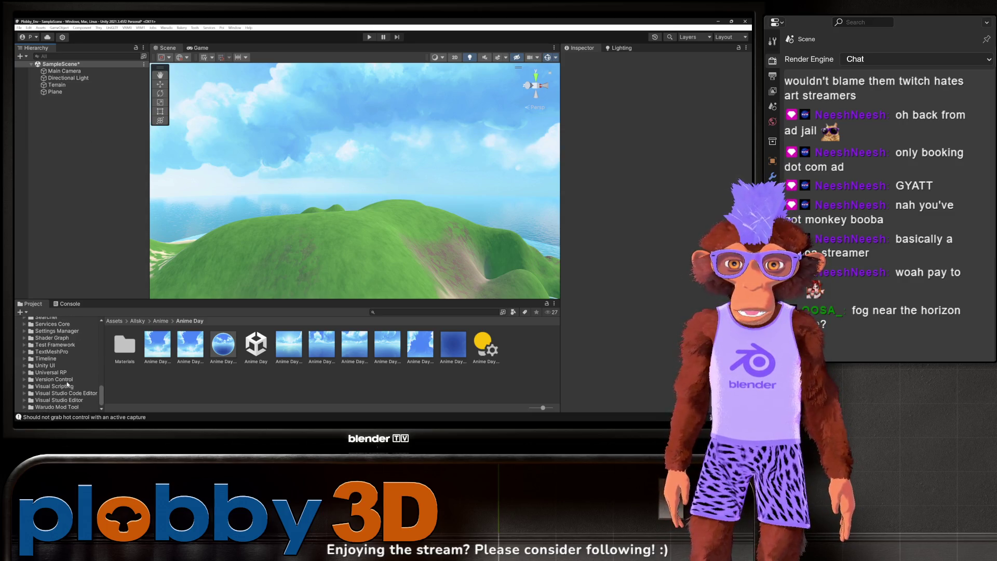
left_click(57, 355)
left_click_drag(137, 358, 299, 254)
left_click_drag(331, 218, 331, 219)
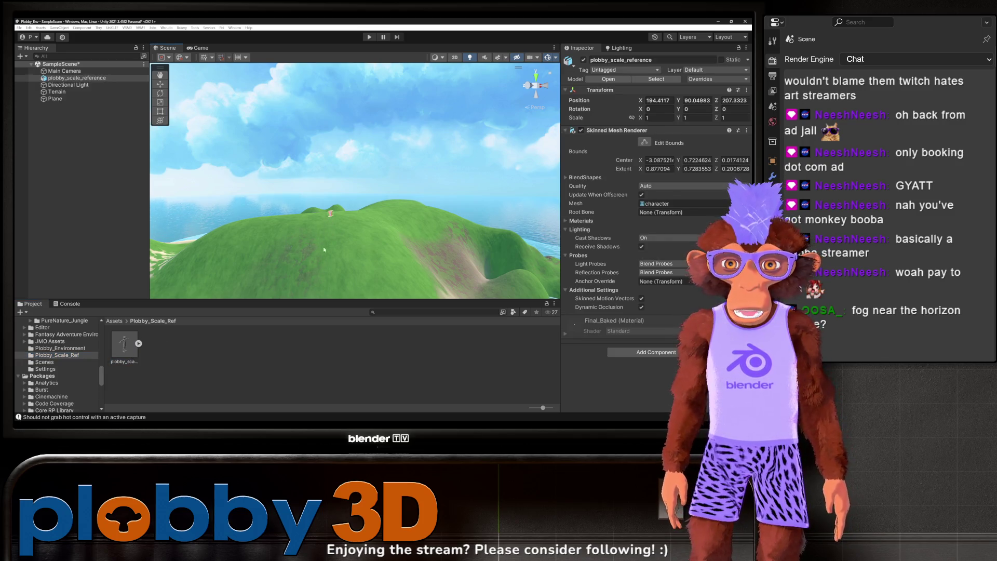
scroll(328, 223, "down", 5)
scroll(327, 229, "up", 8)
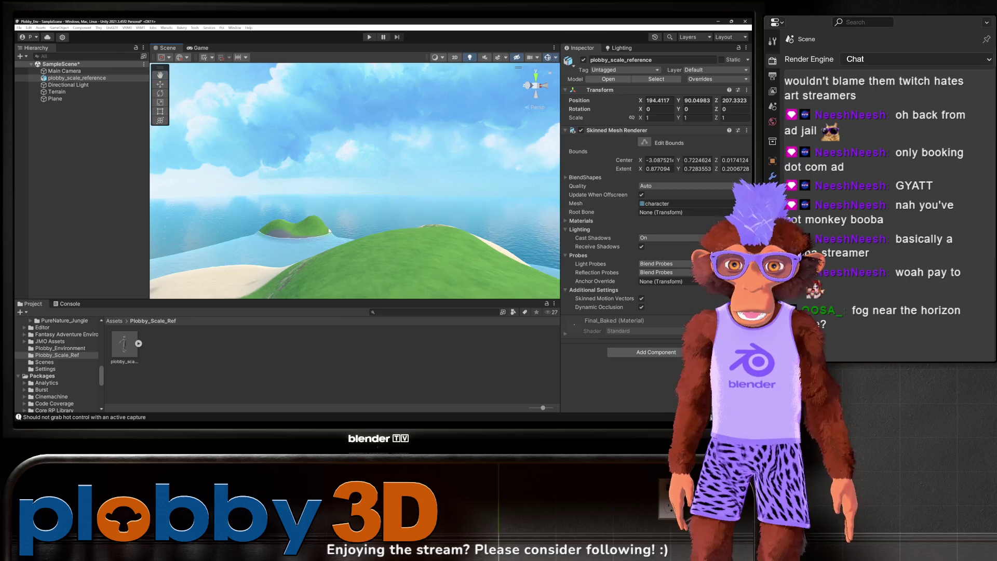
left_click_drag(280, 216, 341, 245)
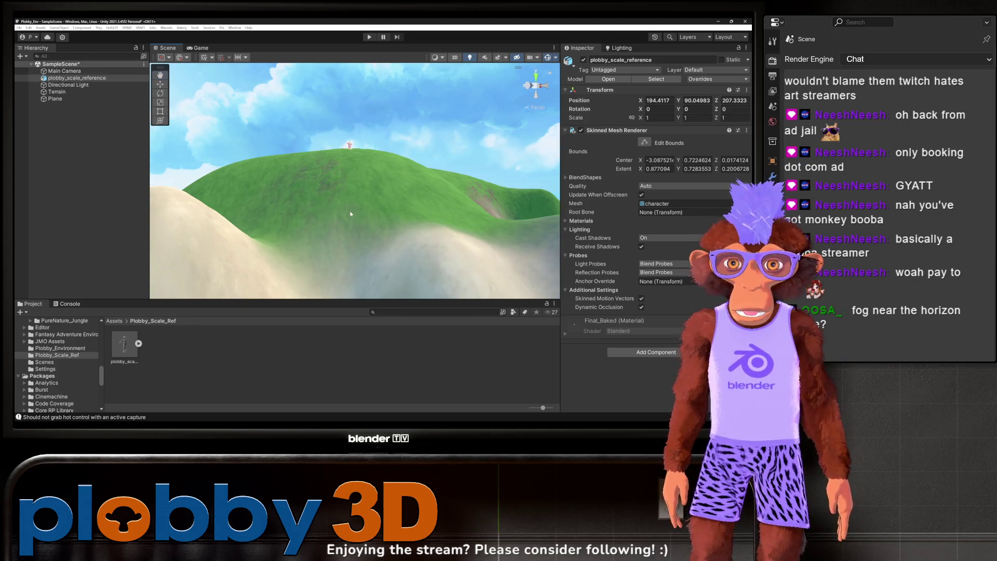
key("f")
mouse_move(352, 210)
left_mouse_down()
mouse_move(427, 220)
mouse_move(326, 226)
mouse_move(711, 227)
mouse_move(415, 207)
mouse_move(365, 193)
mouse_move(553, 132)
mouse_move(235, 242)
mouse_move(467, 226)
mouse_move(564, 223)
mouse_move(575, 232)
left_mouse_up()
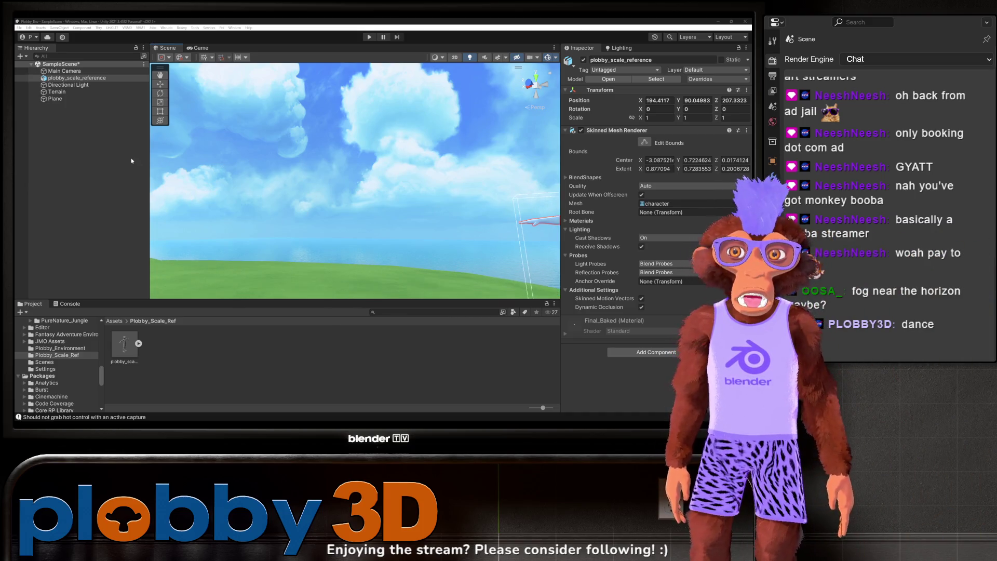
left_click(65, 71)
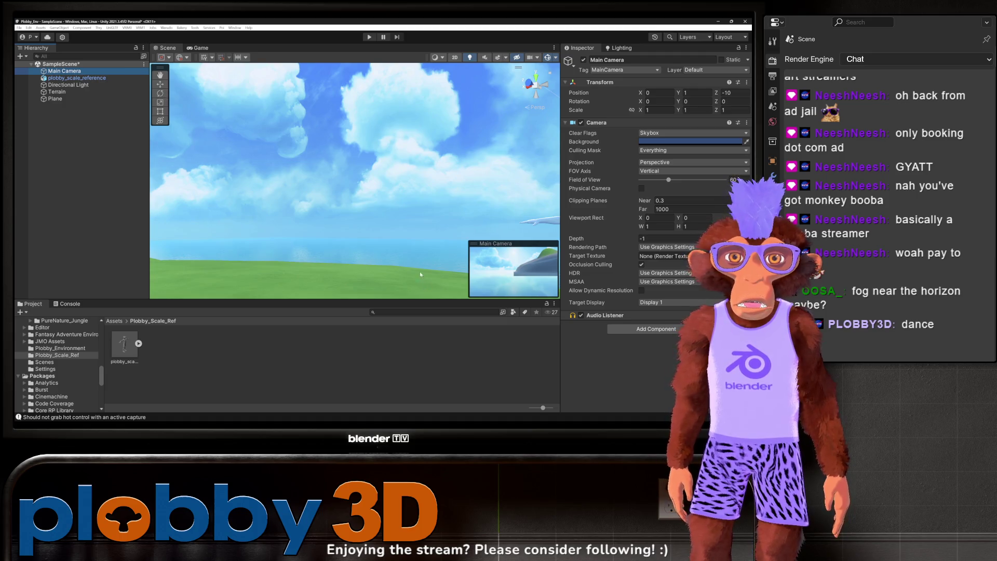
Step: Raise and shift the Main Camera to about 194.75, 124.33, -10, looking down on the island
key("f")
mouse_move(393, 223)
left_mouse_down()
mouse_move(342, 169)
mouse_move(356, 184)
left_mouse_up()
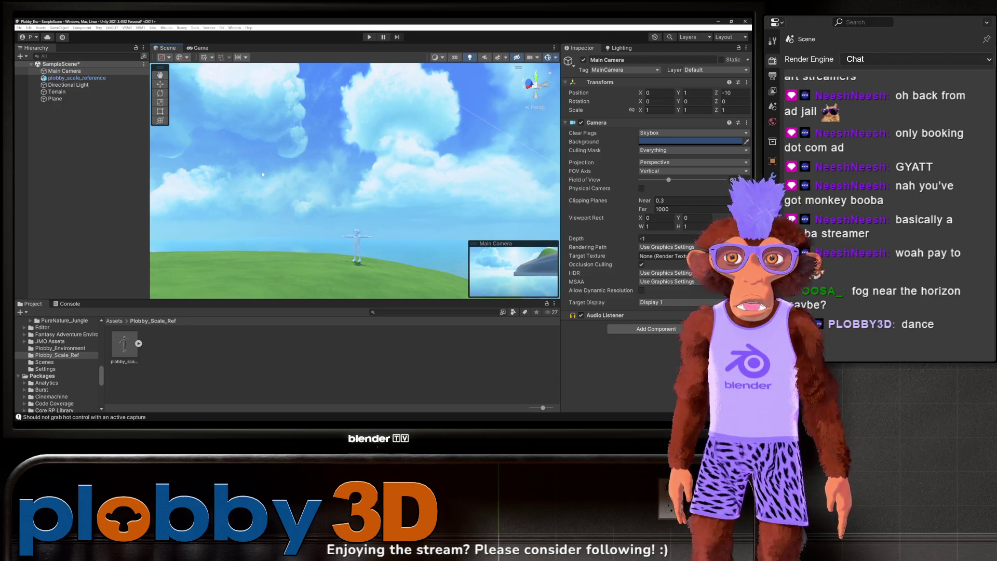
mouse_move(264, 175)
left_mouse_down()
mouse_move(305, 85)
mouse_move(293, 161)
mouse_move(312, 172)
left_mouse_up()
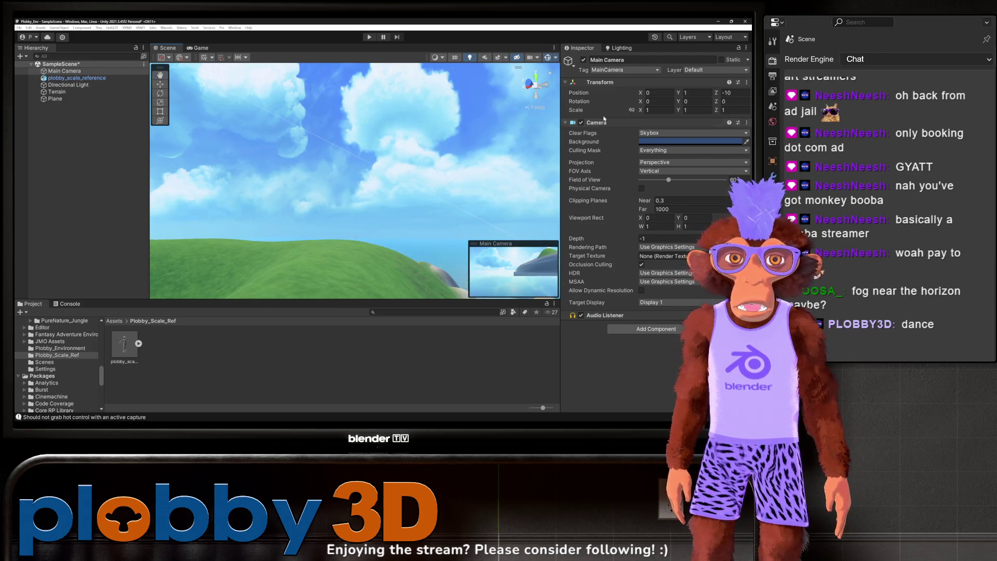
left_click_drag(679, 93, 799, 94)
left_click_drag(497, 29, 155, 149)
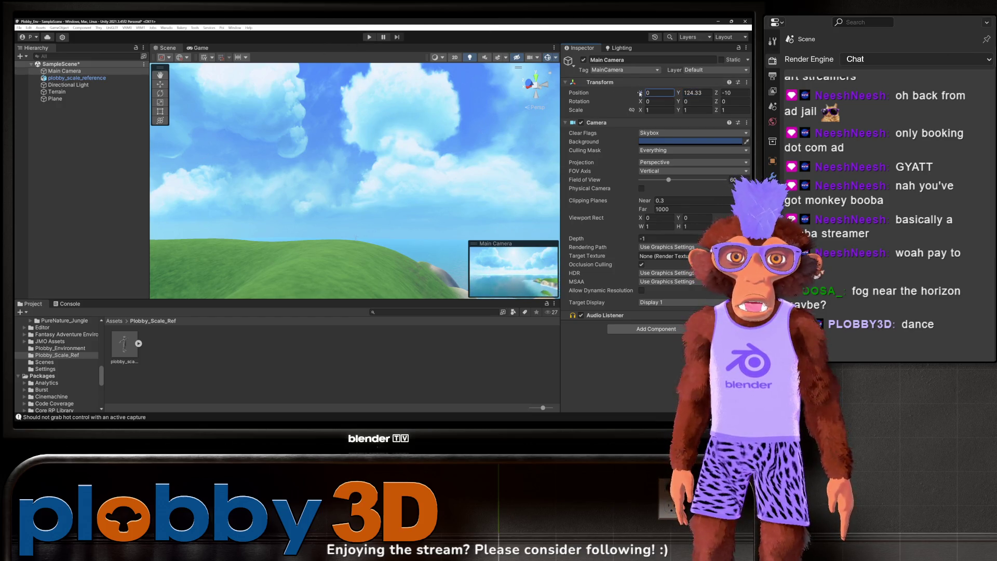
left_click_drag(739, 123, 521, 128)
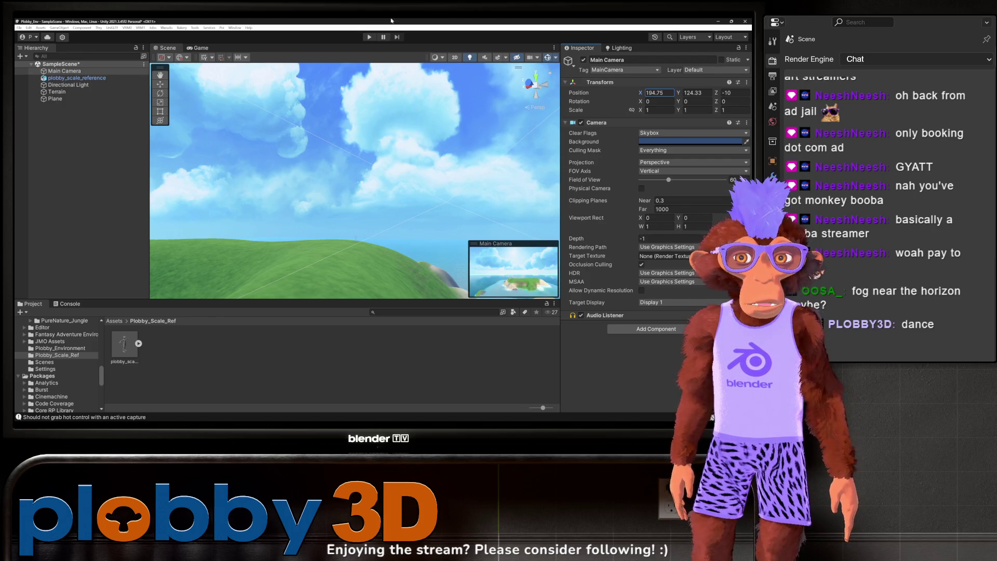
left_click(368, 38)
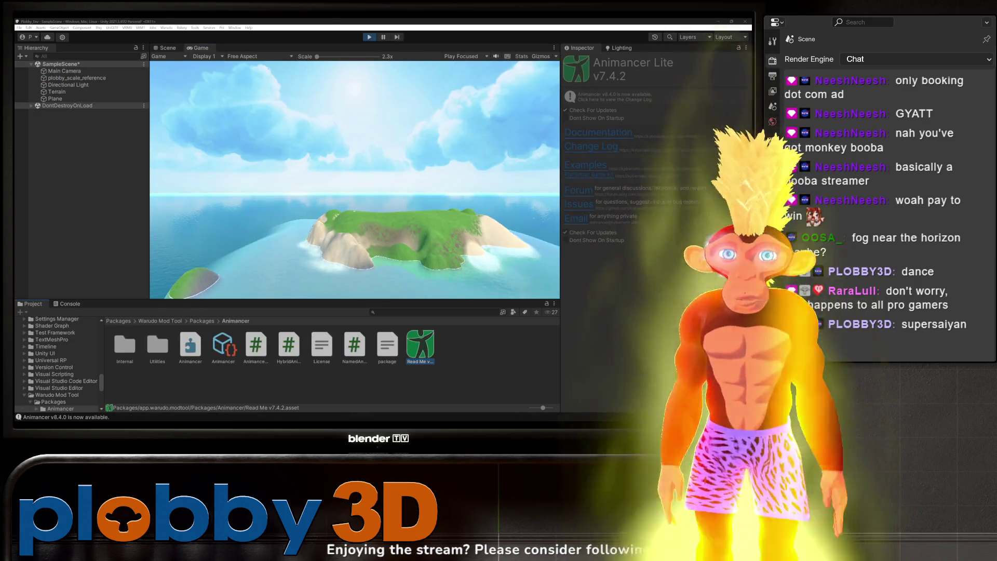
Step: Focus the Game view while the island scene plays
left_click(326, 191)
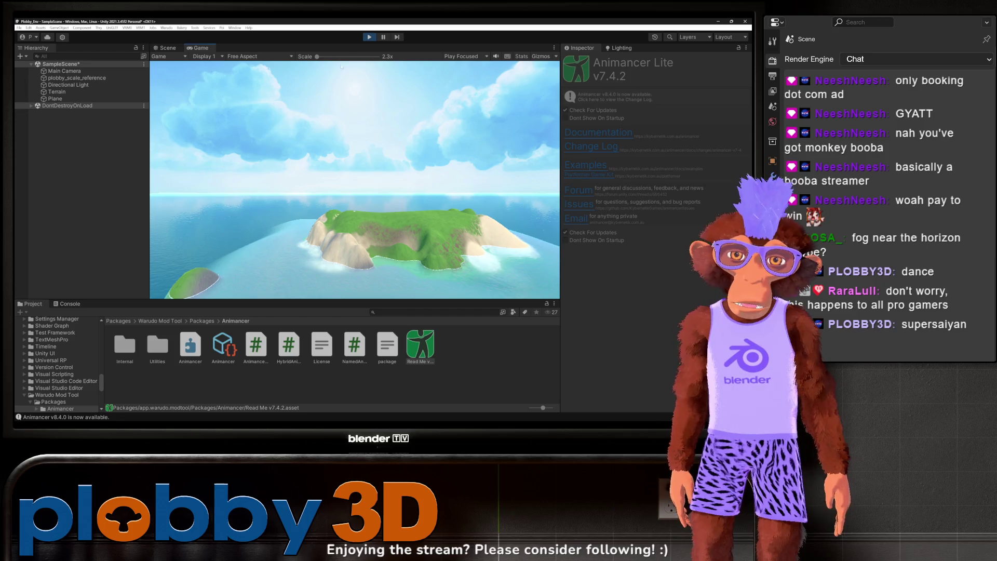
Step: Zoom the Game view scale in and back to 2.3x, then select Main Camera
scroll(343, 68, "up", 5)
scroll(358, 69, "down", 4)
scroll(377, 71, "up", 10)
scroll(272, 97, "down", 8)
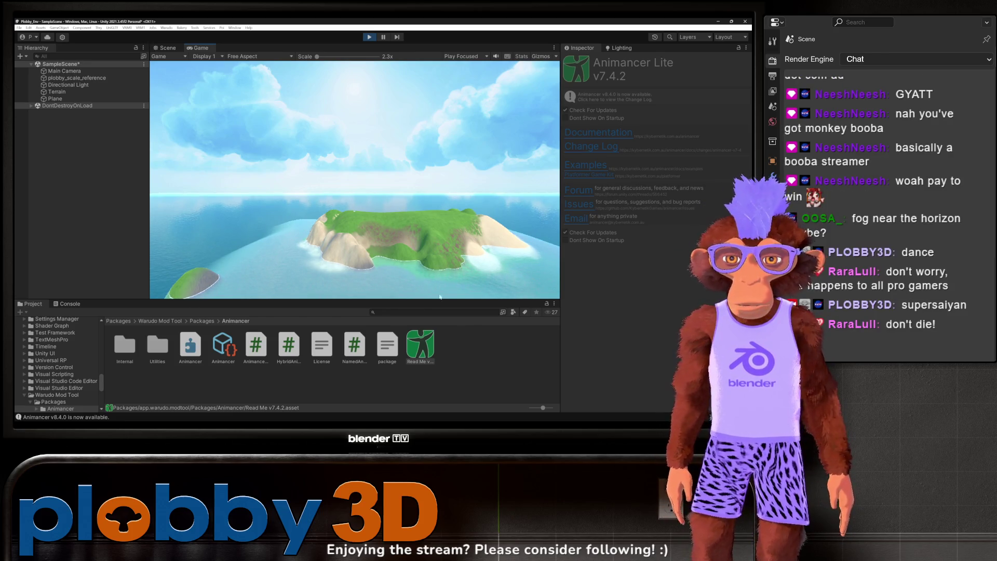
left_click(64, 70)
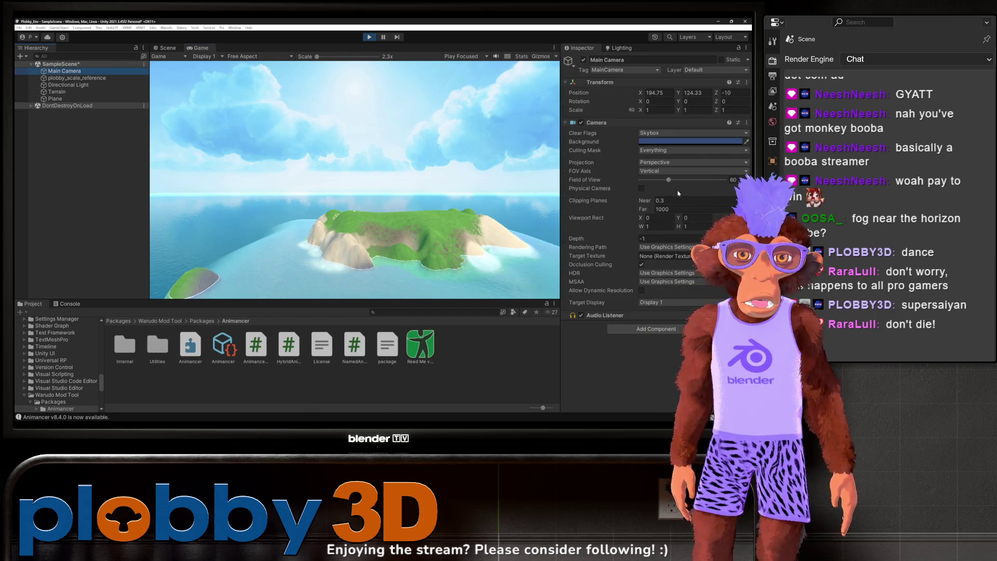
Step: Narrow the Main Camera's field of view drastically, then widen it to show the island
left_click(404, 219)
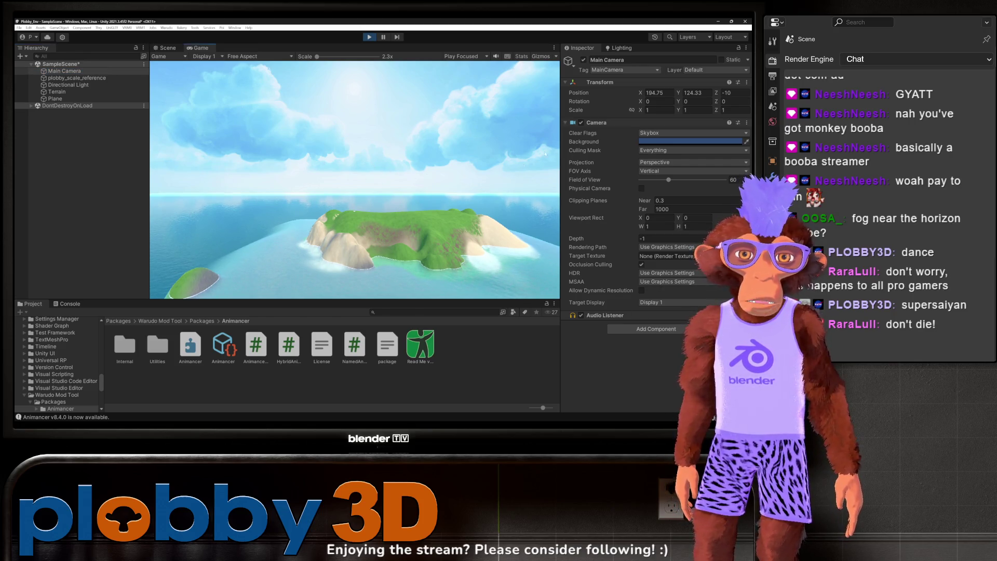
mouse_move(668, 180)
left_mouse_down()
mouse_move(743, 180)
mouse_move(644, 189)
mouse_move(683, 179)
mouse_move(660, 189)
left_mouse_up()
left_click(530, 271)
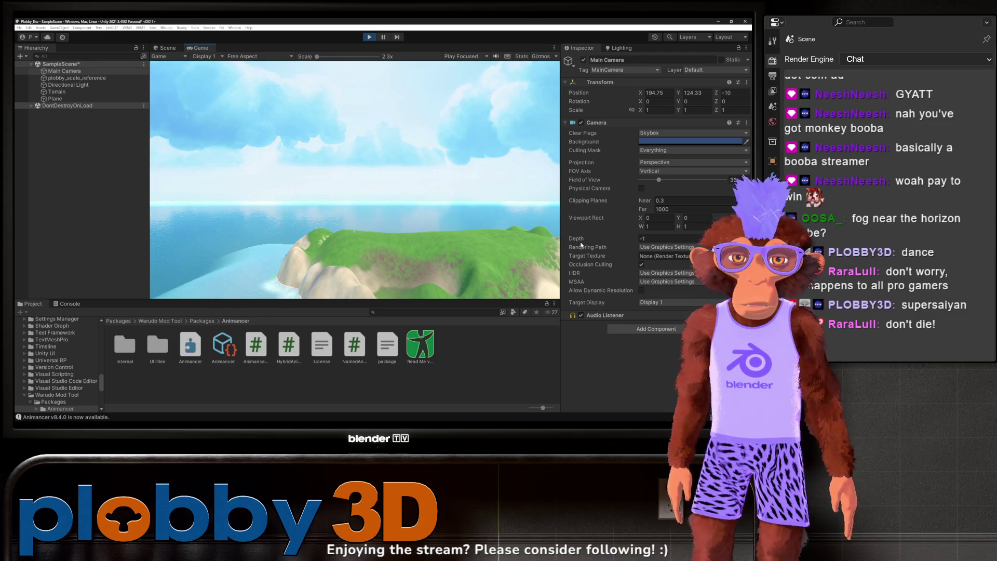
mouse_move(659, 179)
left_mouse_down()
mouse_move(676, 180)
mouse_move(657, 190)
left_mouse_up()
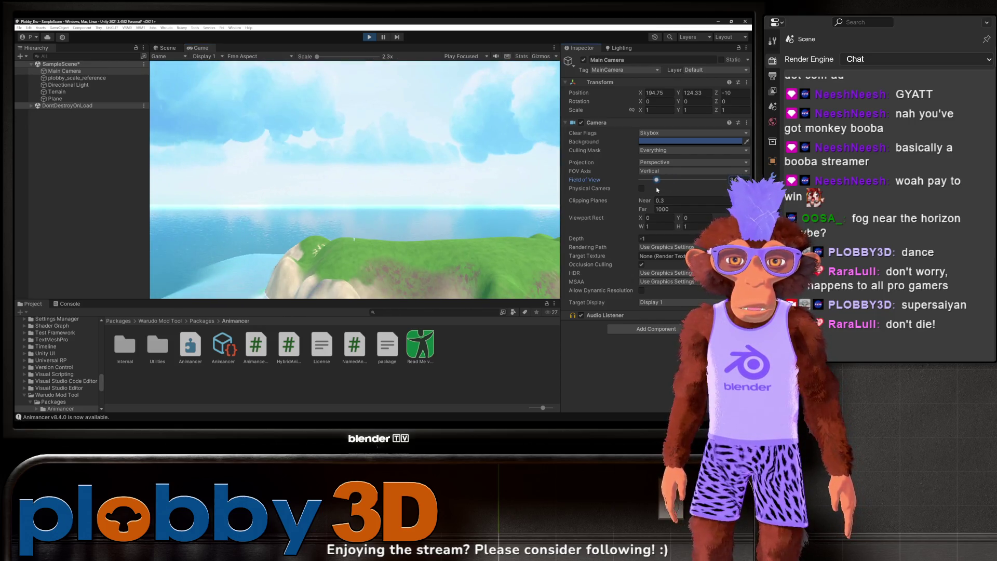
Step: Try camera position X 230.4, Y 78, Z 98.1, then lower it slightly
left_click_drag(640, 92, 670, 92)
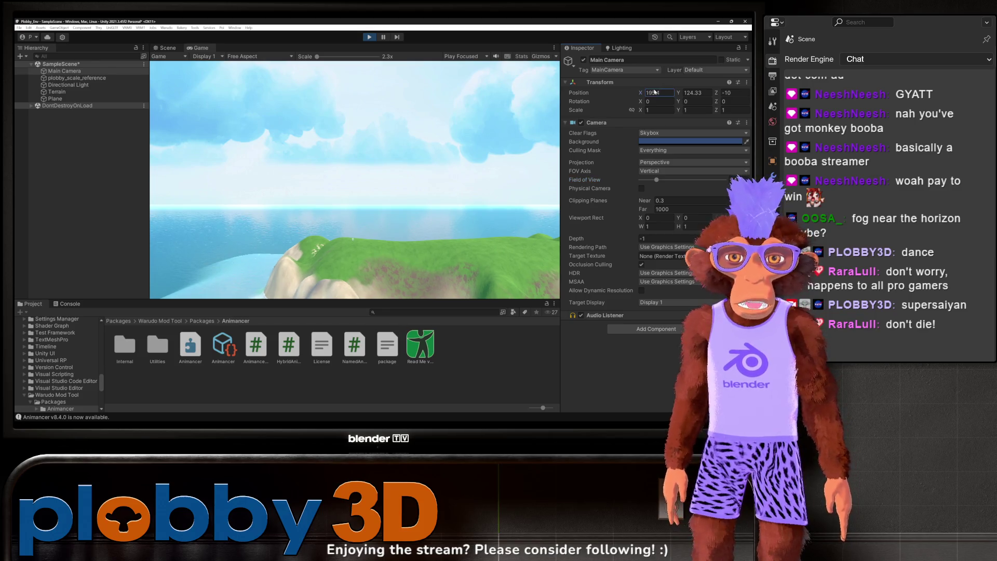
left_click(694, 92)
type("84.2")
key("BackSpace")
key("BackSpace")
key("BackSpace")
type("78")
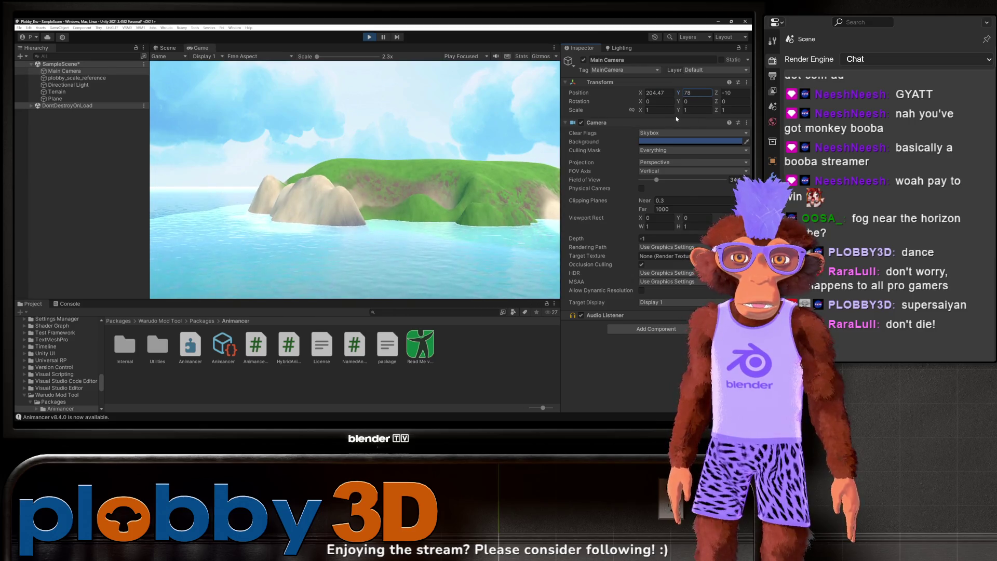
left_click(657, 93)
type("230.4")
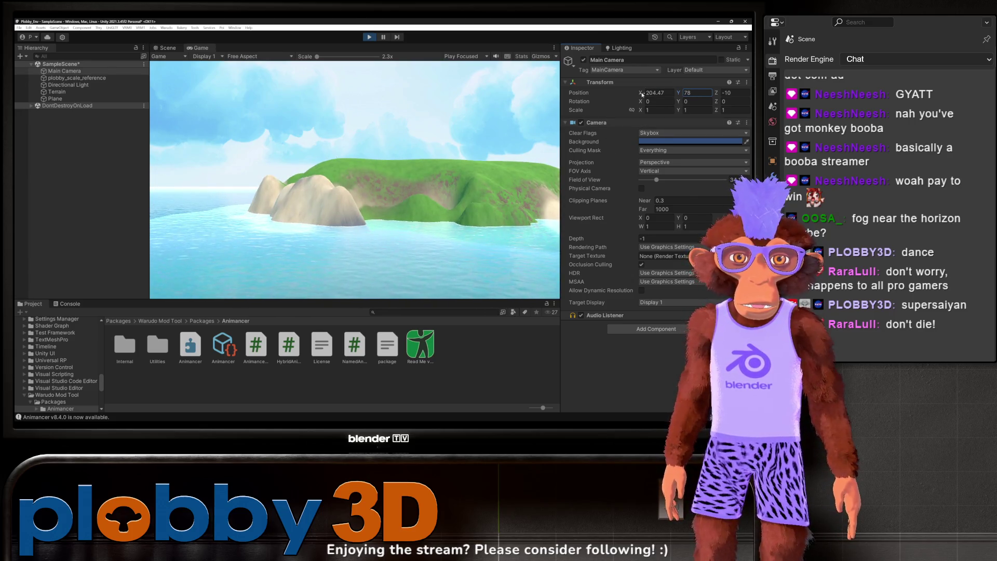
left_click(717, 92)
type("98.1")
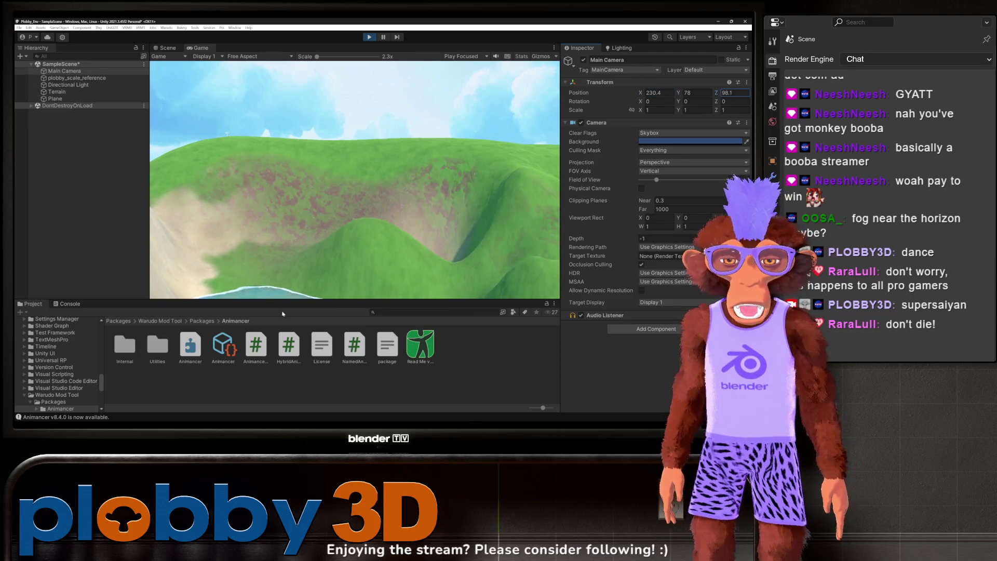
left_click_drag(680, 96, 667, 96)
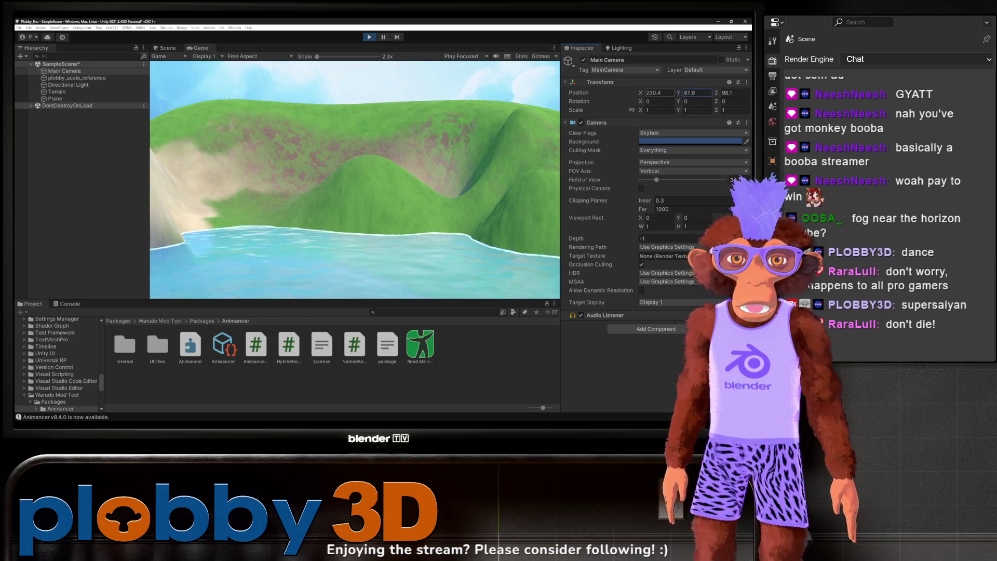
Step: Test camera X values 278.5, 141.3, 284.1 and 160.7, height 112.6, depth 190.7
left_click(656, 92)
type("278.5")
key("Return")
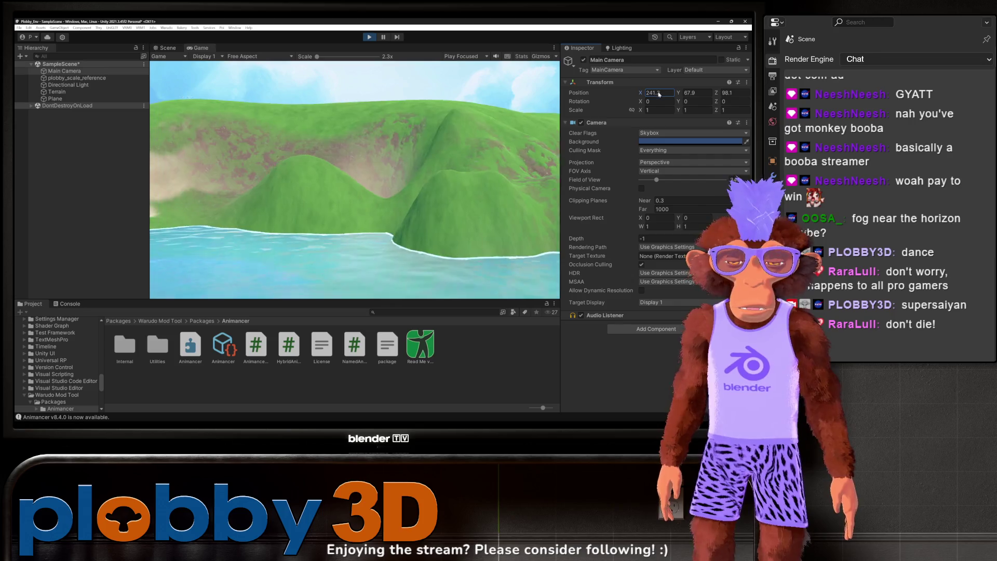
type("141.3")
key("Return")
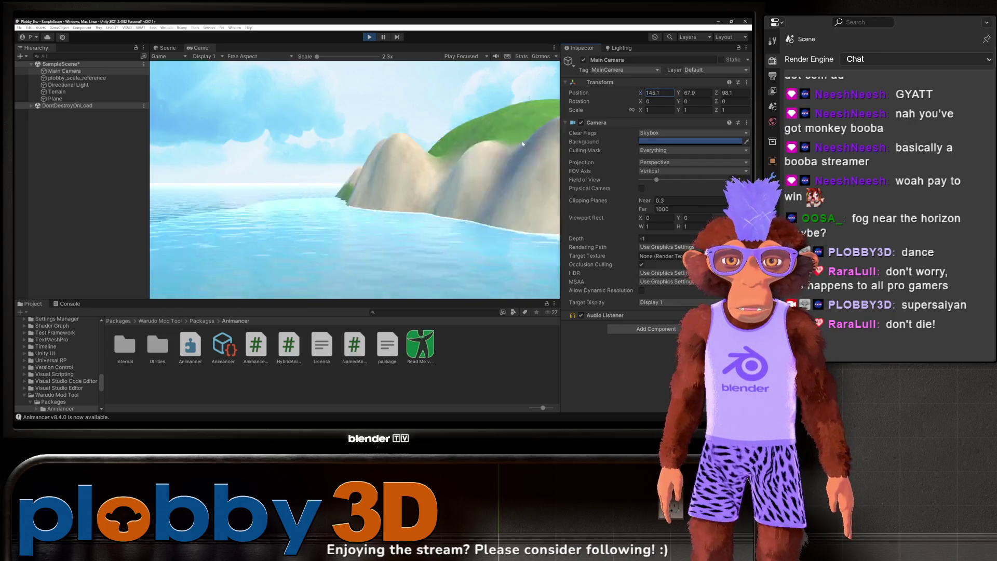
type("284.1")
key("Return")
type("160.7")
key("Return")
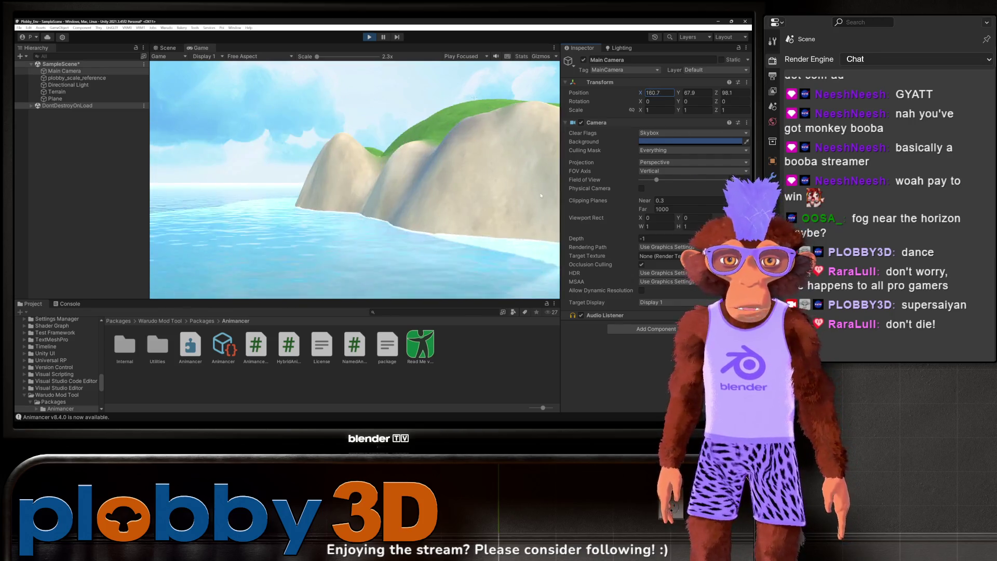
key("Tab")
type("112.6")
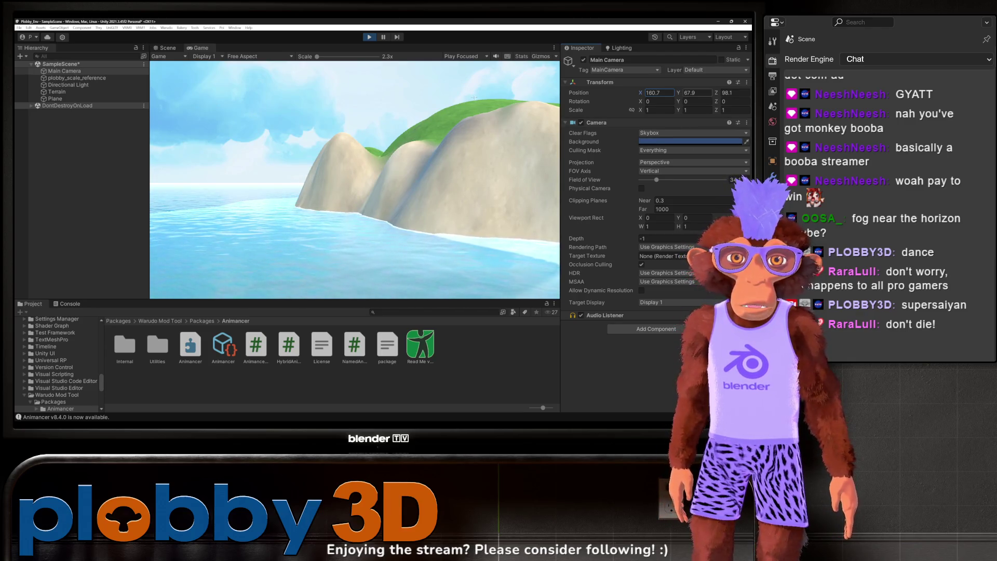
key("Return")
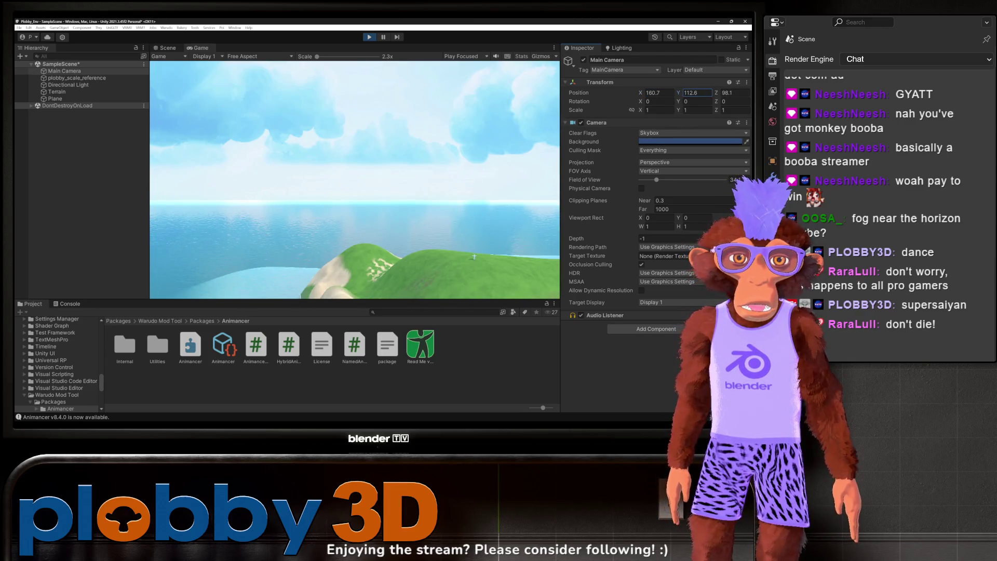
key("Tab")
type("190.7")
key("Return")
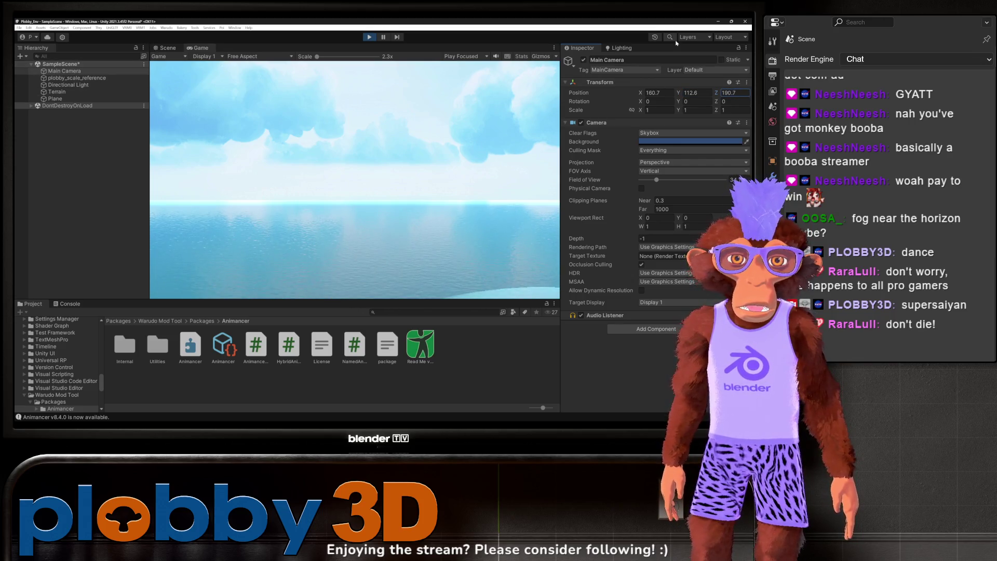
Step: Turn the camera's rotation to 54.7, lower it over the hills, then stop Play mode
left_click(693, 101)
type("24.5")
key("Return")
type("54.7")
key("Return")
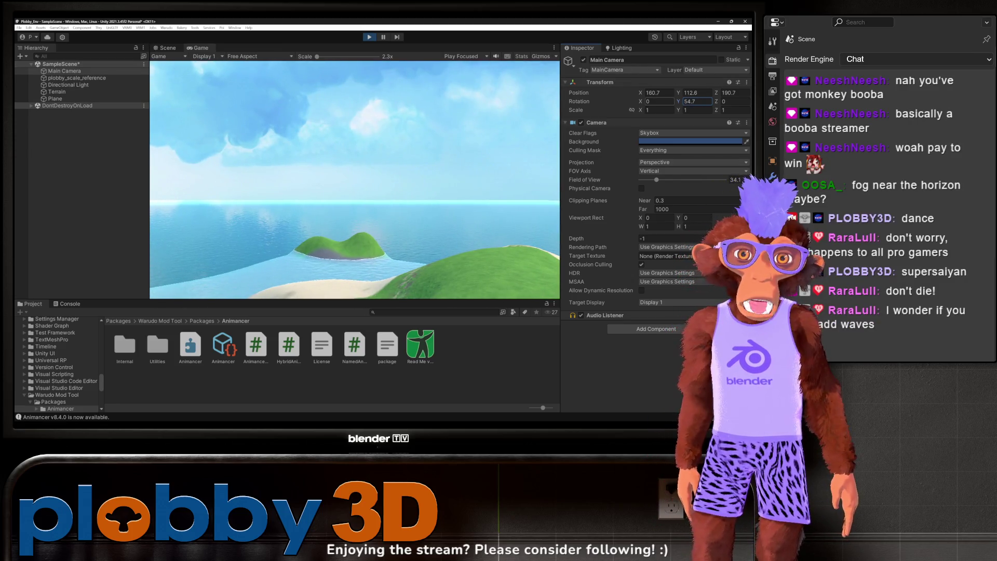
left_click_drag(681, 94, 427, 104)
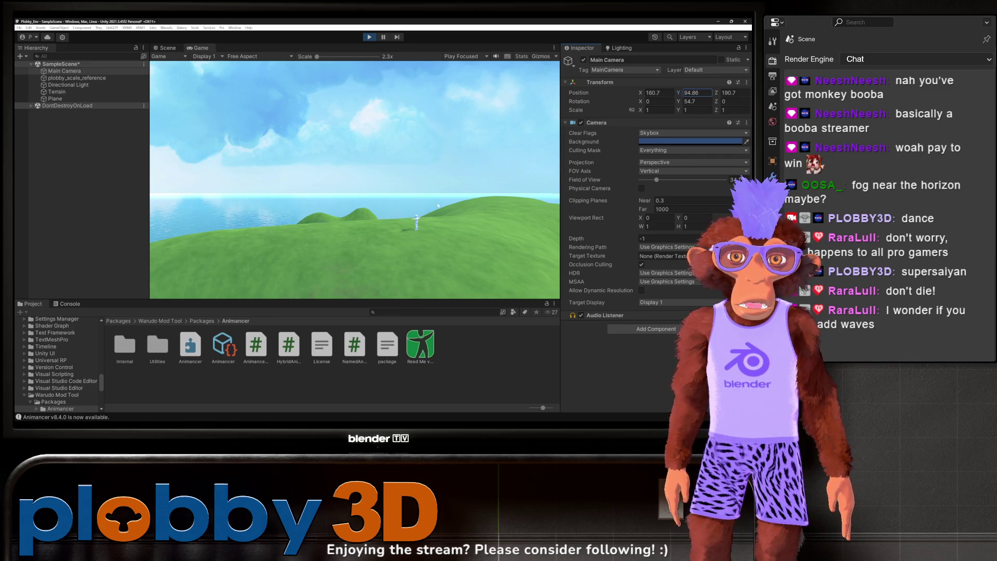
left_click(299, 191)
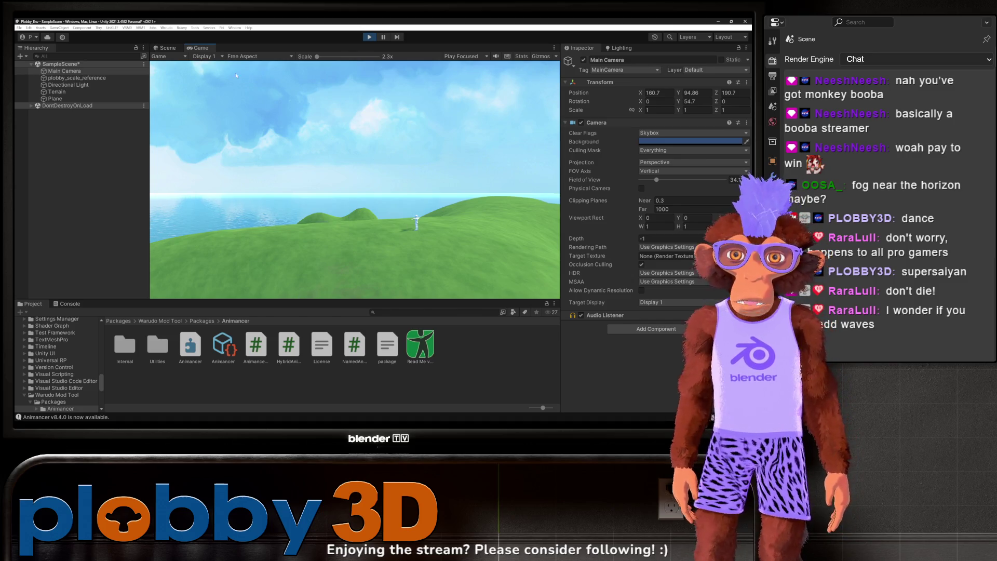
left_click(369, 37)
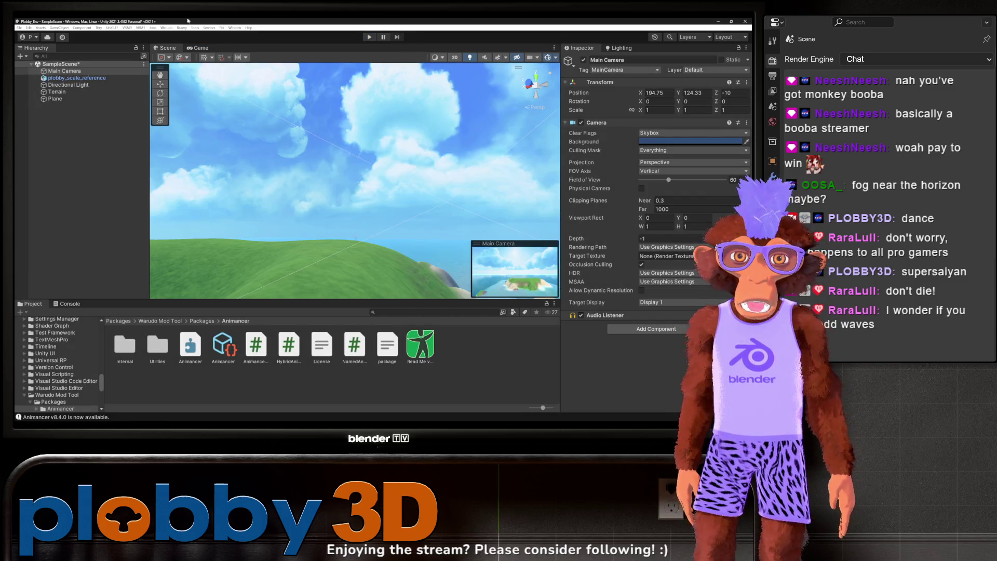
Step: Zoom the Scene view out and set the Main Camera's field of view to 7.2
mouse_move(271, 199)
left_mouse_down()
mouse_move(194, 143)
mouse_move(322, 250)
mouse_move(352, 191)
left_mouse_up()
scroll(352, 191, "down", 10)
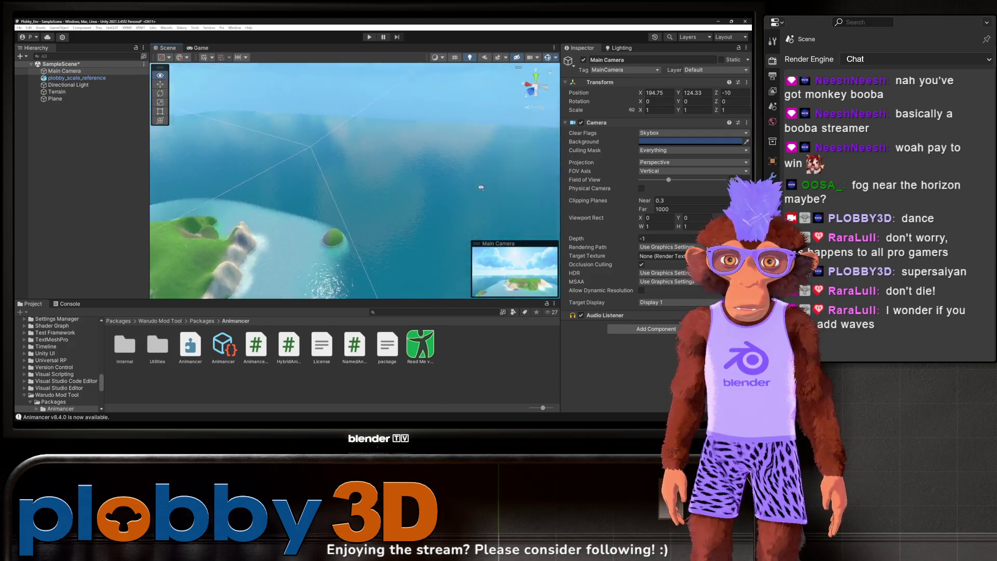
scroll(338, 199, "down", 10)
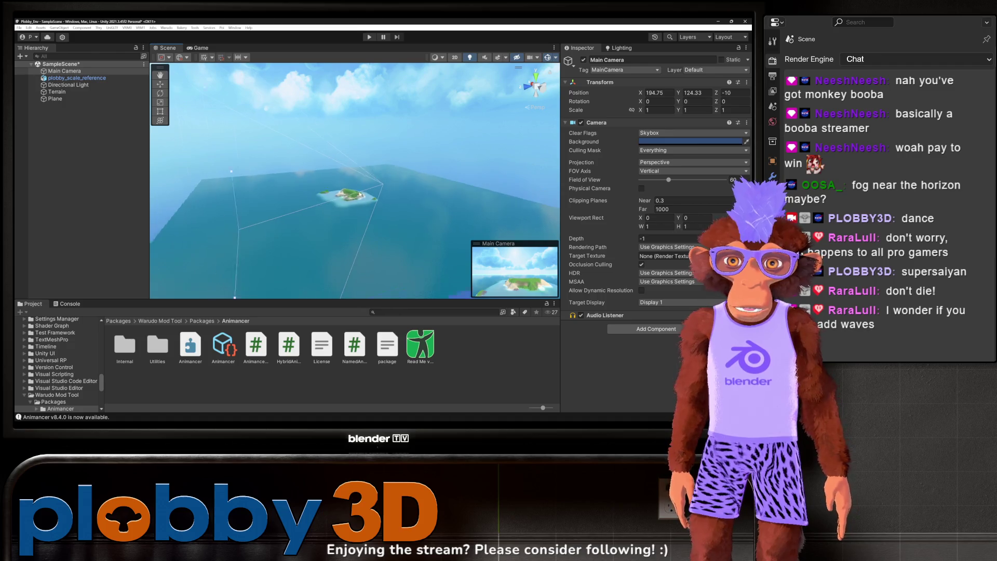
mouse_move(251, 177)
left_mouse_down()
mouse_move(277, 201)
mouse_move(237, 206)
left_mouse_up()
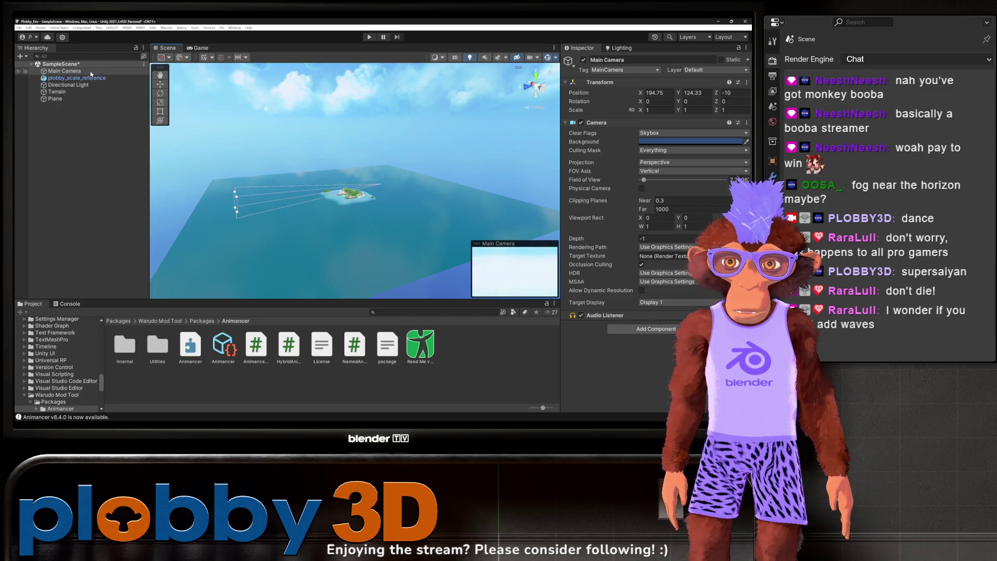
left_click(644, 180)
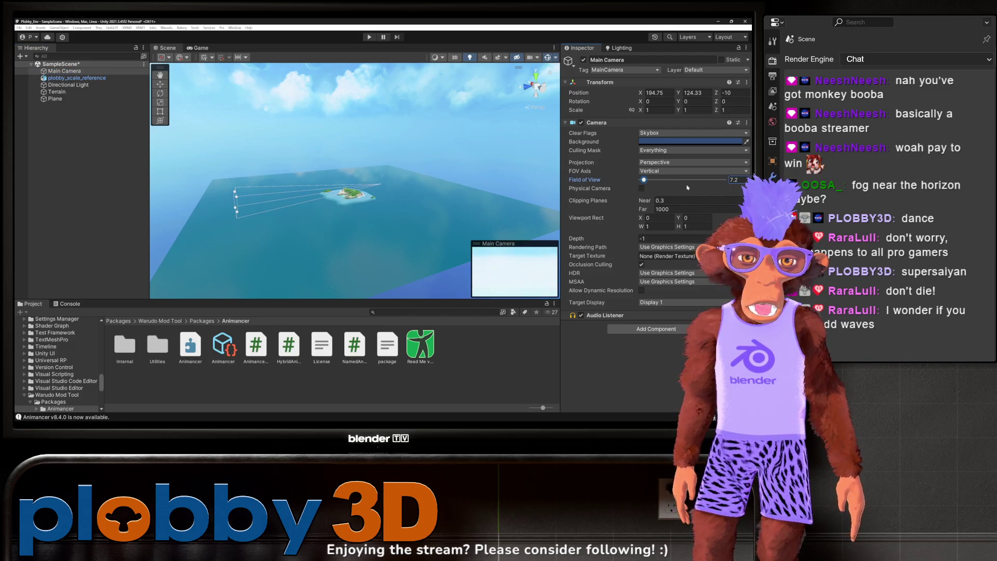
left_click(78, 78)
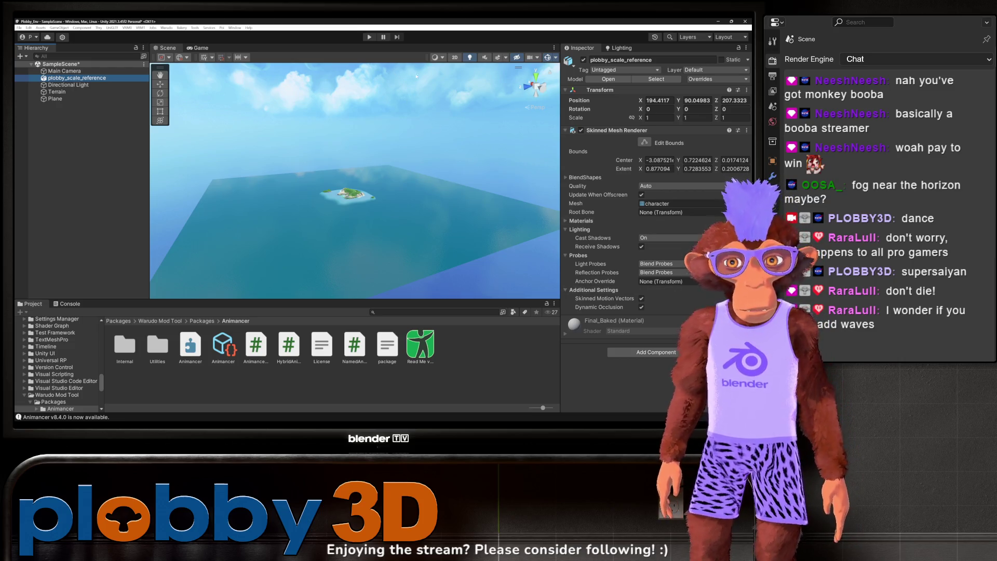
Step: Bring the Scene view down to water level by the island and reveal Assets > Allsky > Anime
scroll(312, 189, "up", 10)
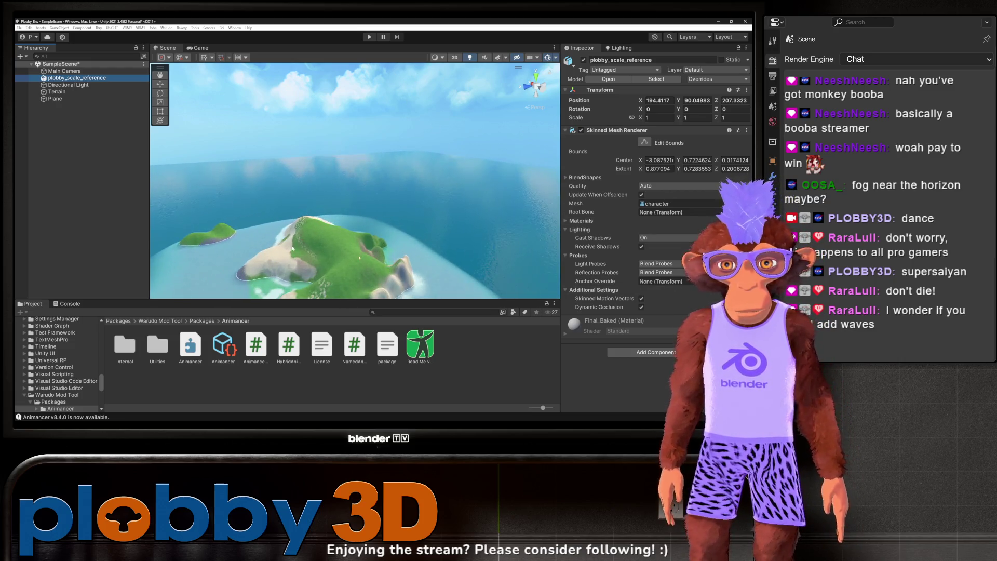
scroll(388, 212, "up", 10)
mouse_move(387, 212)
left_mouse_down()
mouse_move(346, 181)
mouse_move(291, 233)
mouse_move(319, 201)
mouse_move(287, 183)
mouse_move(304, 201)
mouse_move(328, 203)
mouse_move(327, 133)
left_mouse_up()
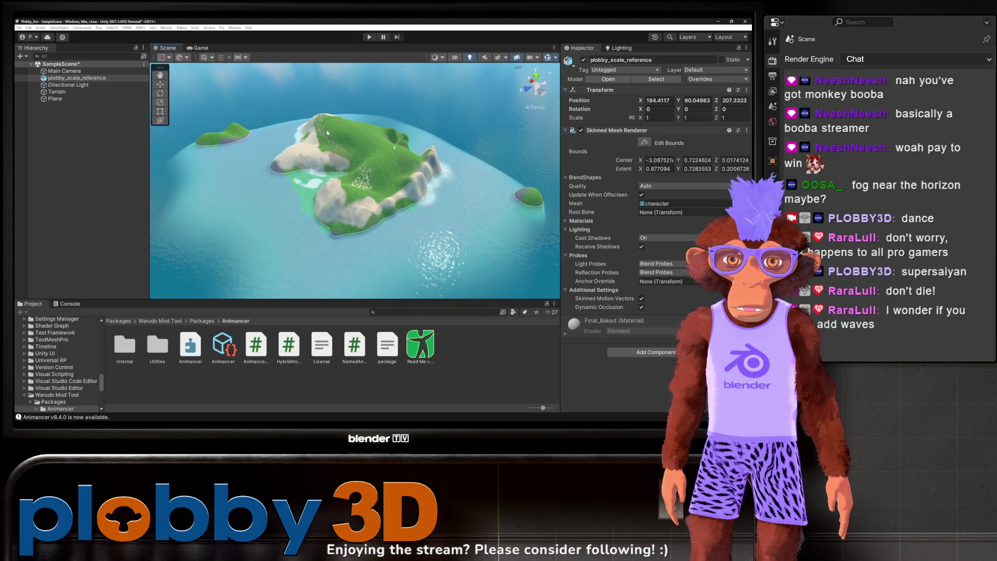
left_click_drag(252, 122, 355, 161)
mouse_move(342, 218)
left_mouse_down()
mouse_move(331, 124)
mouse_move(286, 180)
left_mouse_up()
scroll(51, 367, "up", 15)
scroll(67, 365, "up", 15)
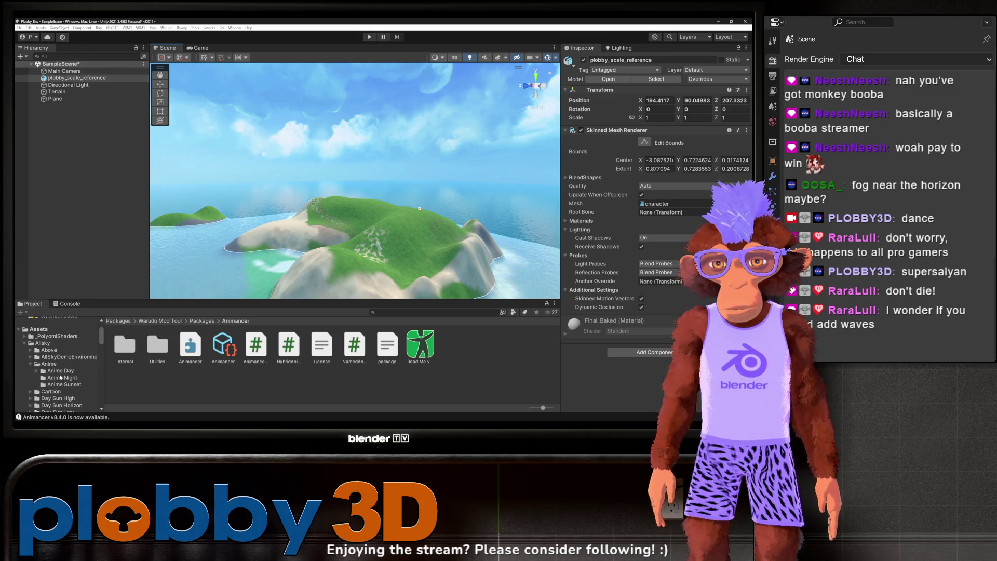
Step: Apply the Anime Sunset skybox to the scene, then undo it
left_click(61, 378)
left_click(62, 387)
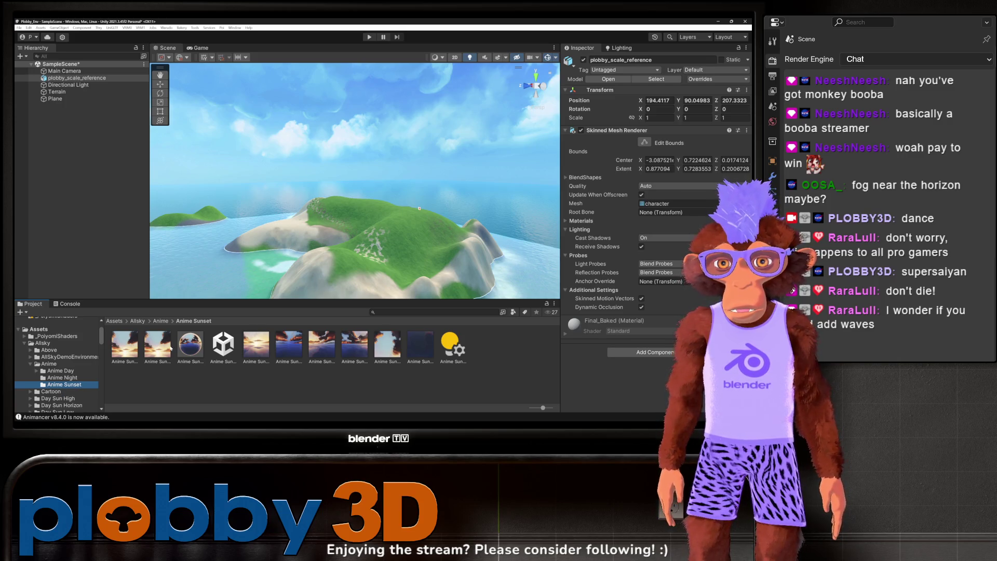
left_click_drag(194, 352, 313, 154)
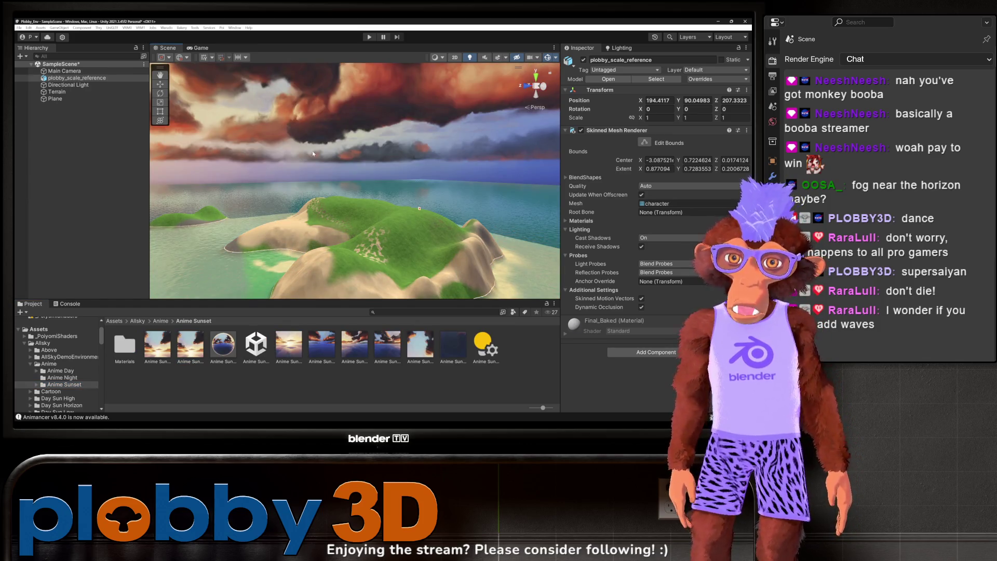
key("ctrl+z")
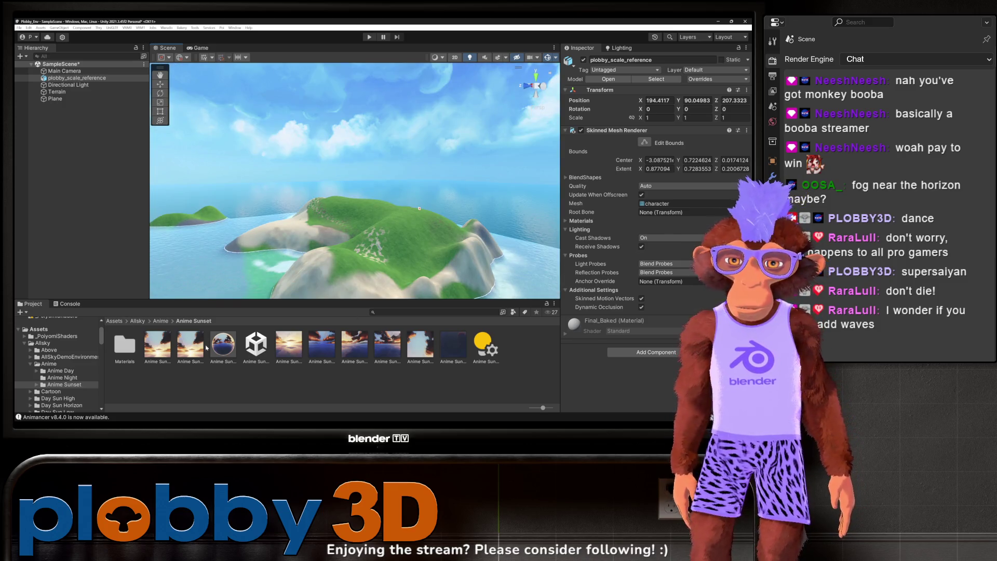
Step: Open the Anime Day skybox folder to browse its sky sets
left_click(52, 370)
left_click(483, 345)
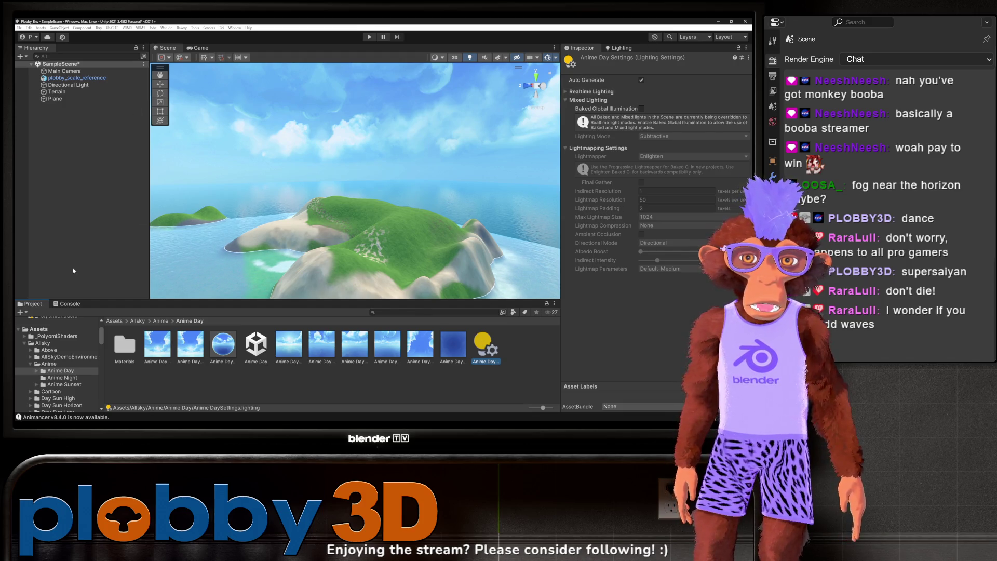
scroll(32, 349, "down", 3)
Step: Apply the Cartoon Airbrush Day NoSun cubemap as the scene's sky
left_click(55, 347)
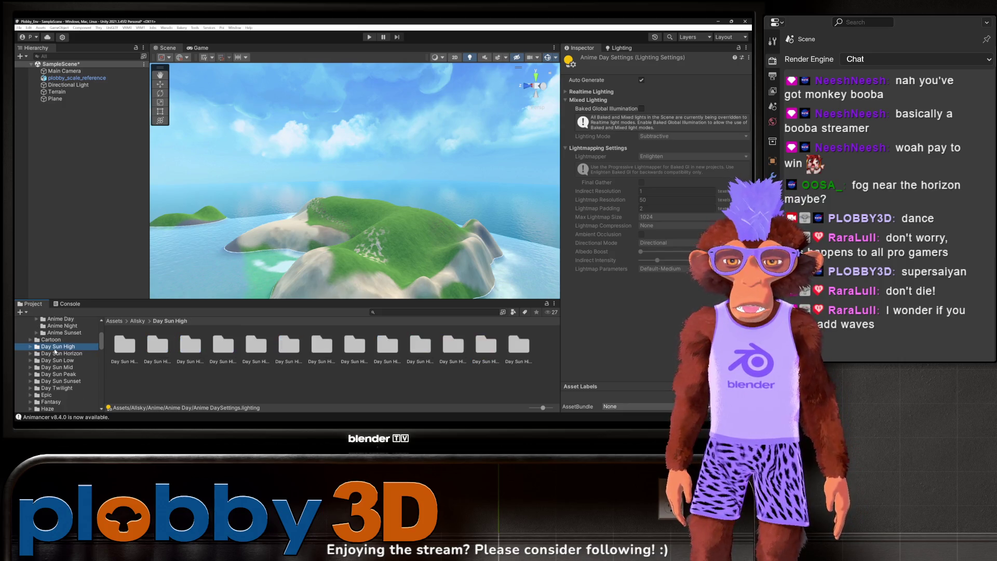
left_click(56, 367)
left_click(57, 339)
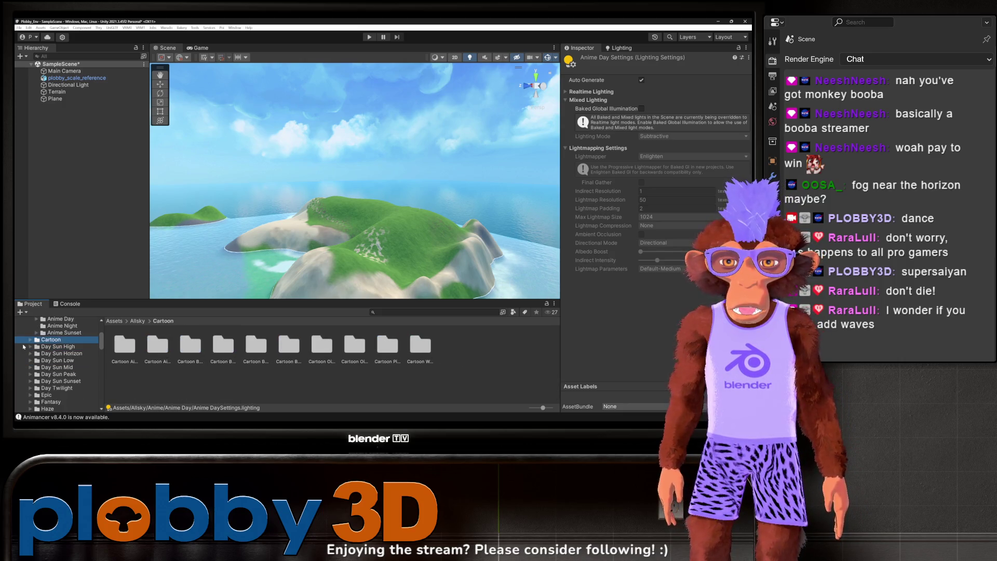
left_click(133, 350)
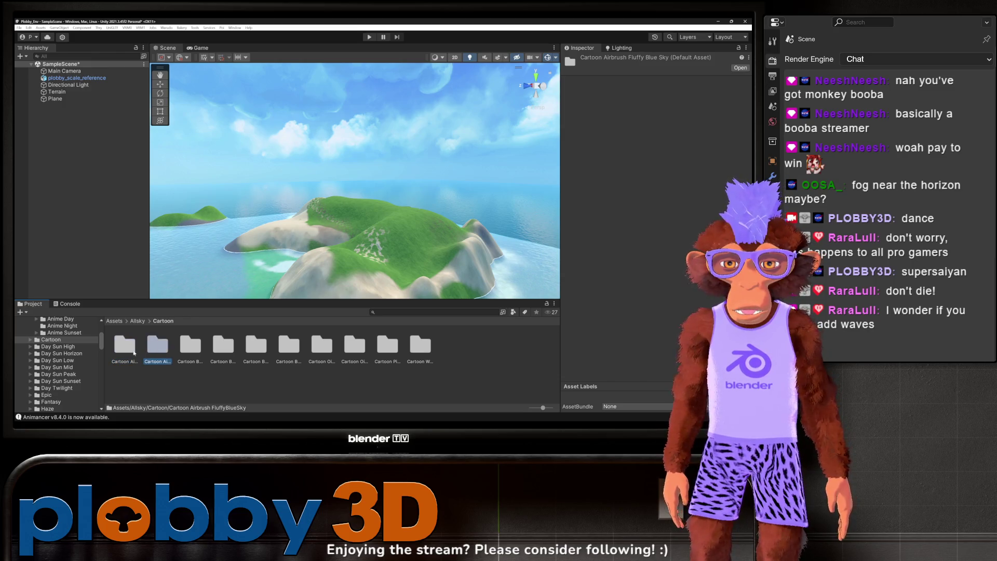
double_click(132, 349)
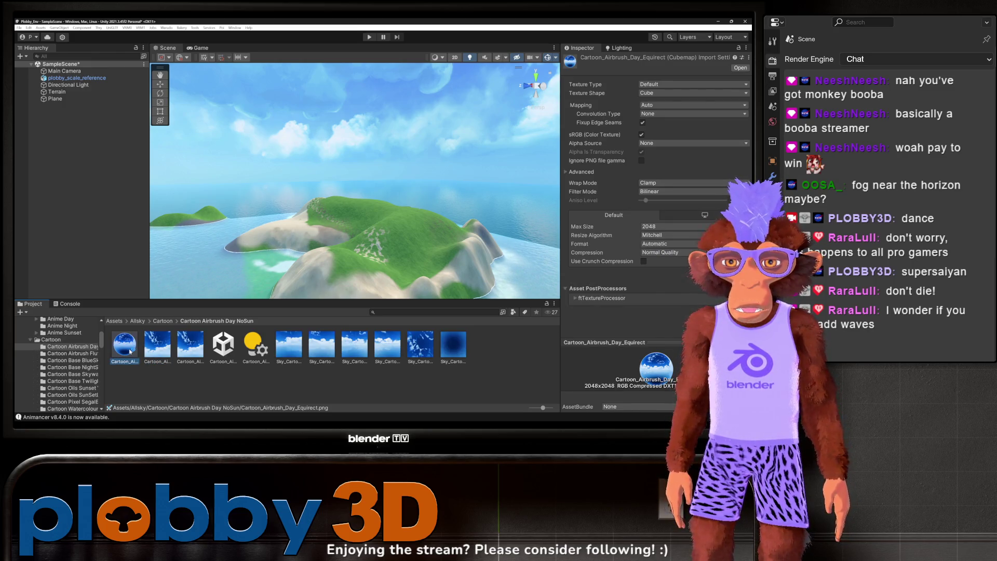
left_click_drag(126, 349, 251, 144)
mouse_move(313, 177)
left_mouse_down()
mouse_move(291, 145)
mouse_move(249, 182)
mouse_move(174, 176)
mouse_move(352, 198)
left_mouse_up()
mouse_move(309, 305)
left_mouse_down()
mouse_move(311, 218)
mouse_move(327, 260)
mouse_move(376, 141)
mouse_move(312, 207)
left_mouse_up()
scroll(39, 352, "up", 2)
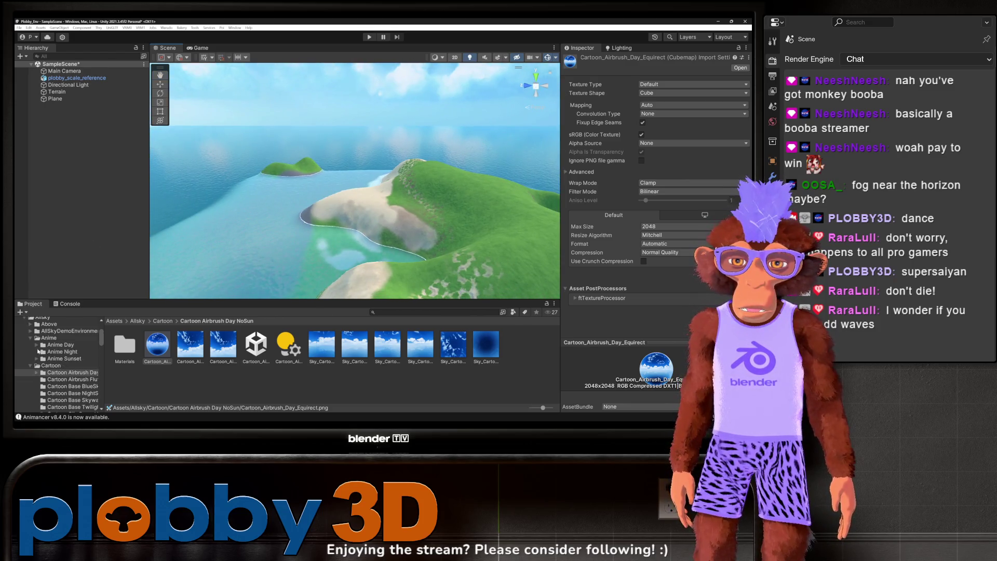
Step: Browse the Above and Mammatus skies, then apply the red Fantasy Fire sky
left_click(31, 337)
left_click(30, 344)
left_click(30, 324)
scroll(35, 353, "down", 5)
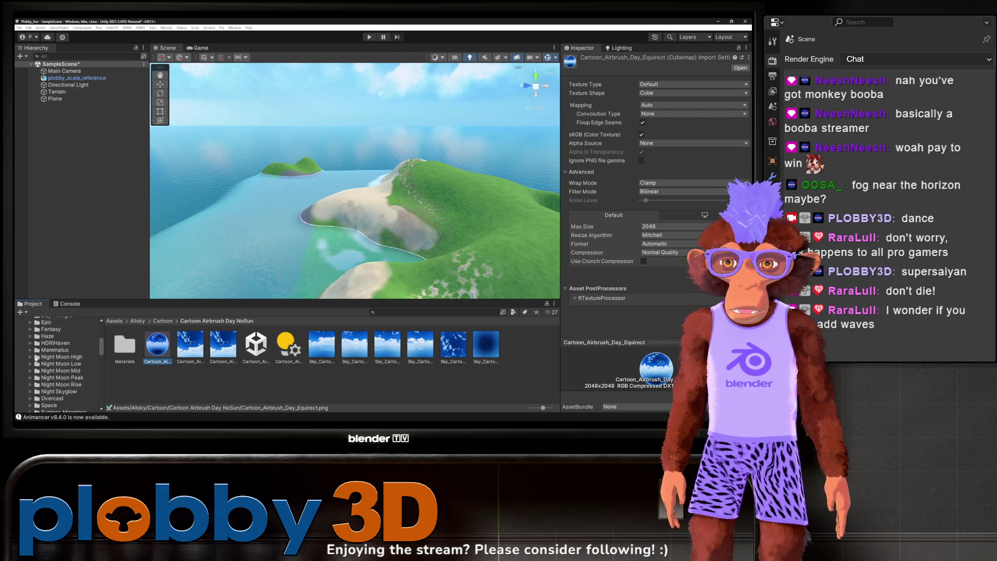
left_click(31, 351)
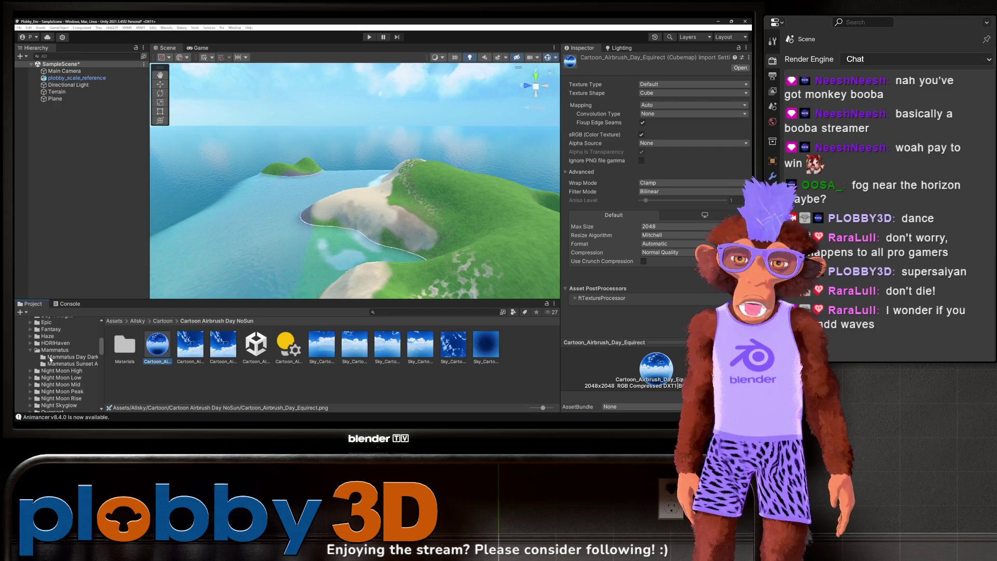
left_click(51, 358)
left_click(31, 350)
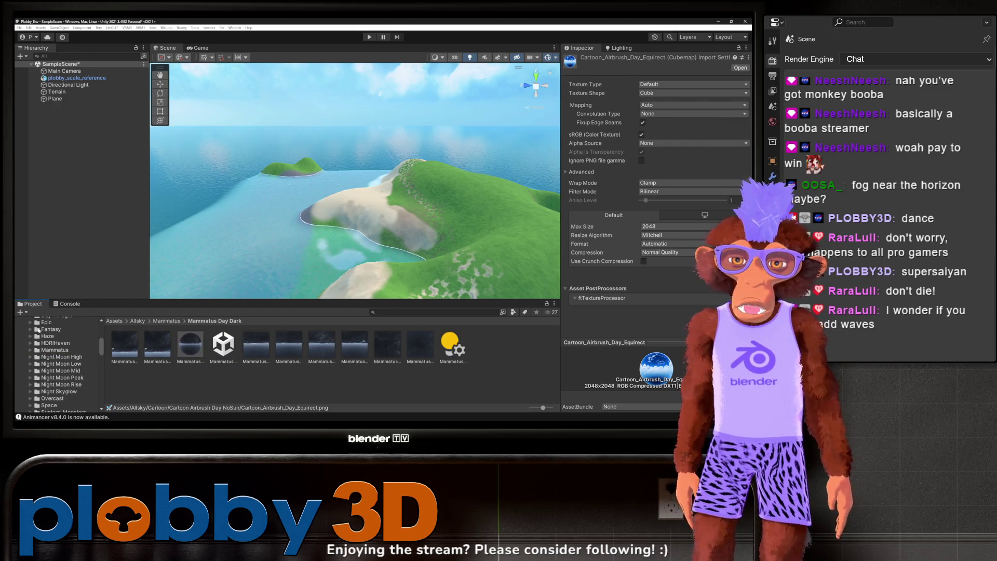
left_click(45, 330)
left_click(125, 345)
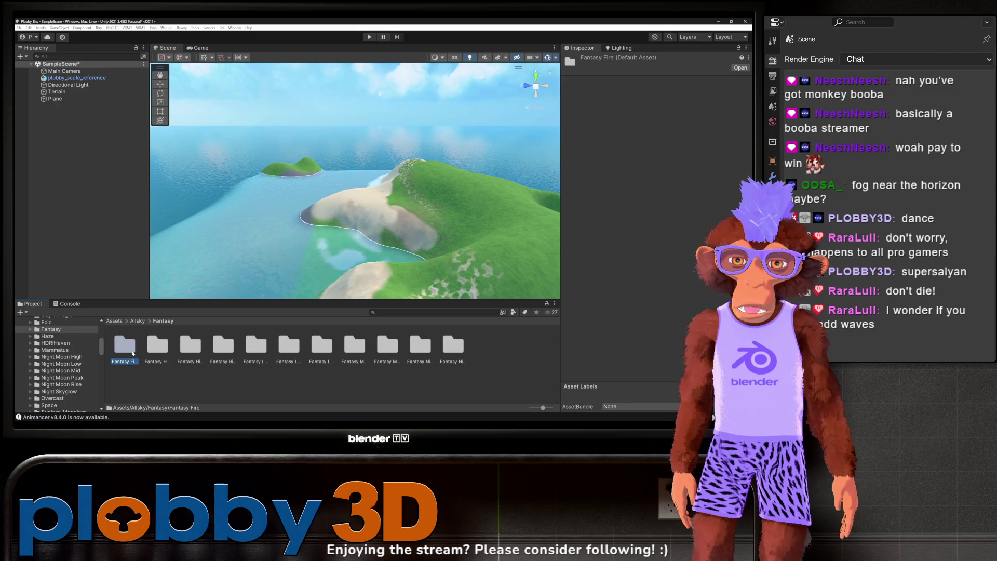
double_click(131, 354)
left_click_drag(202, 347, 286, 109)
mouse_move(285, 168)
left_mouse_down()
mouse_move(285, 93)
mouse_move(296, 138)
mouse_move(533, 241)
left_mouse_up()
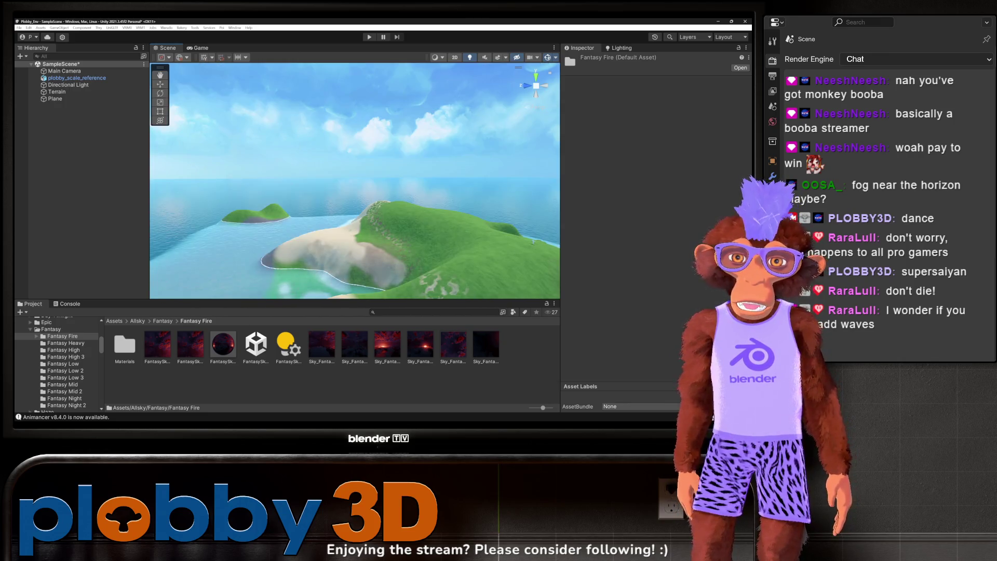
Step: Try Fantasy High 3 and Fantasy Mid 2 skies, then undo back to the blue cloudy sky
left_click(71, 358)
mouse_move(128, 347)
left_mouse_down()
mouse_move(280, 138)
mouse_move(253, 176)
left_mouse_up()
left_click(70, 370)
left_click(73, 378)
left_click(78, 391)
mouse_move(131, 357)
left_mouse_down()
mouse_move(319, 162)
mouse_move(31, 300)
mouse_move(62, 385)
left_mouse_up()
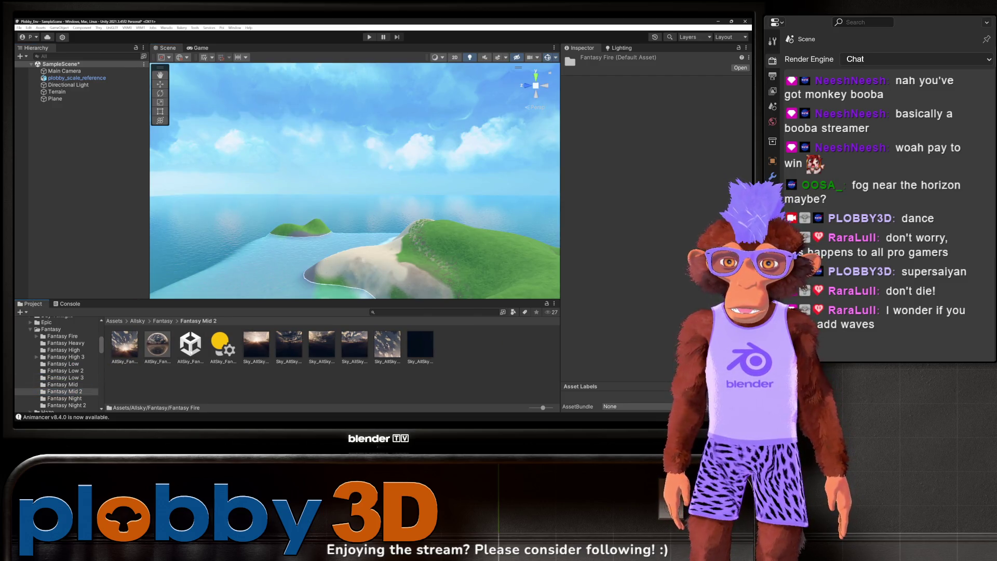
mouse_move(190, 345)
left_mouse_down()
mouse_move(274, 163)
mouse_move(139, 170)
mouse_move(78, 290)
left_mouse_up()
key("ctrl+z")
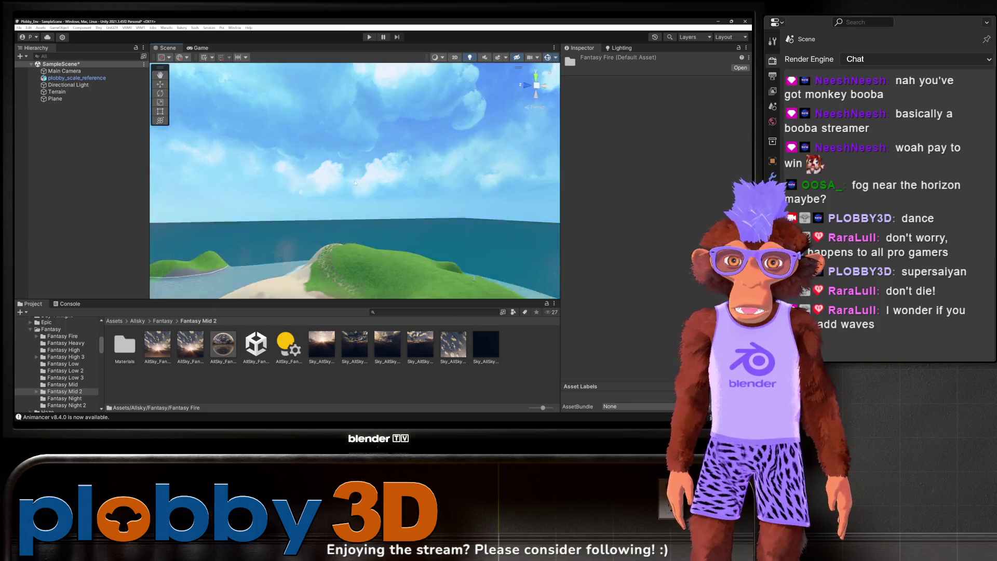
mouse_move(395, 270)
left_mouse_down()
mouse_move(364, 260)
mouse_move(311, 270)
left_mouse_up()
scroll(77, 356, "down", 3)
scroll(76, 356, "down", 3)
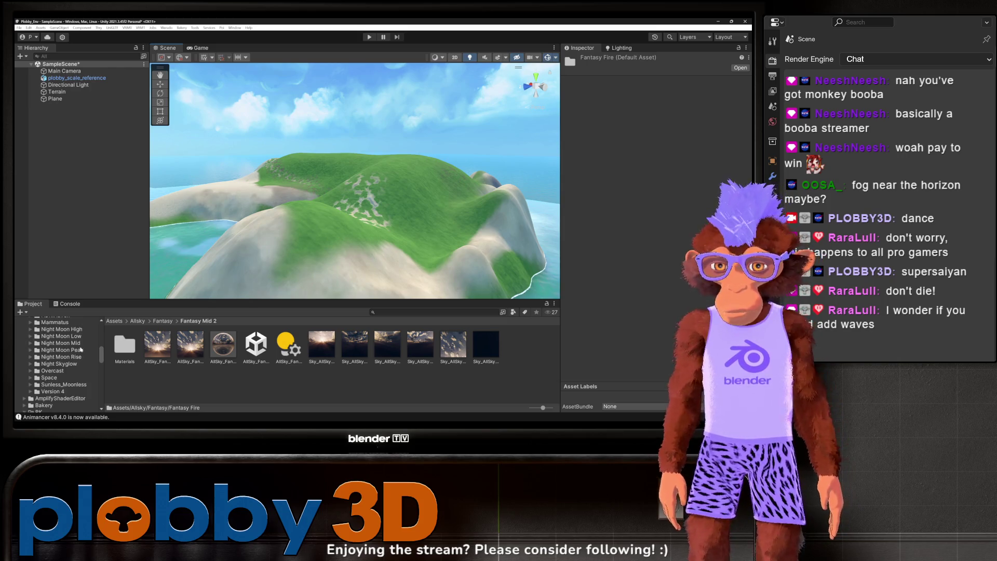
left_click(49, 378)
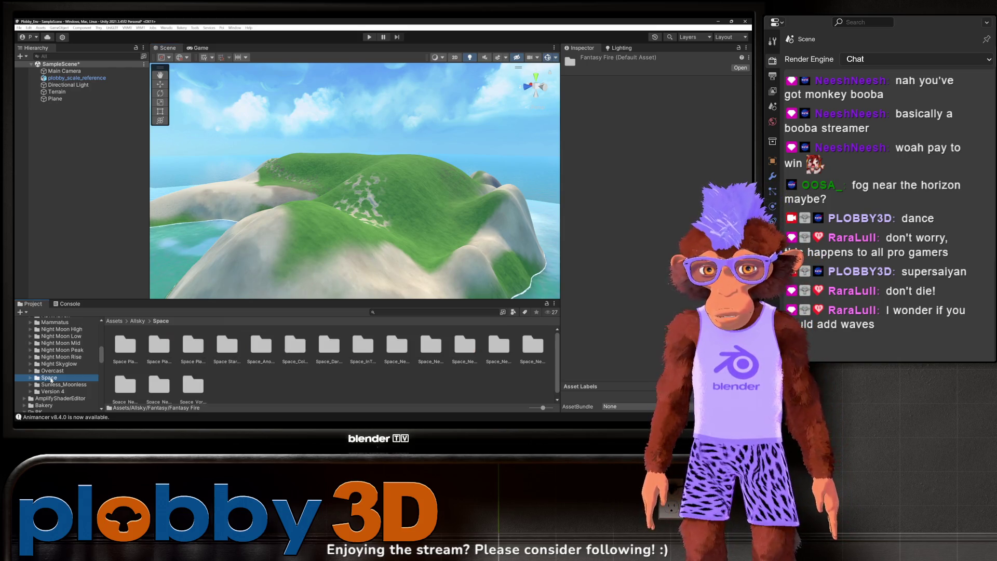
Step: Select the terrain and switch it to Paint Trees mode
scroll(50, 374, "down", 4)
left_click(52, 362)
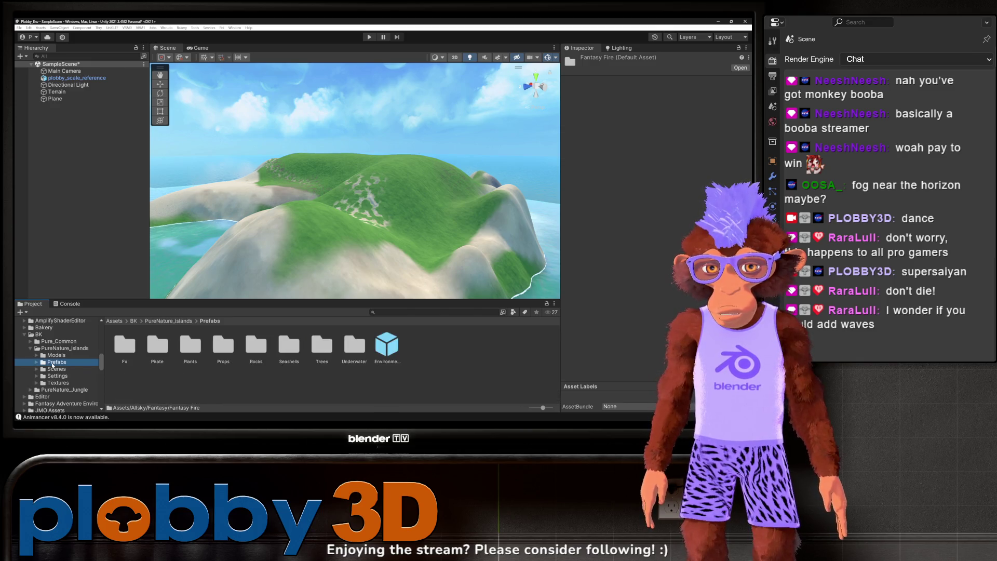
key("Up")
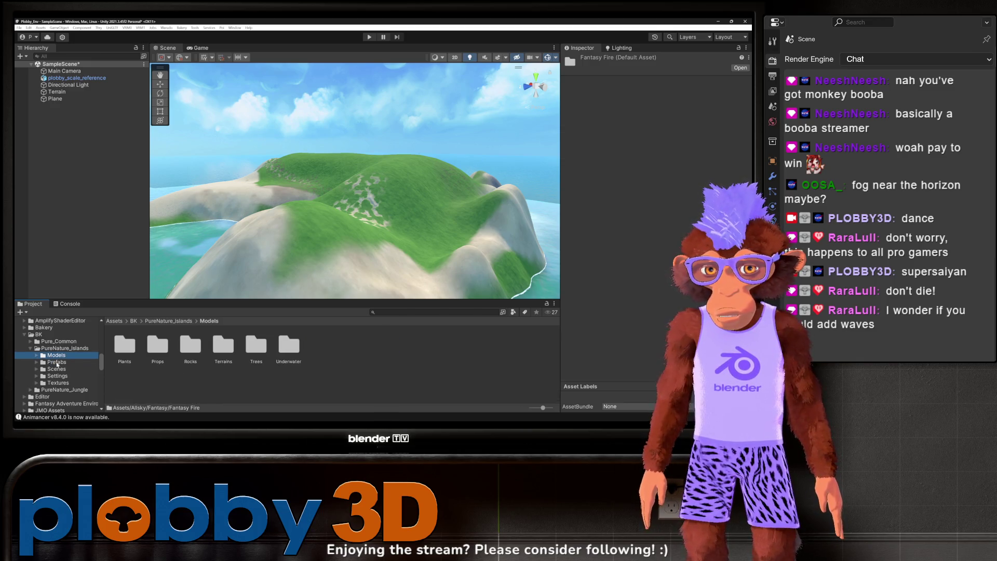
left_click(353, 210)
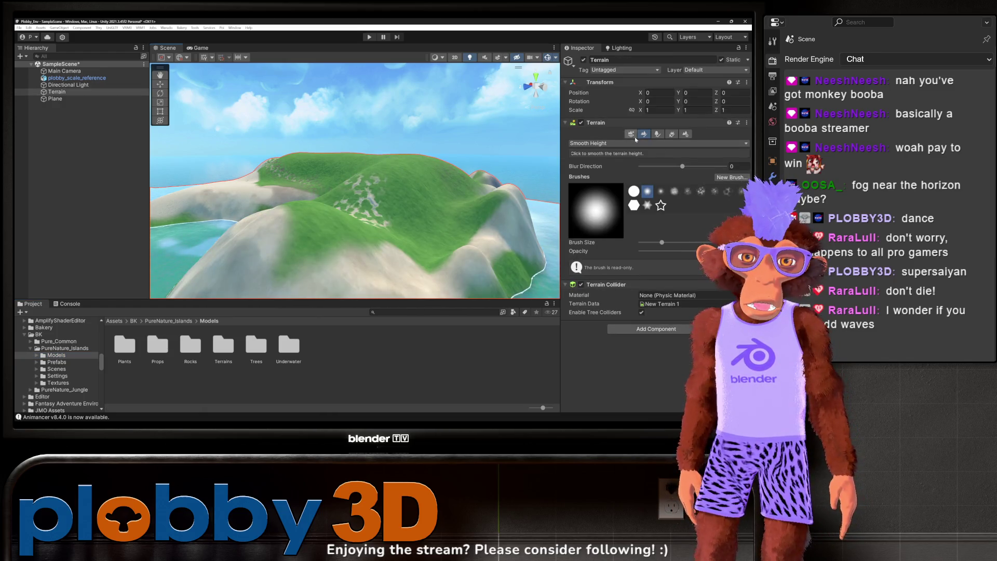
left_click(657, 134)
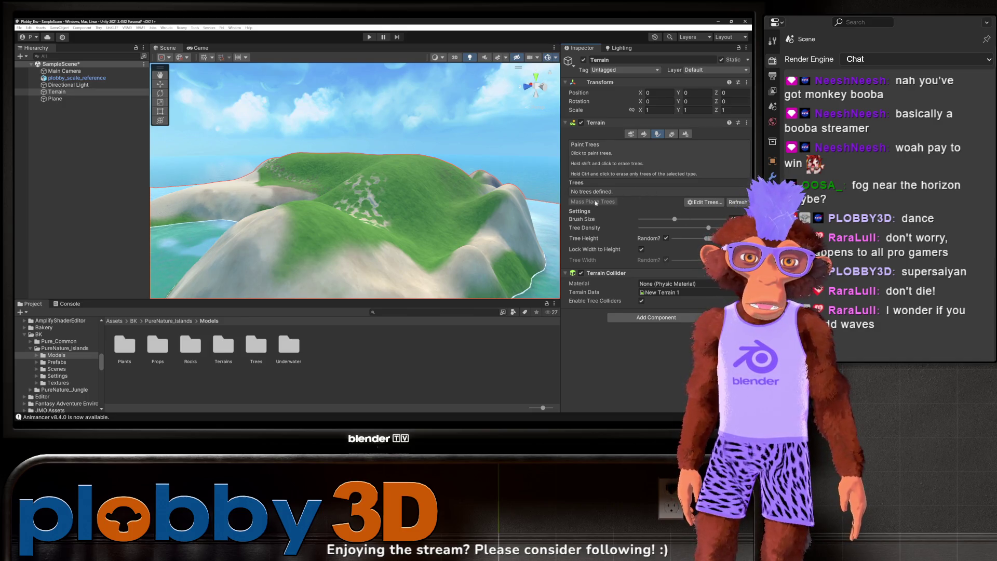
Step: Open the Add Tree window from the Edit Trees menu
left_click(707, 202)
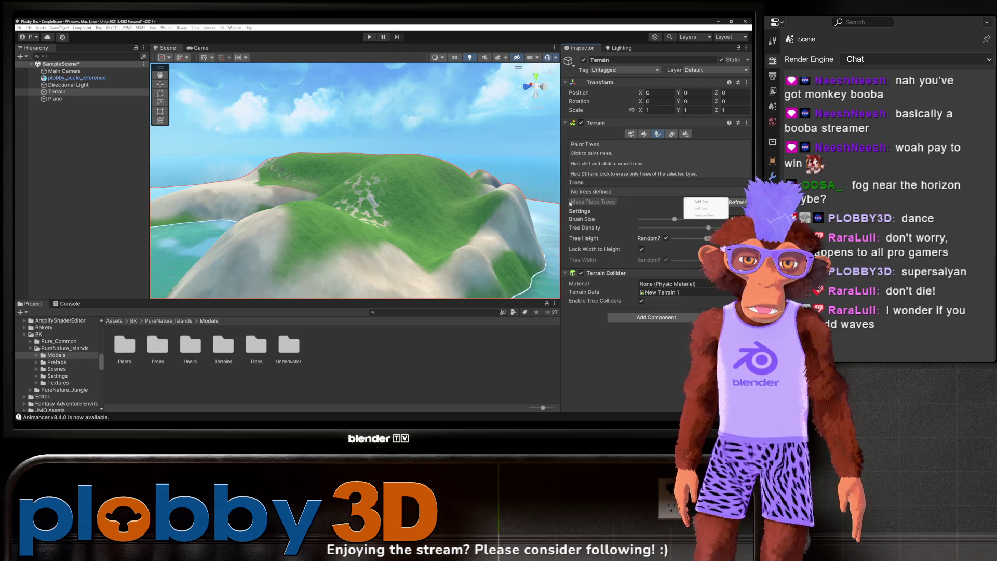
left_click(688, 202)
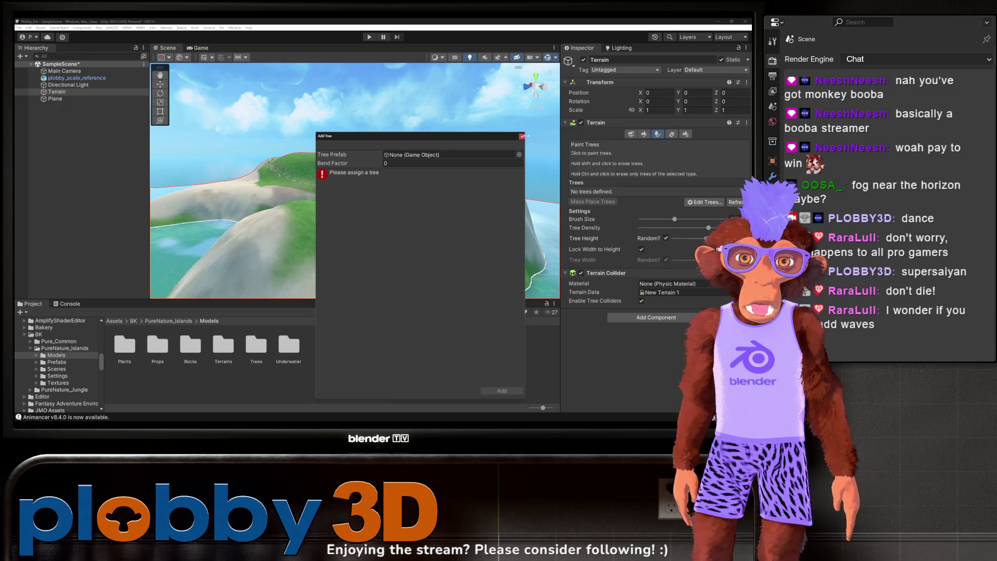
left_click(522, 136)
left_click(704, 202)
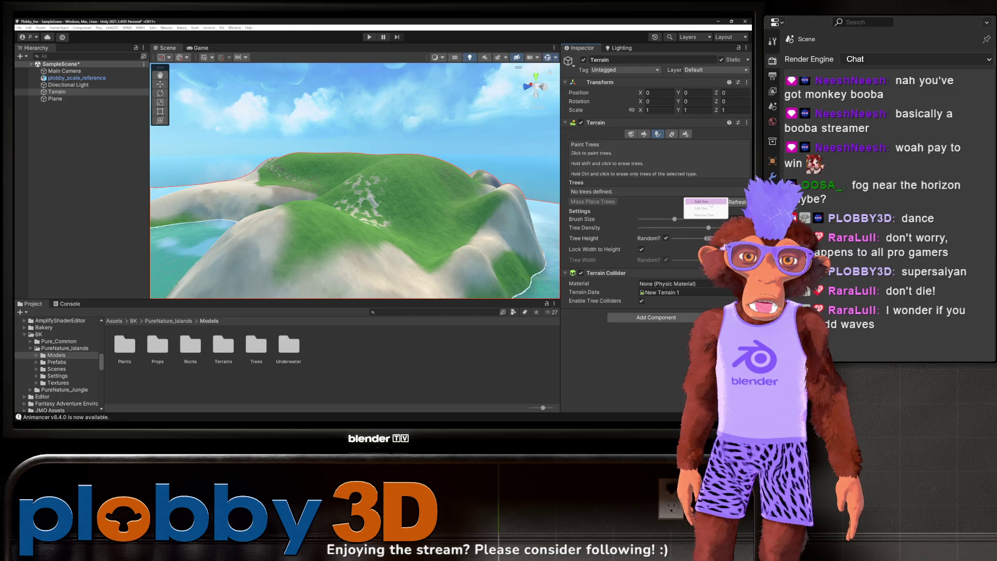
left_click(706, 202)
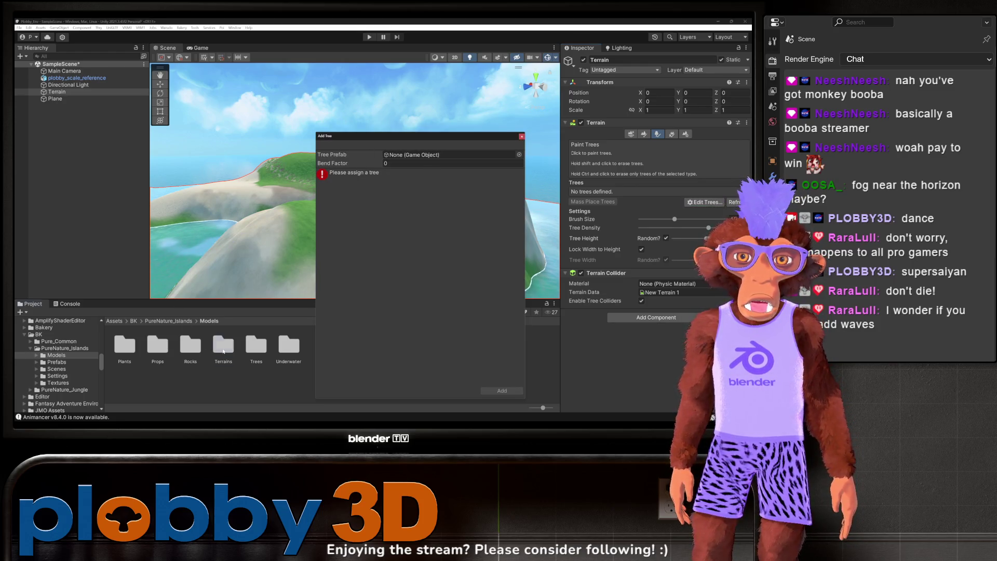
Step: Find the Coconut1 prefab in the Prefabs folder and add it as a terrain tree
double_click(223, 348)
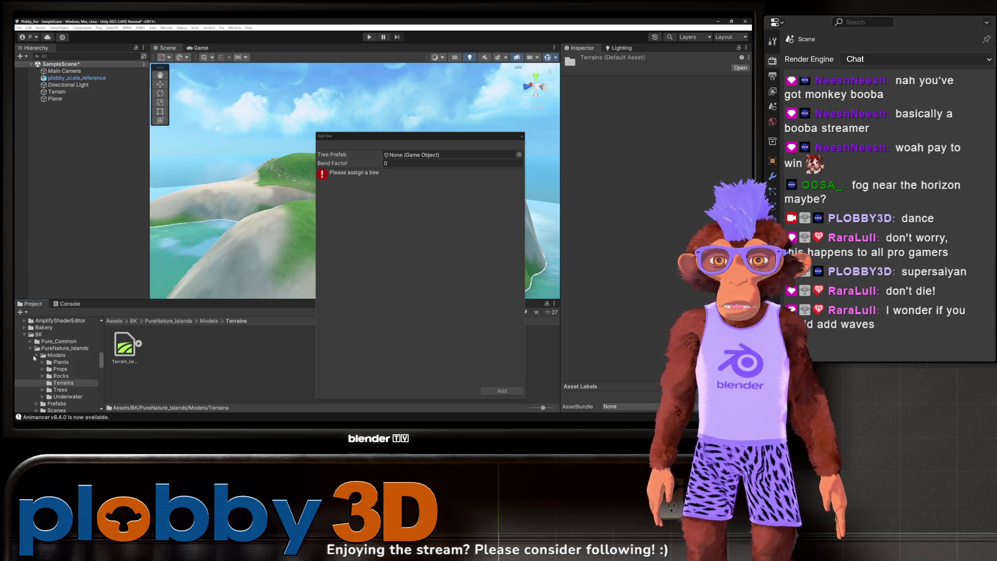
left_click(38, 357)
left_click(37, 356)
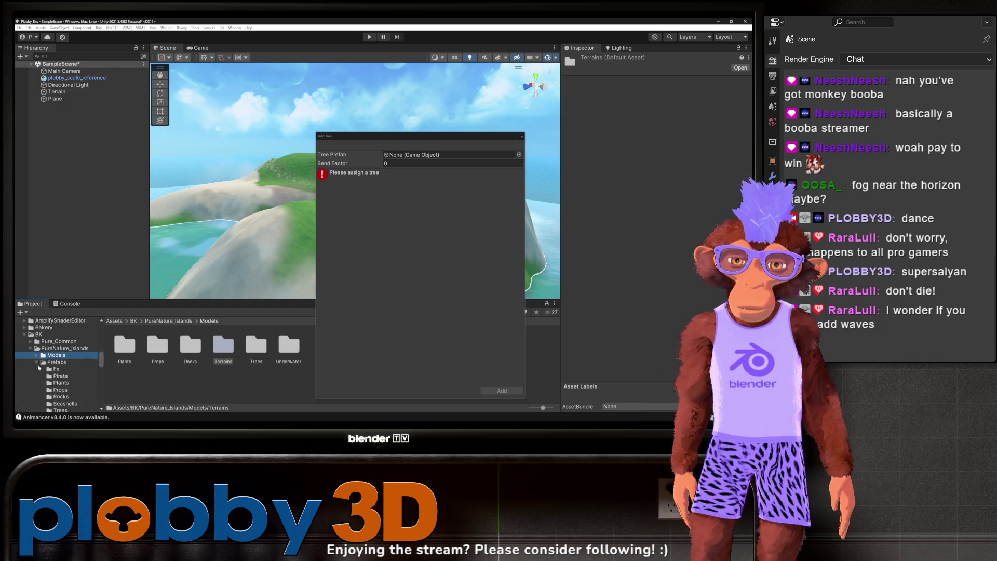
left_click(36, 362)
left_click(51, 385)
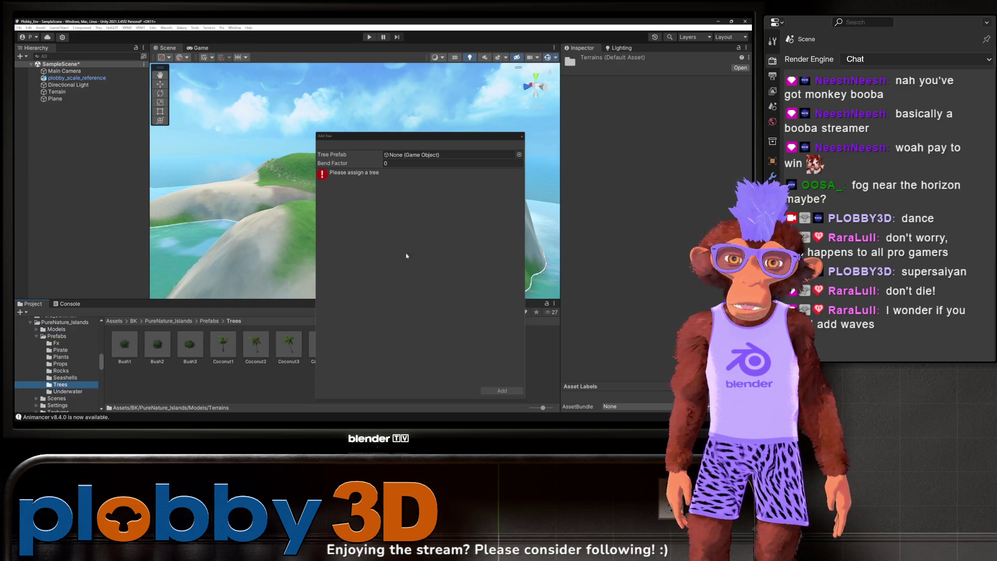
left_click_drag(385, 136, 480, 126)
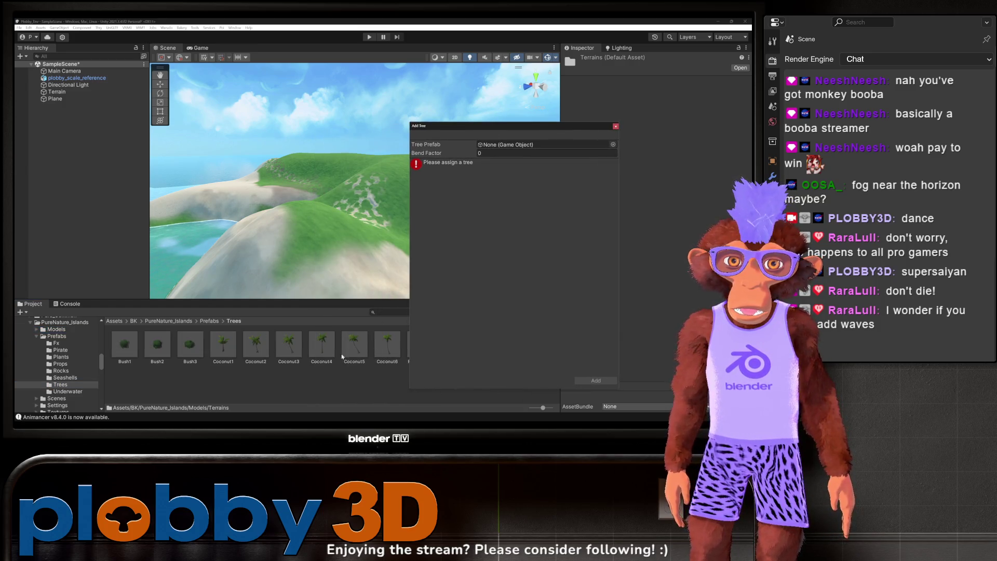
mouse_move(223, 342)
left_mouse_down()
mouse_move(353, 244)
mouse_move(520, 144)
left_mouse_up()
left_click(595, 380)
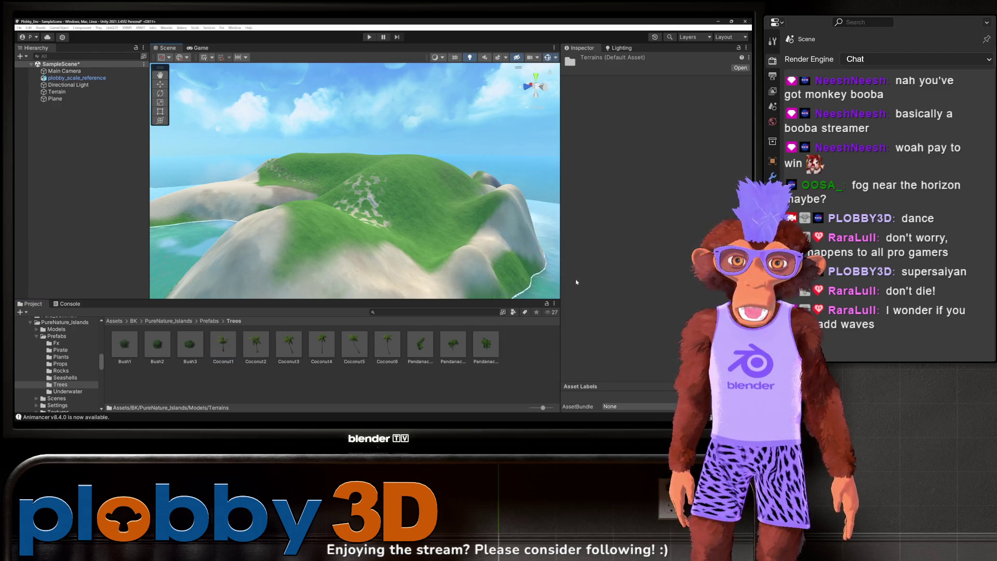
Step: Add the Coconut2 prefab as a second terrain tree
left_click(394, 218)
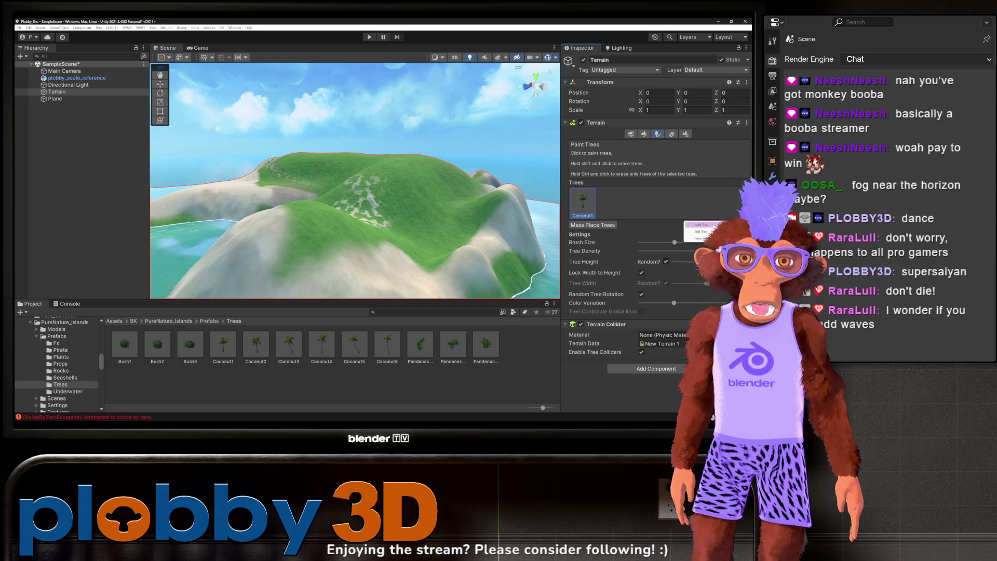
left_click(698, 224)
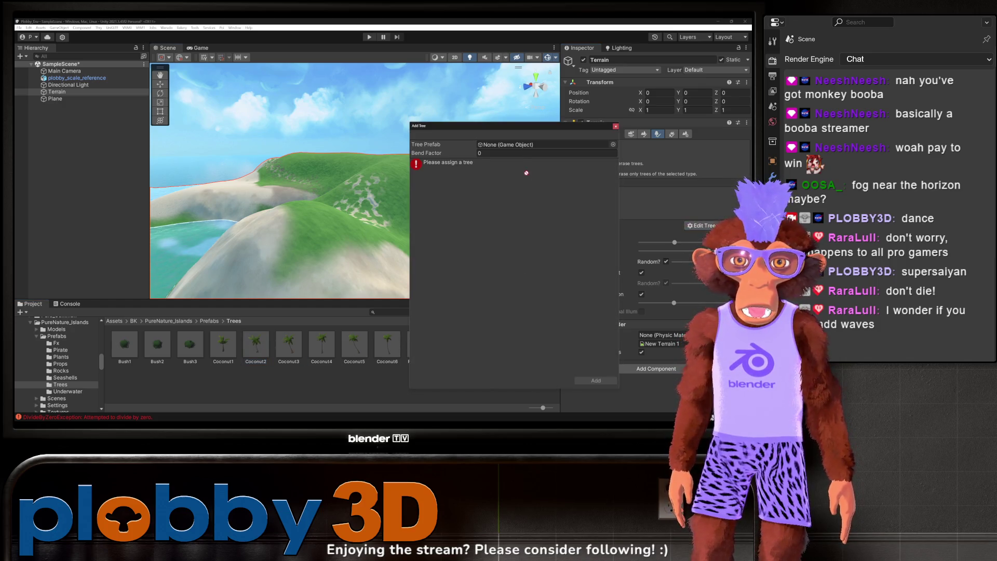
left_click_drag(525, 155, 523, 146)
left_click(596, 381)
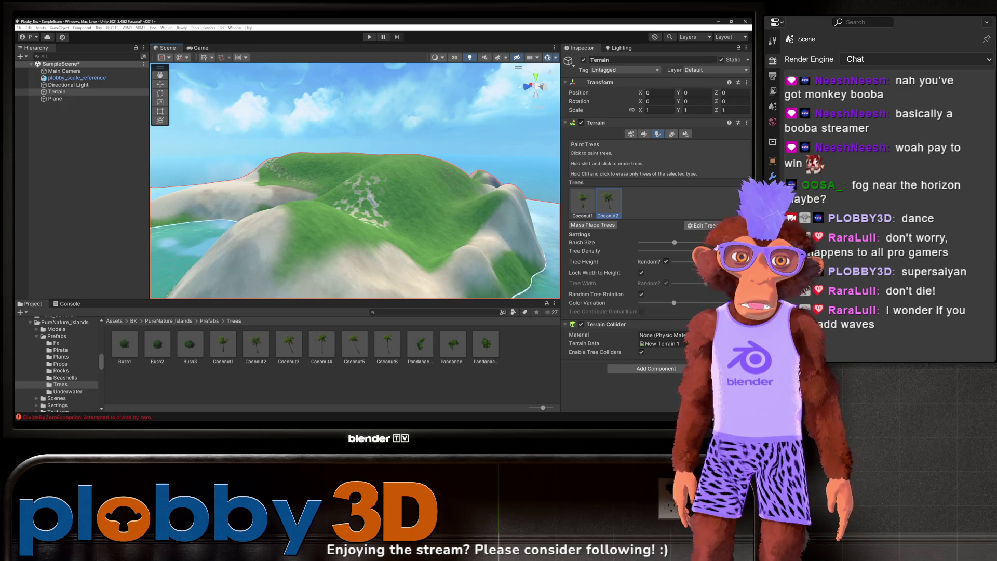
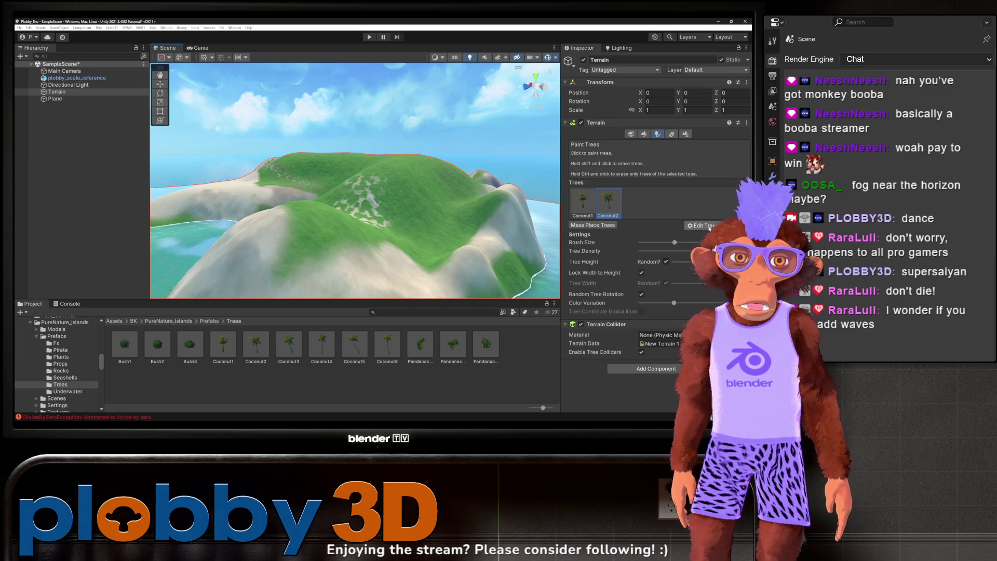
Step: Add the Coconut3 prefab as a new terrain tree
left_click(708, 226)
left_click(701, 225)
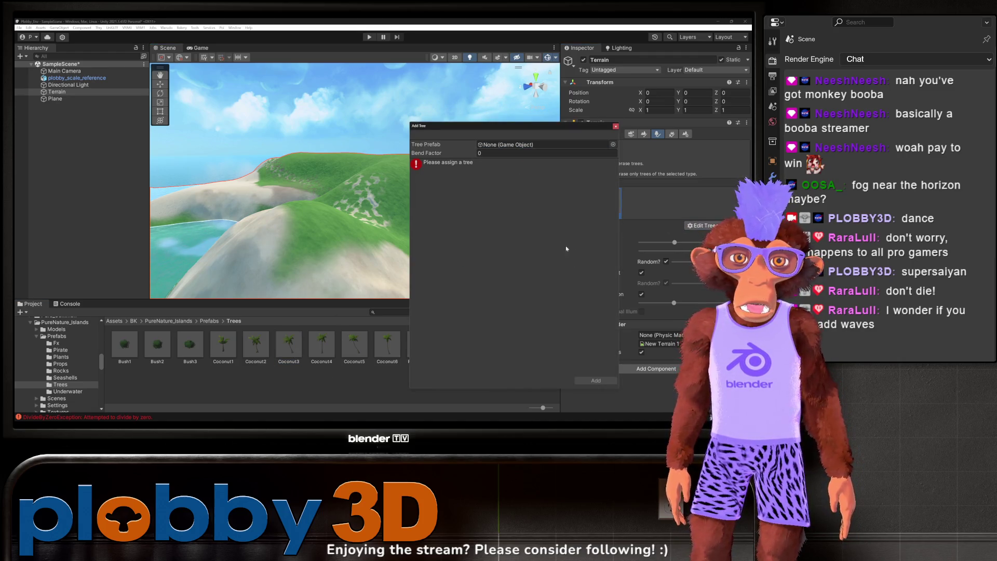
left_click_drag(296, 351, 540, 144)
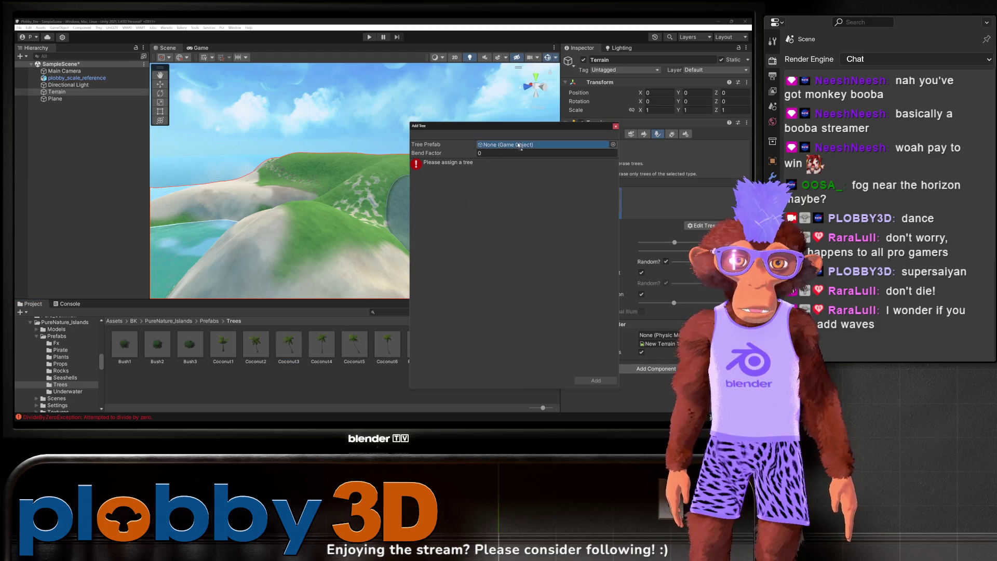
left_click(597, 381)
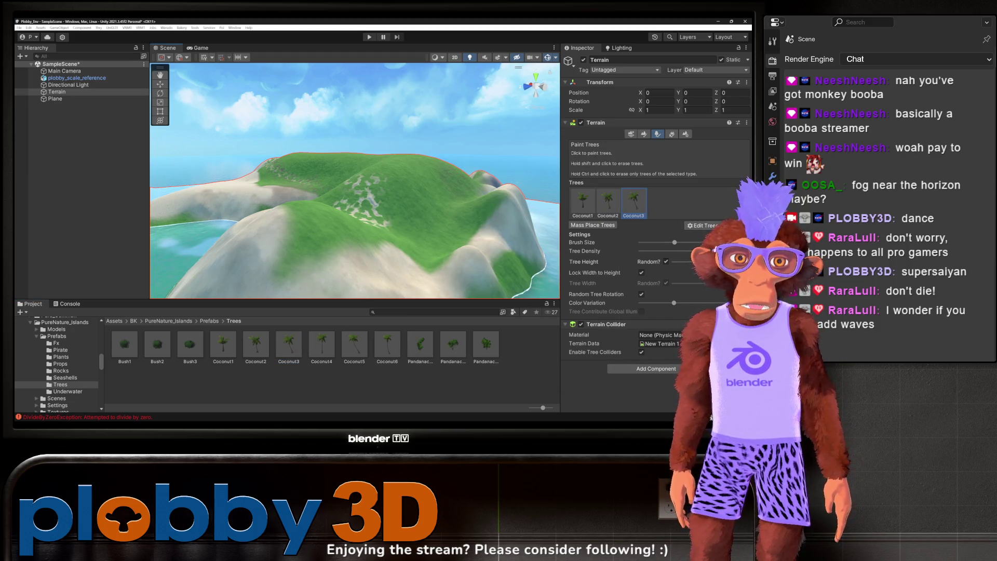
Step: Add the Coconut4 prefab as another terrain tree
left_click(702, 225)
left_click(701, 225)
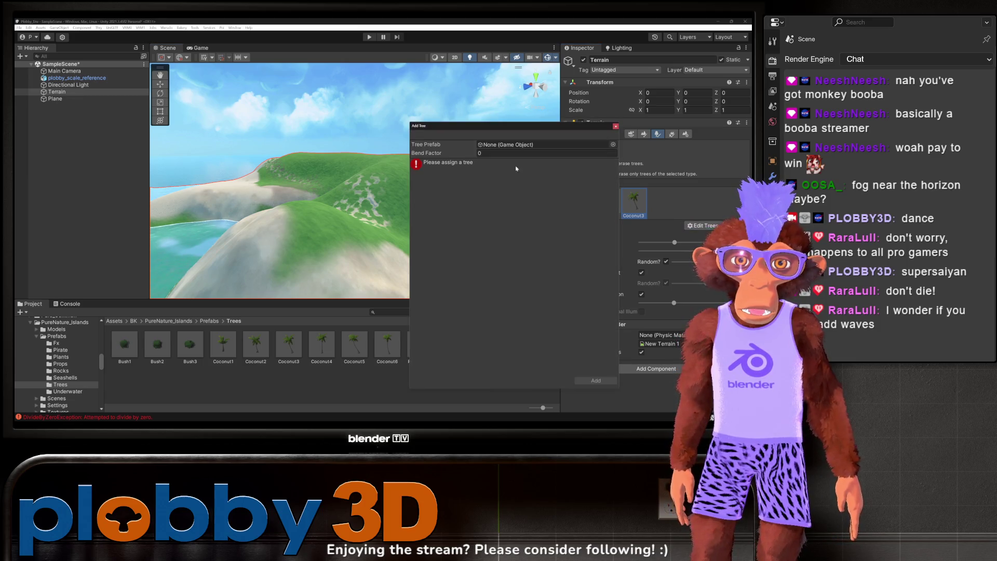
left_click(319, 347)
left_click_drag(317, 349, 518, 149)
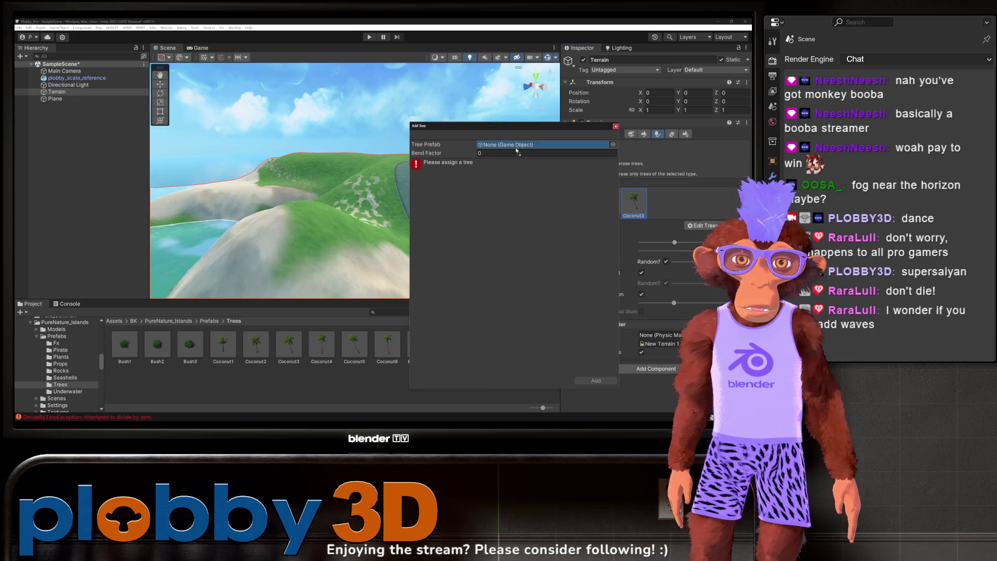
left_click(595, 381)
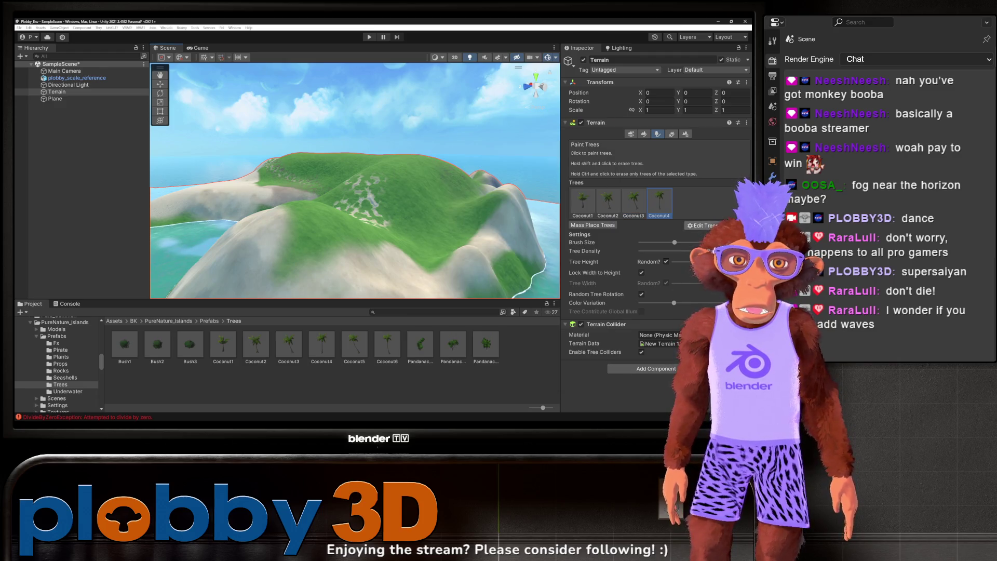
Step: Add the Coconut5 prefab to the terrain tree list
left_click(701, 224)
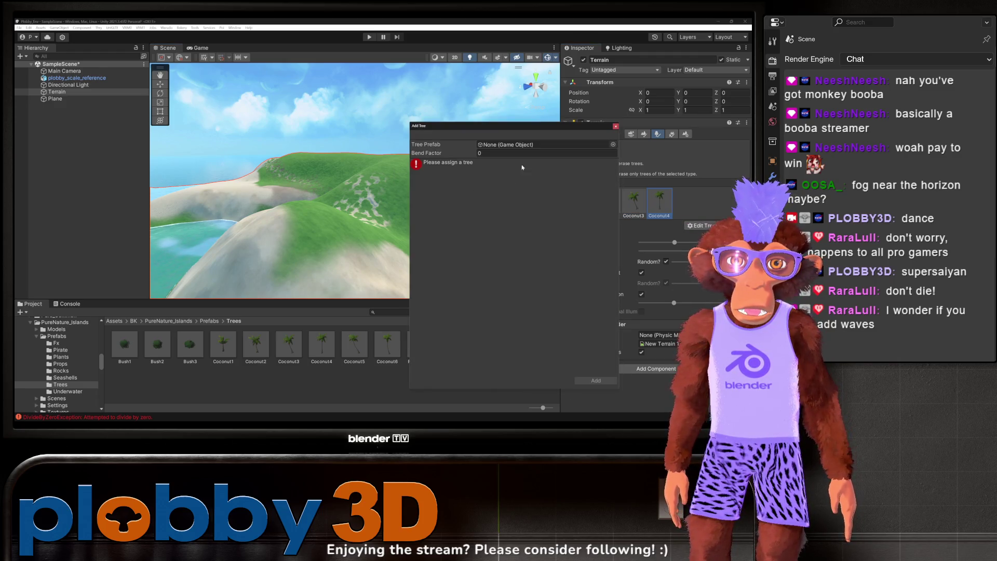
left_click(613, 147)
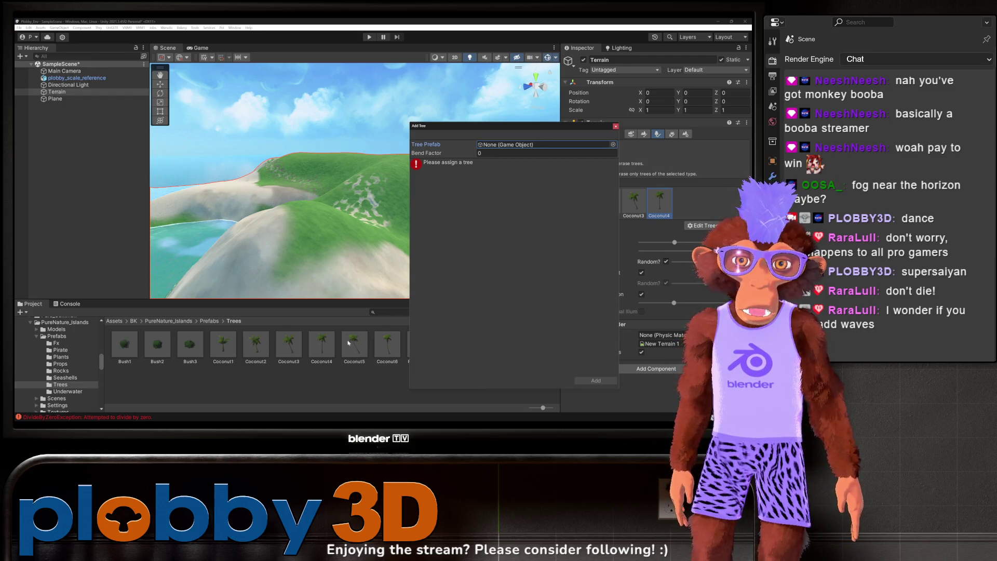
left_click_drag(502, 174, 504, 145)
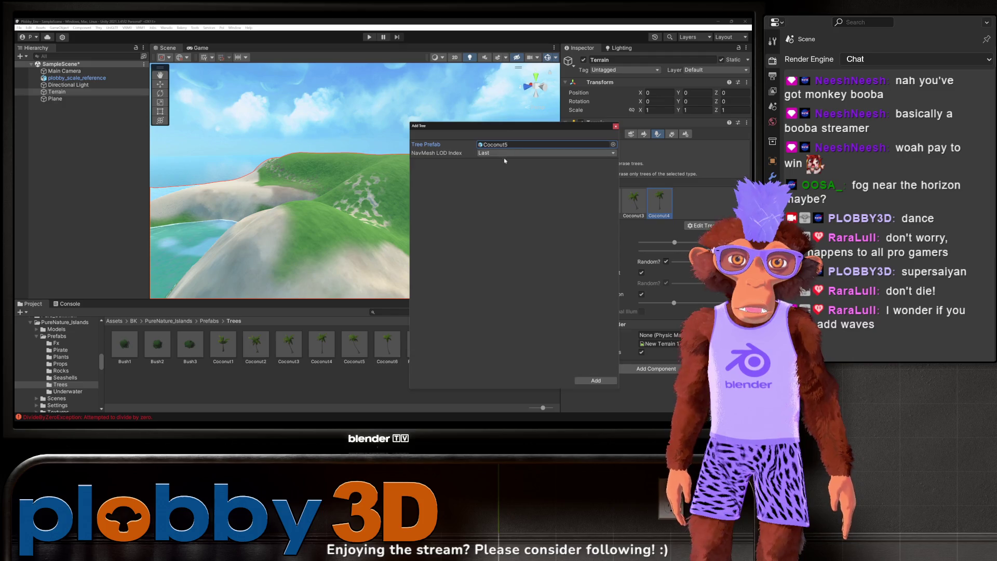
left_click(596, 381)
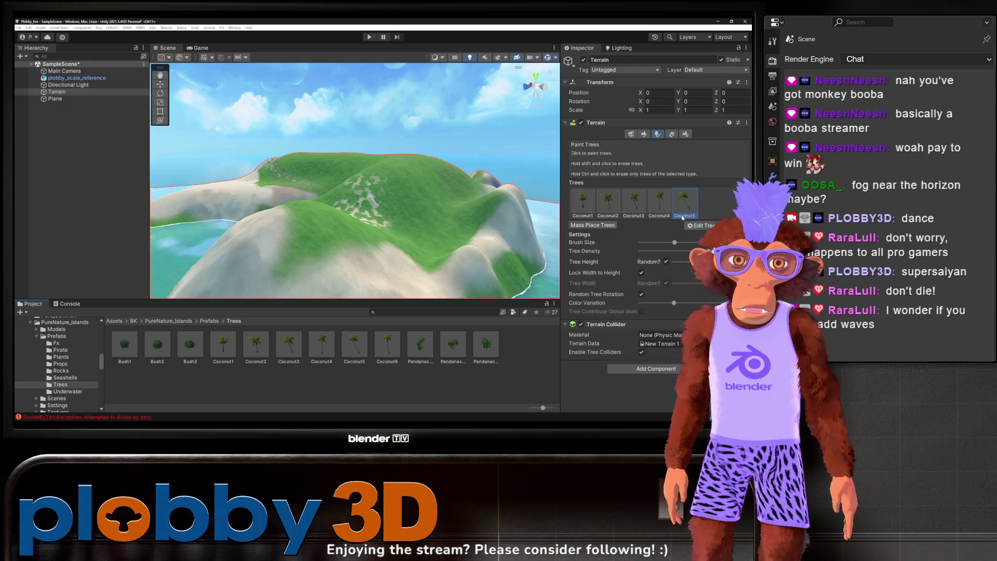
Step: Show the tree prefabs in the PureNature_Jungle Prefabs folder
scroll(46, 336, "down", 4)
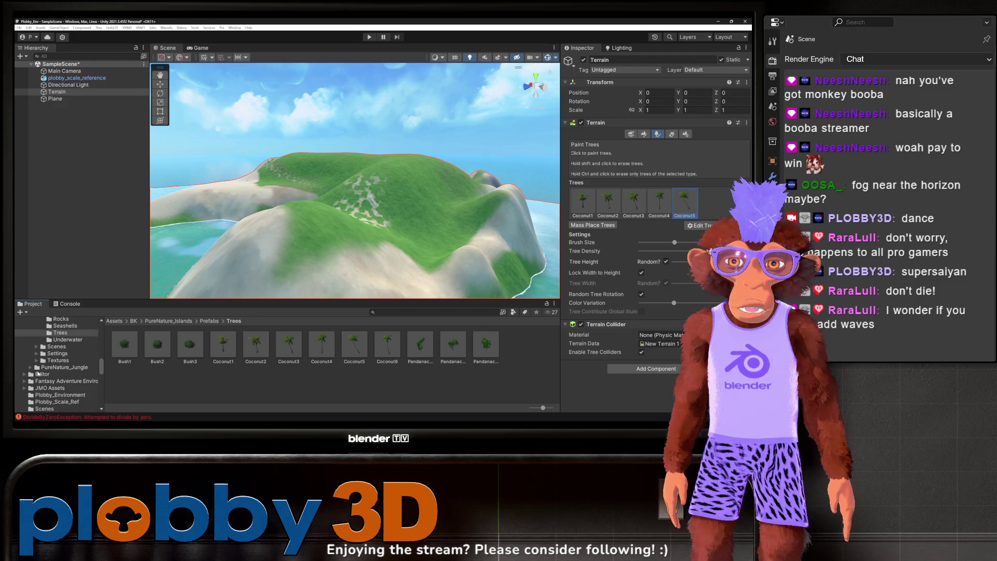
left_click(30, 367)
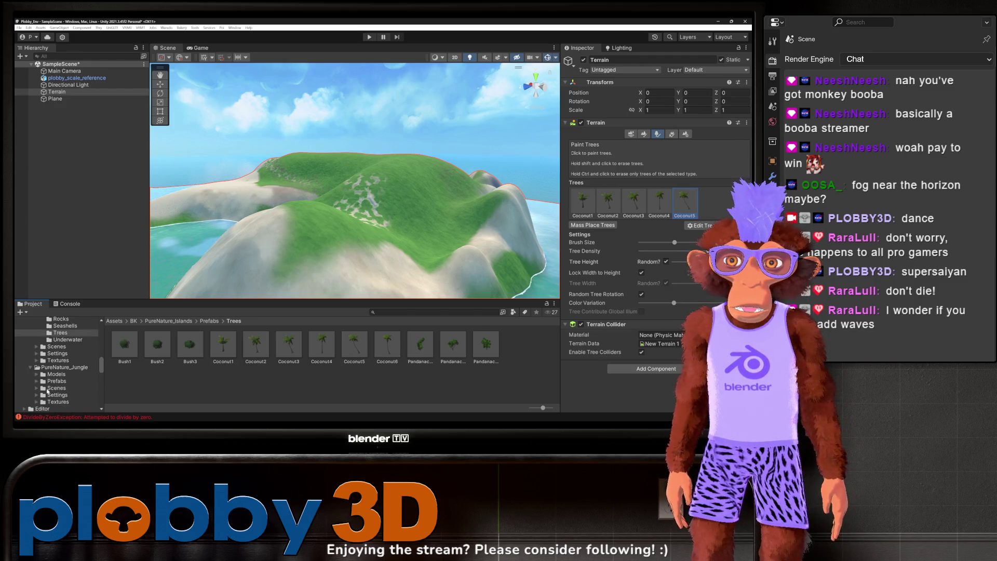
scroll(43, 374, "down", 2)
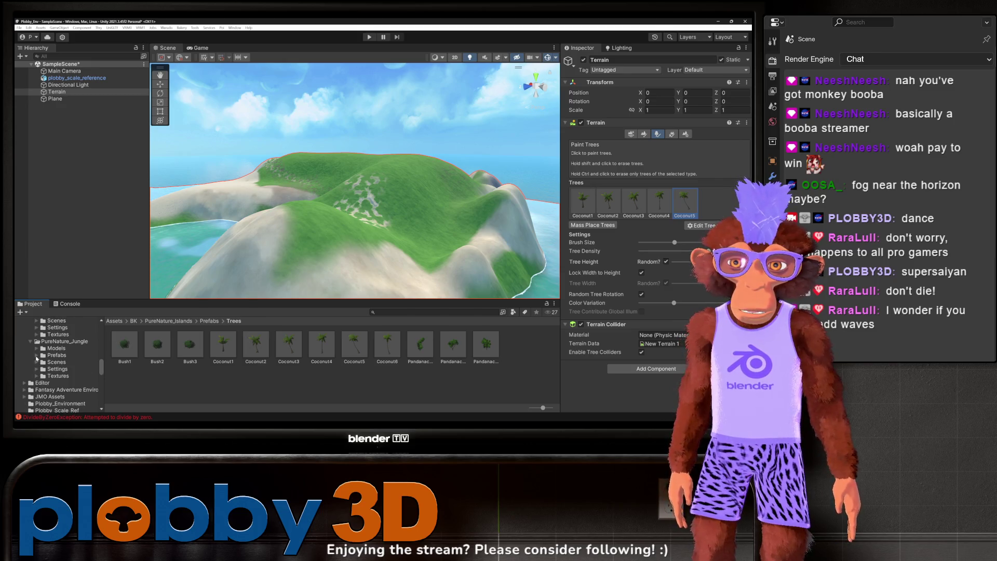
left_click(36, 355)
left_click(59, 384)
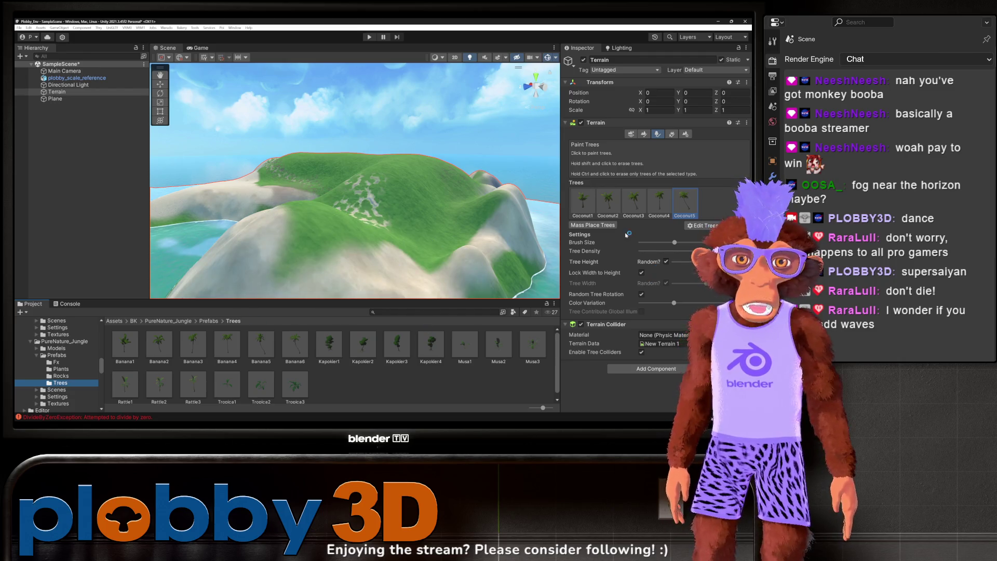
Step: Add the Banana1 and Banana2 prefabs as terrain trees
left_click(700, 226)
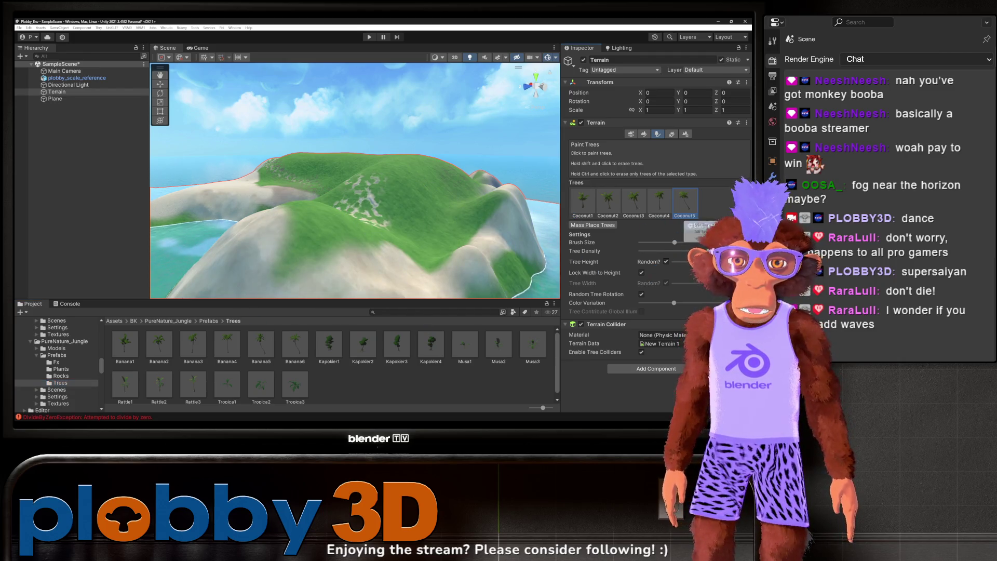
left_click(701, 225)
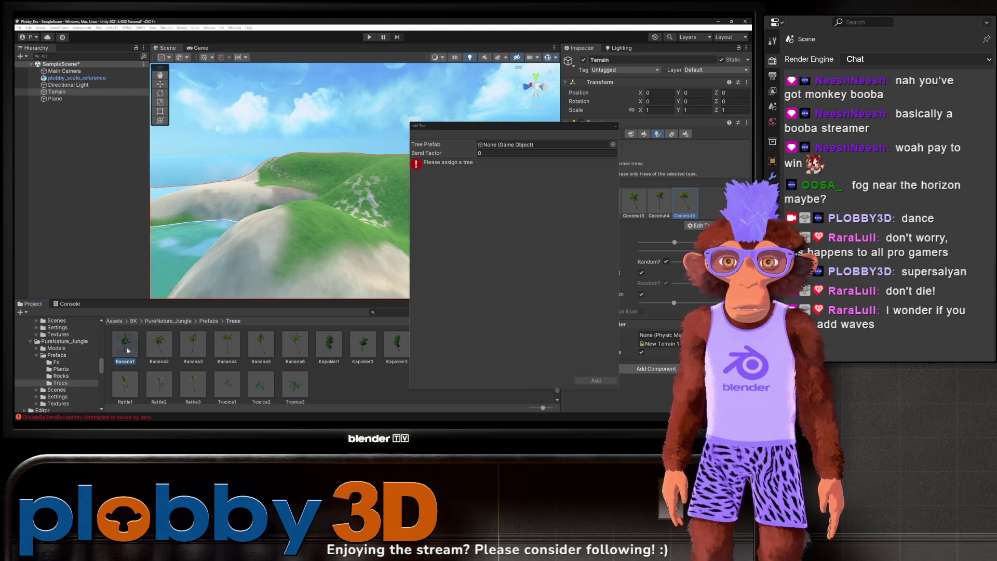
left_click_drag(511, 157, 514, 145)
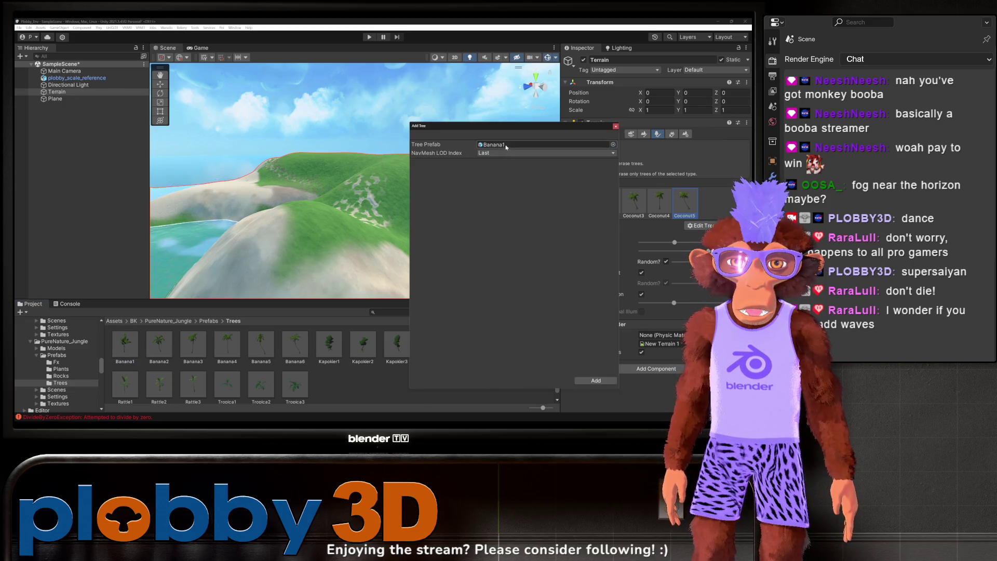
left_click(596, 380)
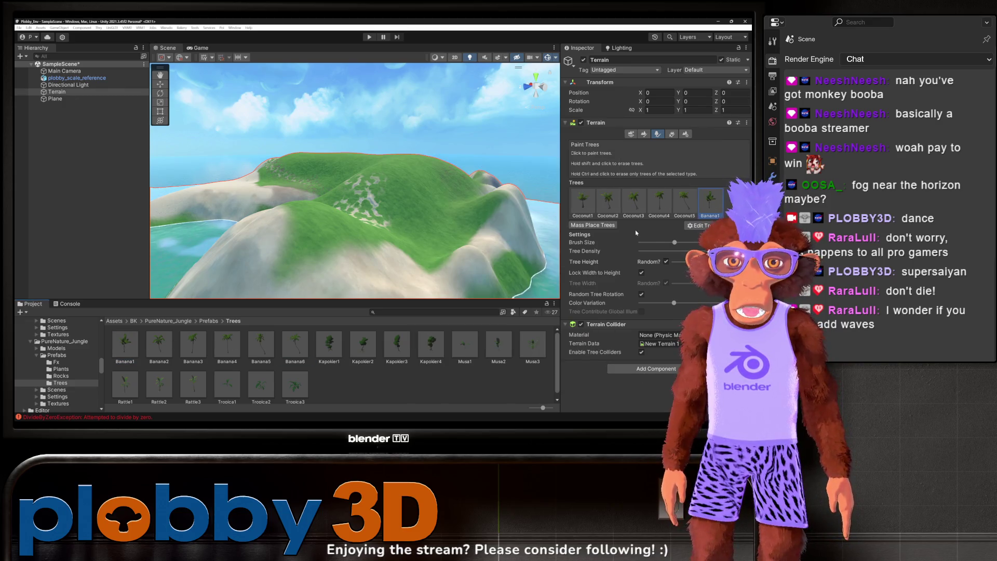
left_click(701, 225)
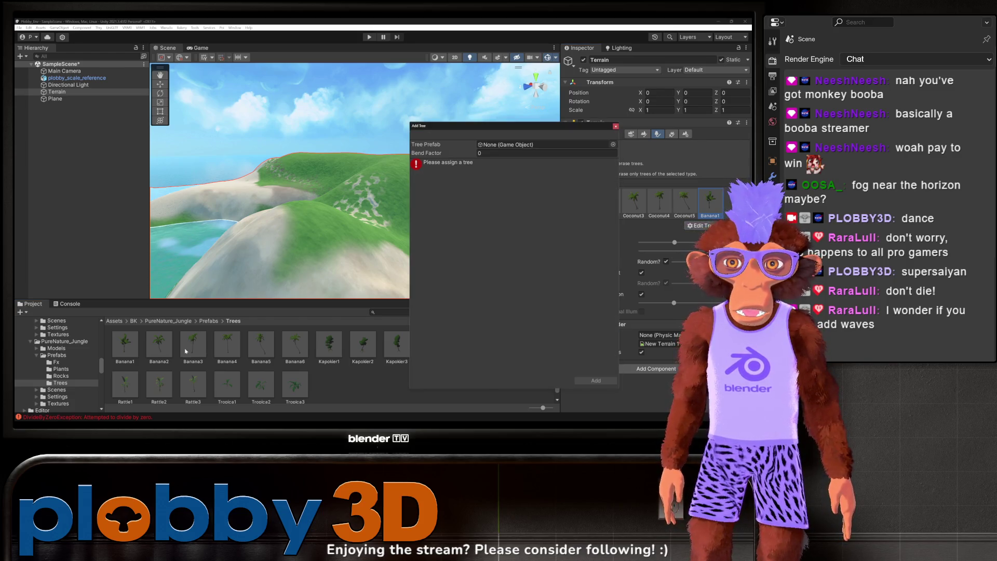
left_click_drag(160, 348, 460, 279)
left_click_drag(479, 152, 520, 146)
left_click(595, 381)
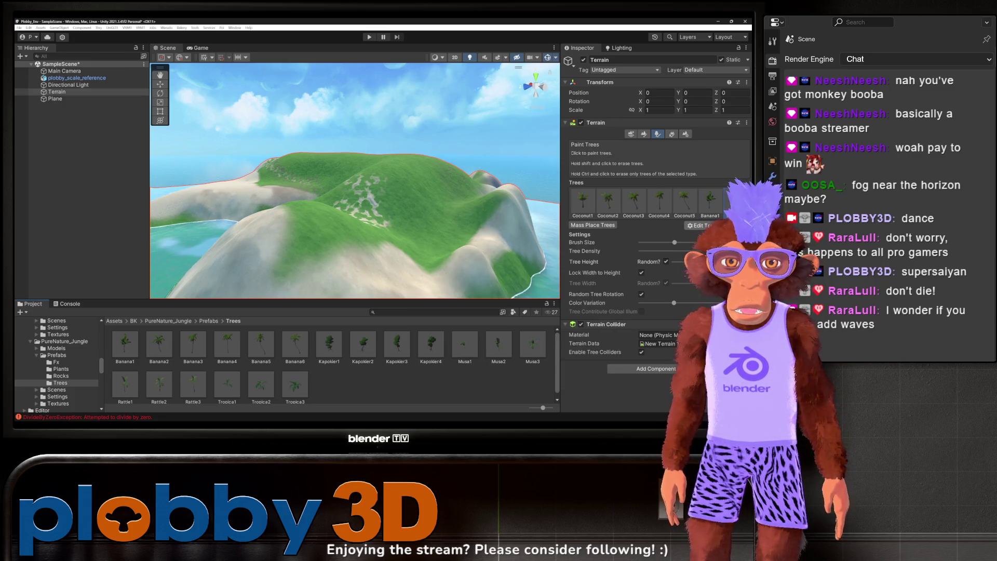
Step: Add the Banana3 and Banana5 prefabs as terrain trees
left_click(702, 225)
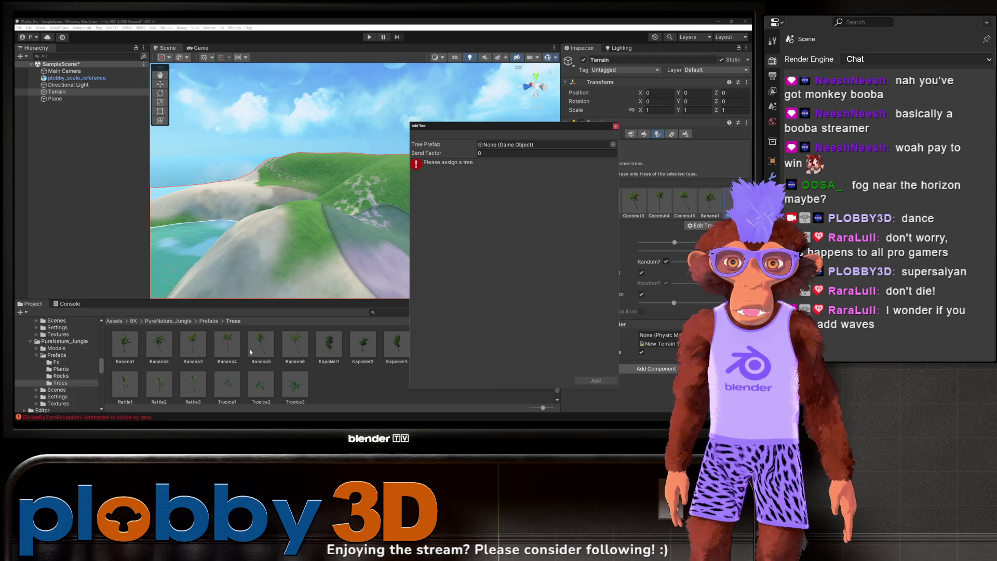
left_click_drag(196, 351, 517, 145)
left_click(596, 381)
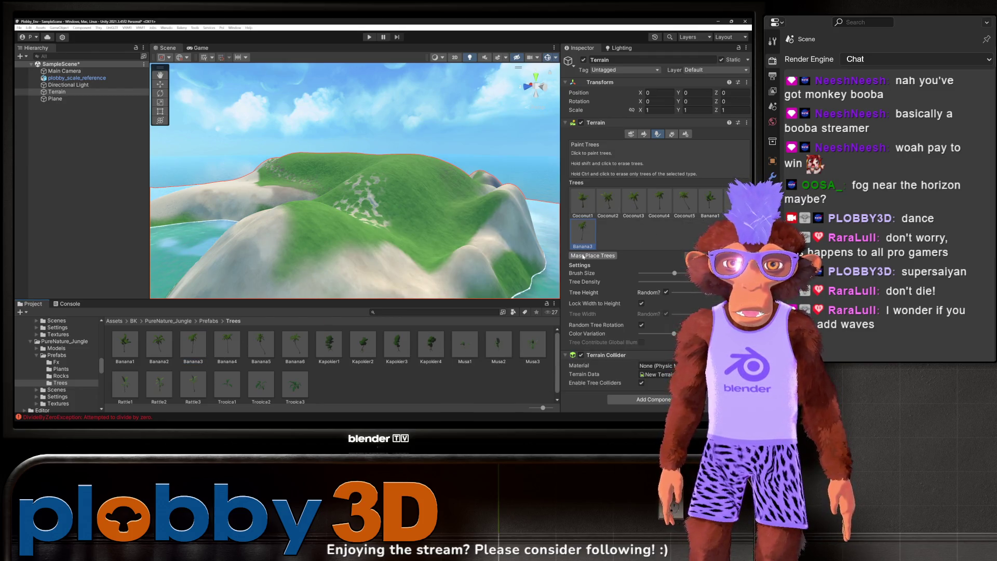
left_click(719, 256)
left_click(727, 266)
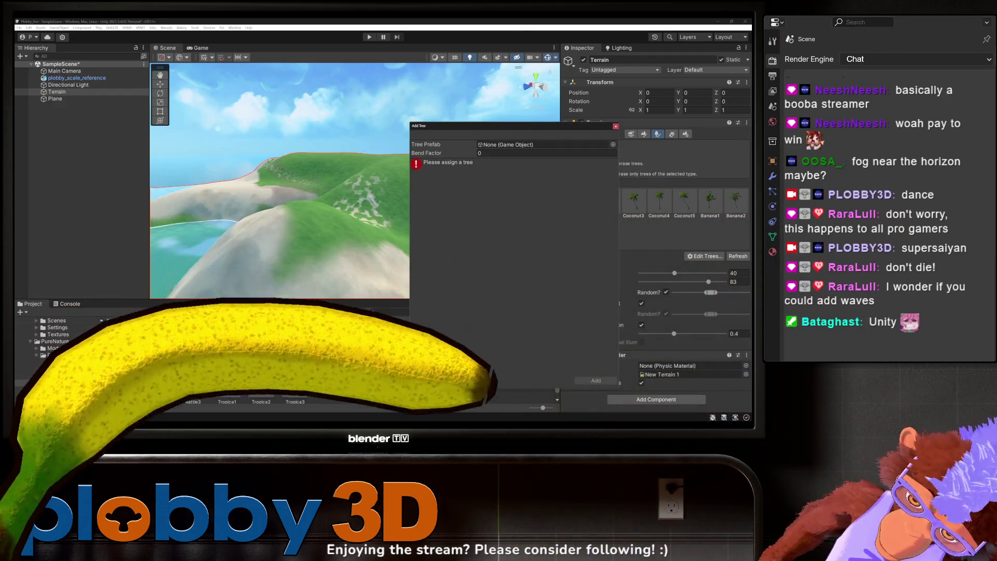
left_click(227, 343)
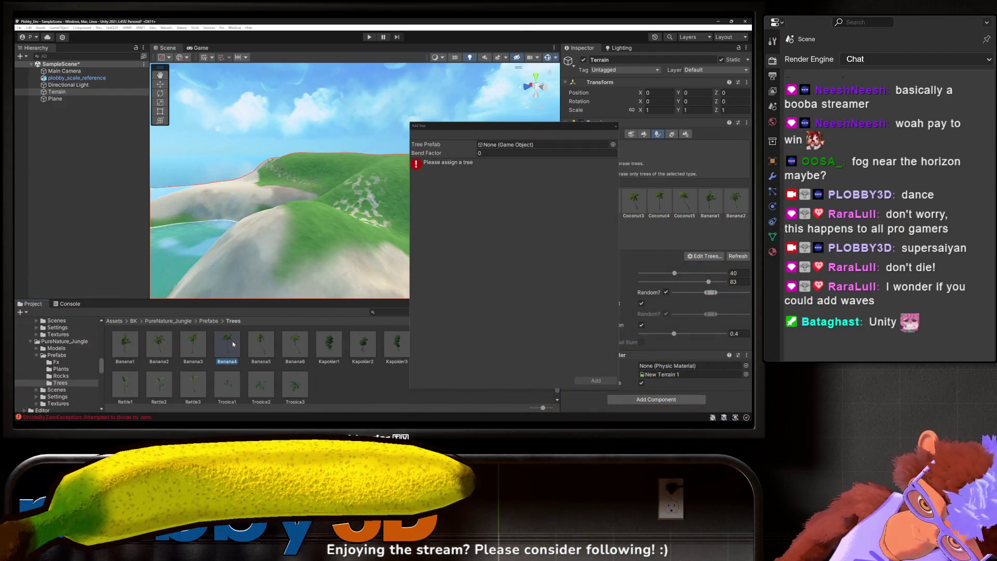
left_click_drag(232, 343, 487, 209)
left_click_drag(514, 137, 514, 146)
left_click(595, 381)
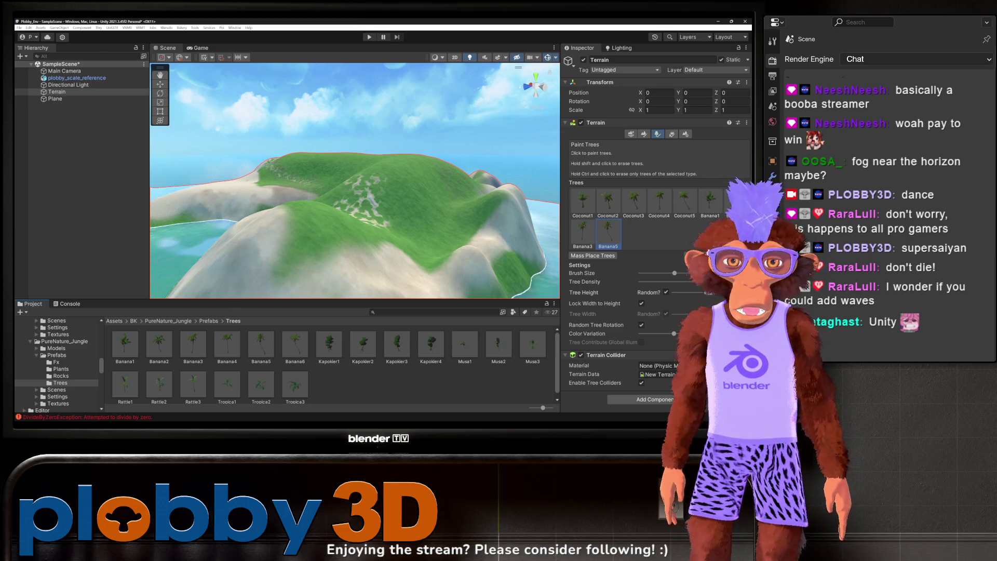
Step: Add the Kapokier4 prefab as a terrain tree
left_click(682, 248)
left_click(691, 257)
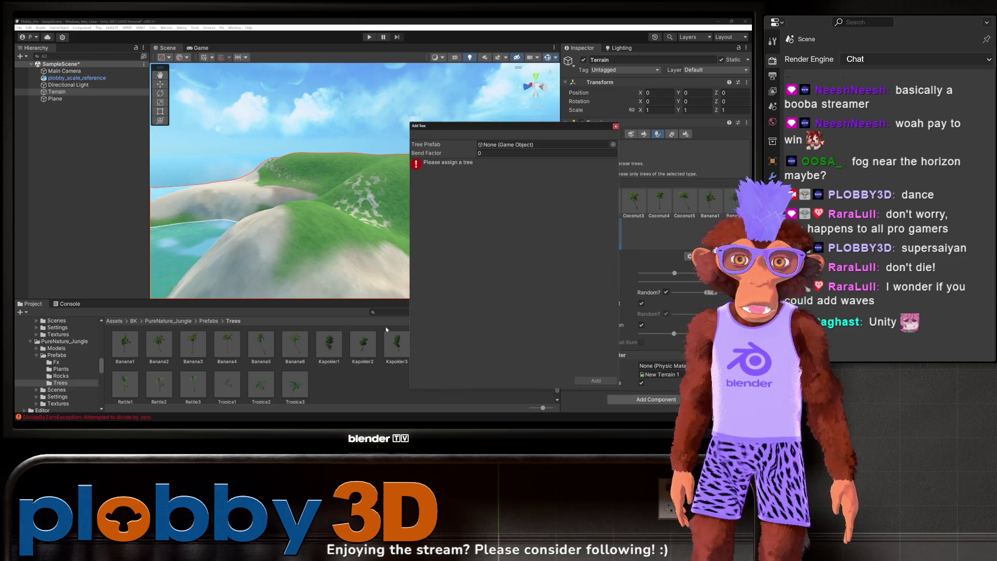
left_click_drag(467, 125, 172, 87)
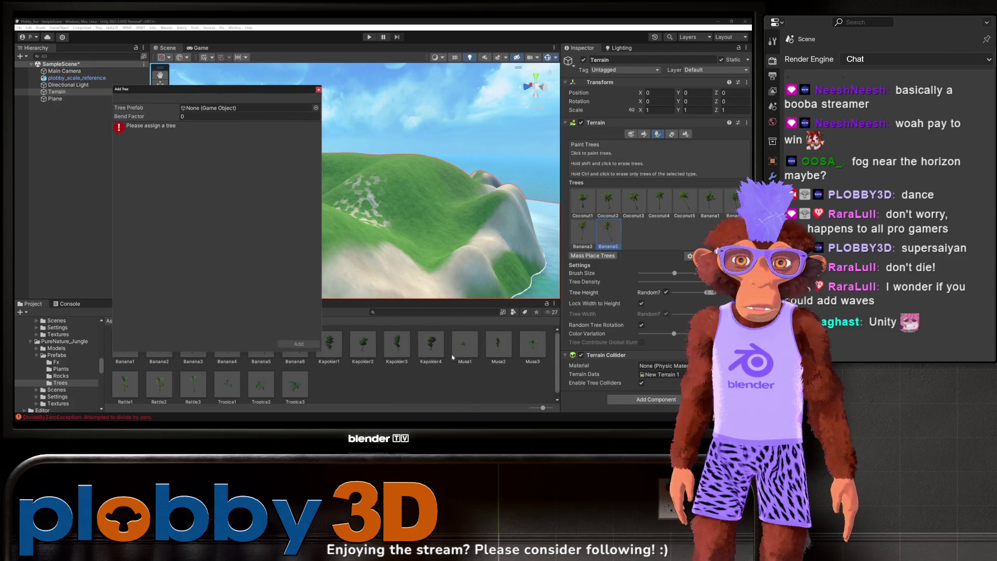
mouse_move(431, 343)
left_mouse_down()
mouse_move(338, 234)
mouse_move(200, 111)
left_mouse_up()
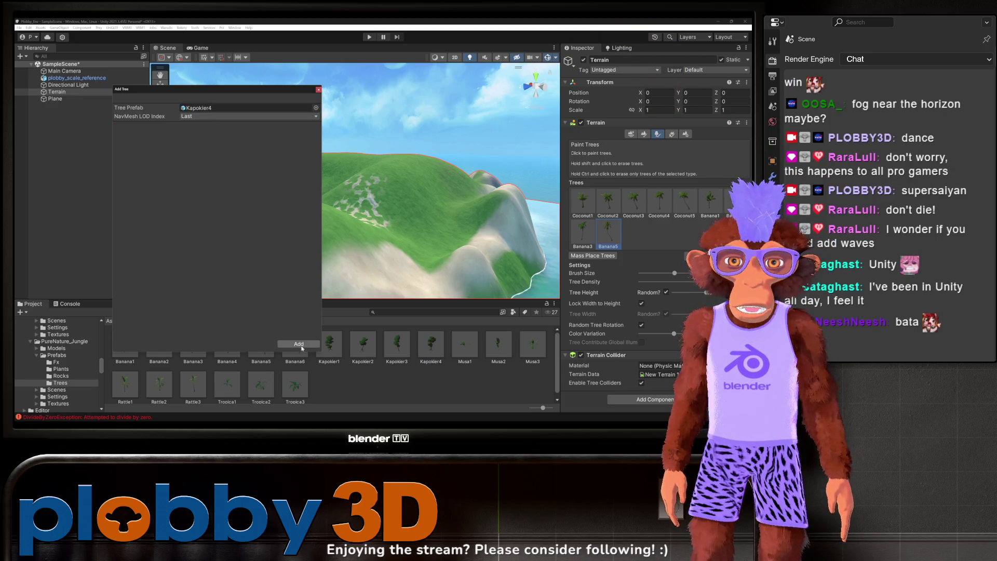
left_click(298, 344)
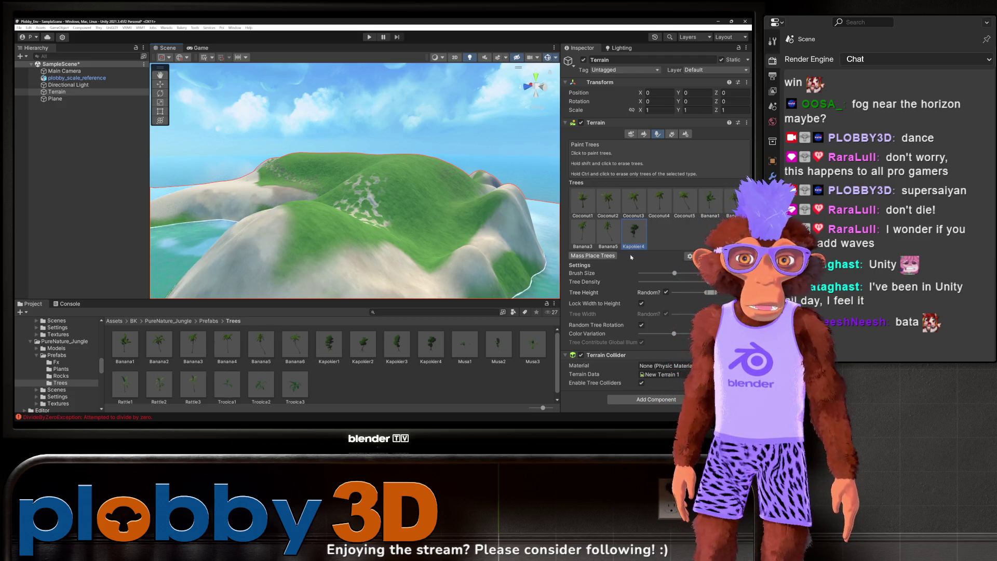
Step: Add the Rattle2 and Tropica3 prefabs to the tree list
left_click(690, 258)
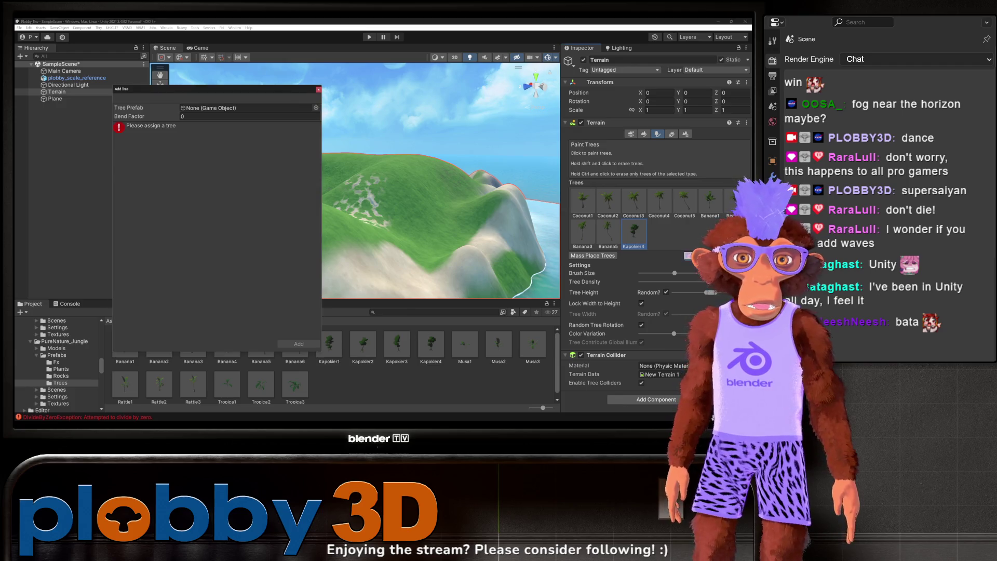
mouse_move(168, 397)
left_mouse_down()
mouse_move(212, 166)
mouse_move(211, 109)
left_mouse_up()
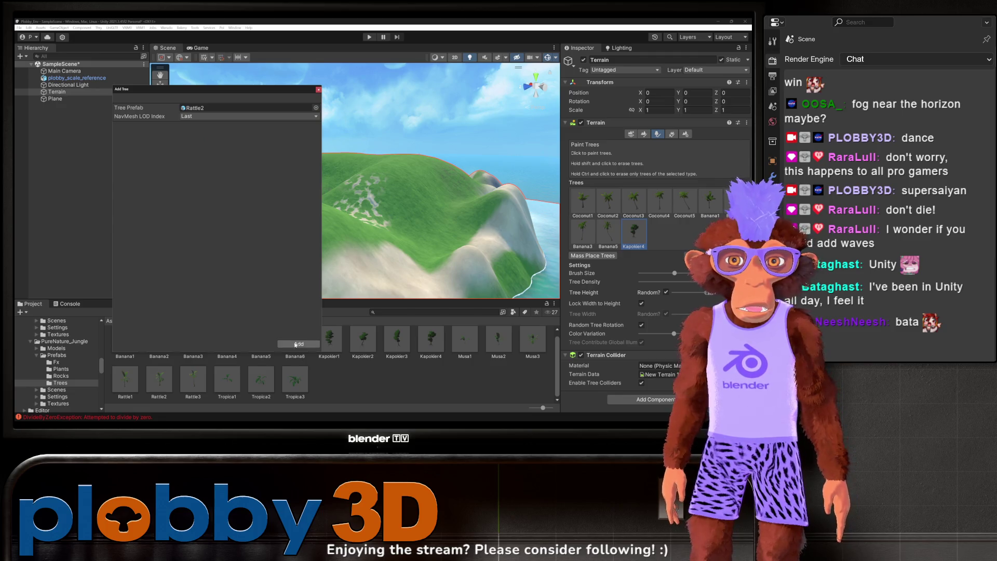
left_click(299, 343)
left_click(689, 256)
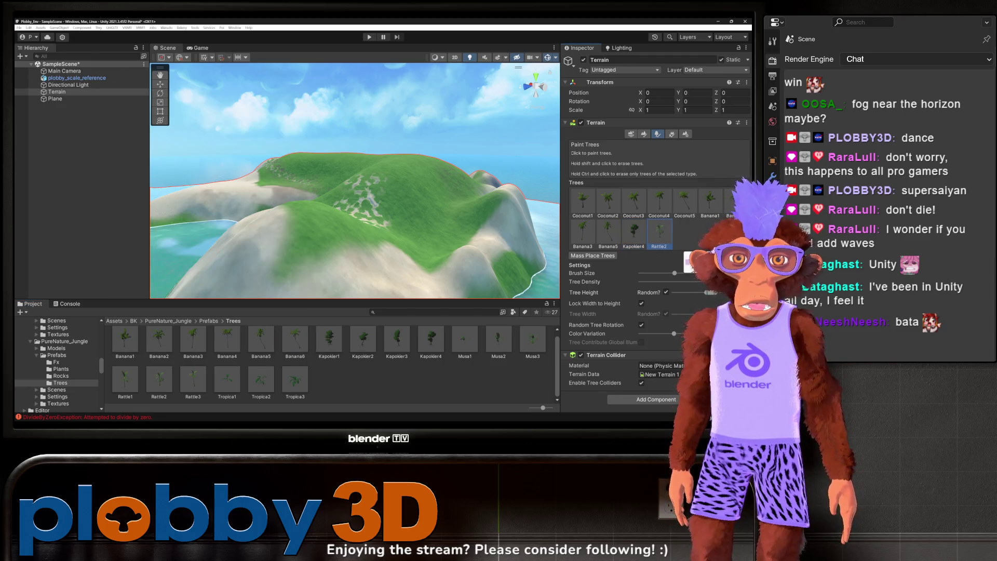
left_click(690, 259)
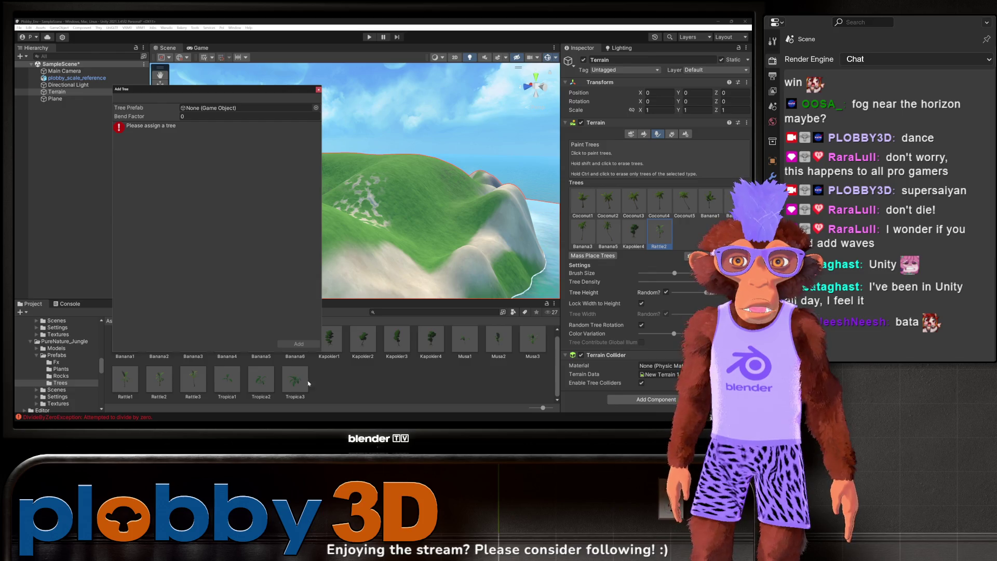
left_click_drag(201, 165, 250, 108)
left_click(298, 344)
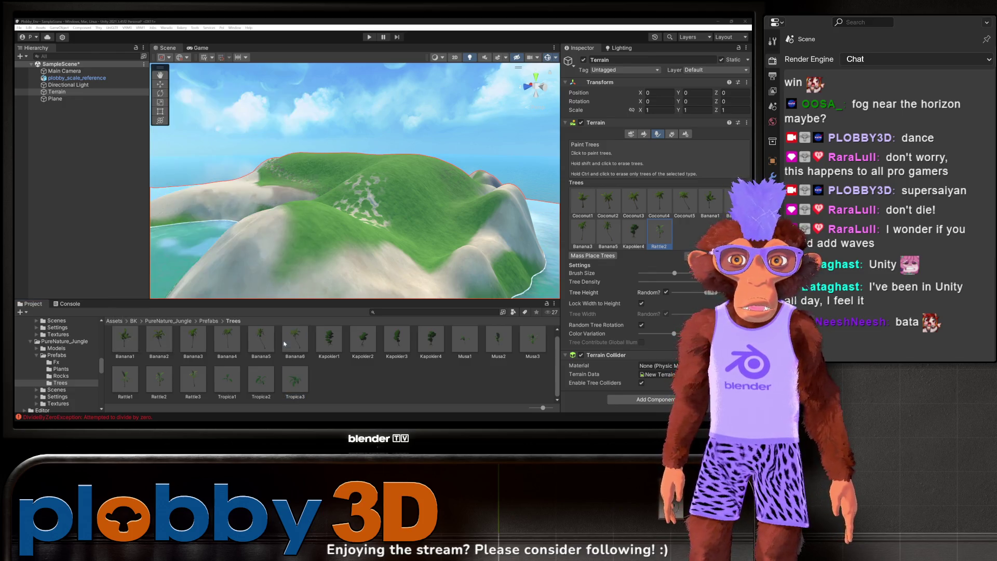
scroll(349, 151, "down", 10)
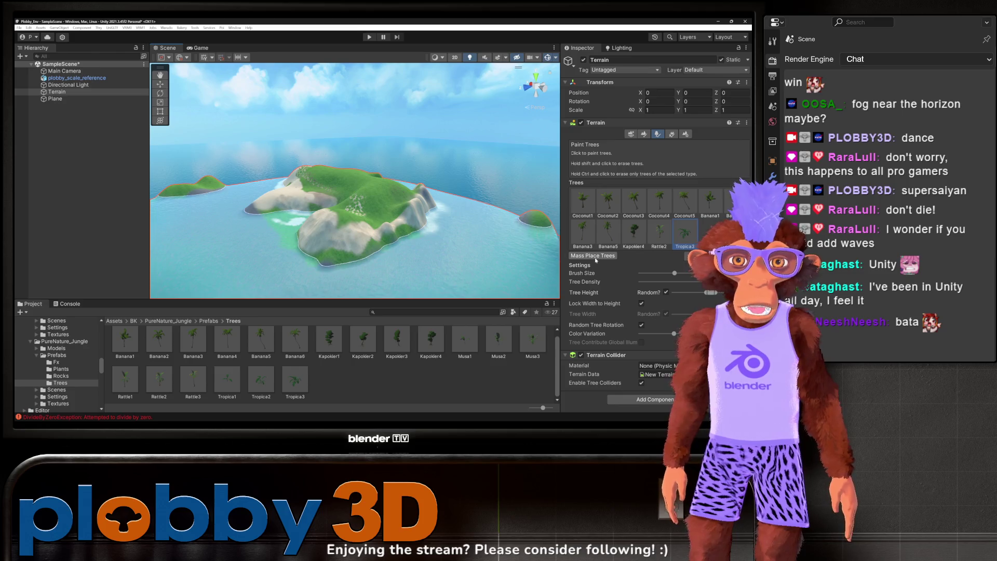
Step: Mass-place 10 trees across the island and view it from above
left_click(577, 254)
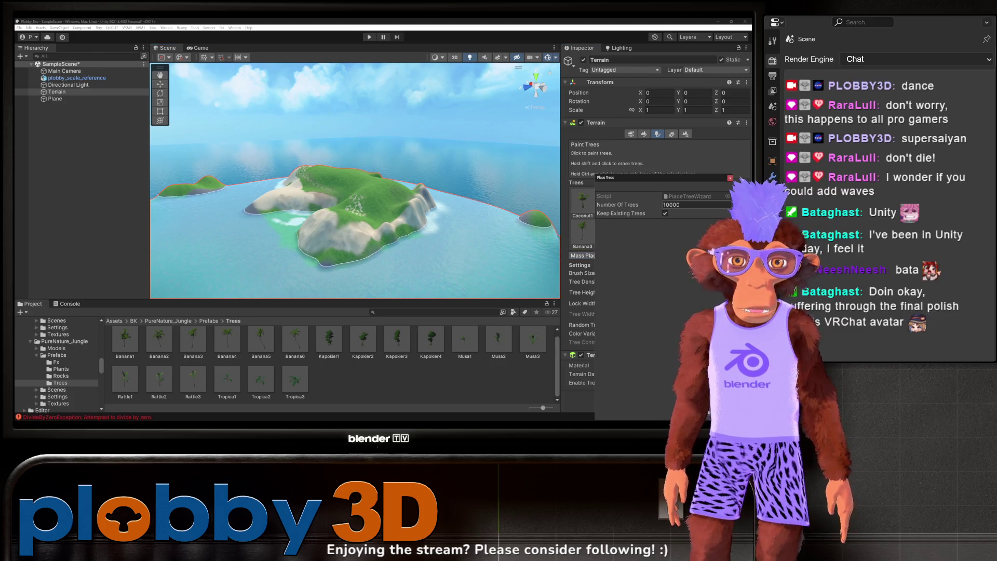
left_click(656, 206)
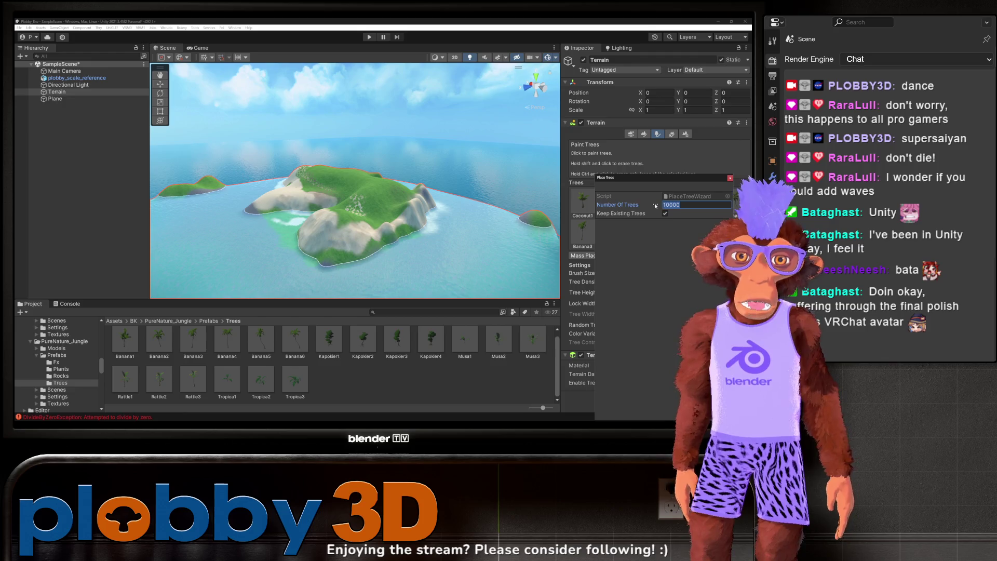
type("10")
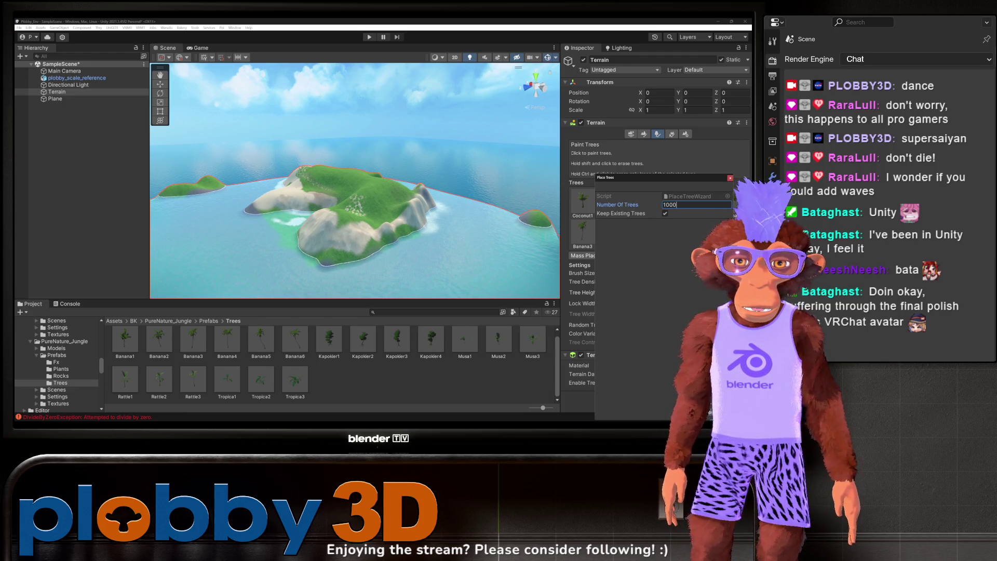
key("Return")
scroll(406, 167, "up", 5)
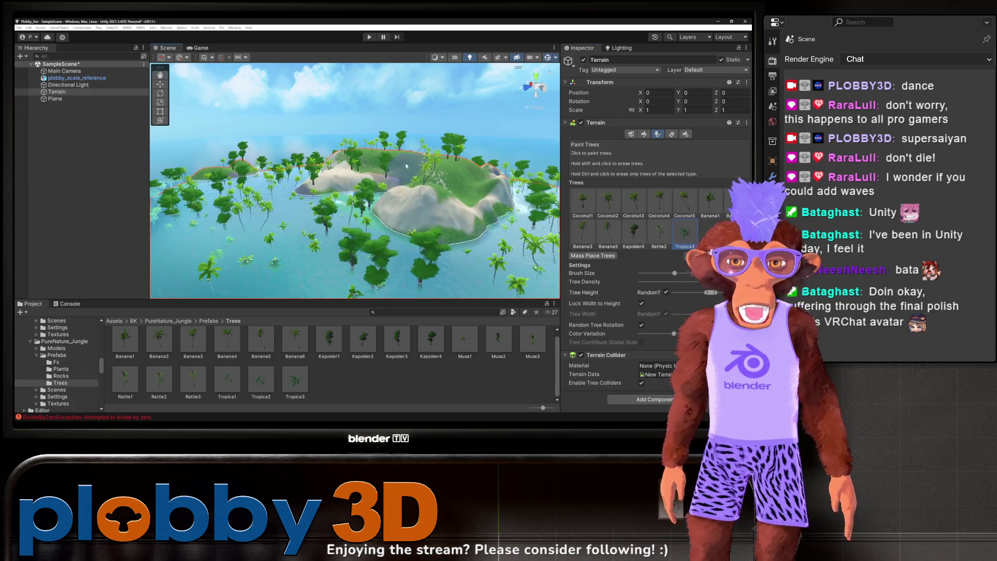
scroll(406, 168, "down", 8)
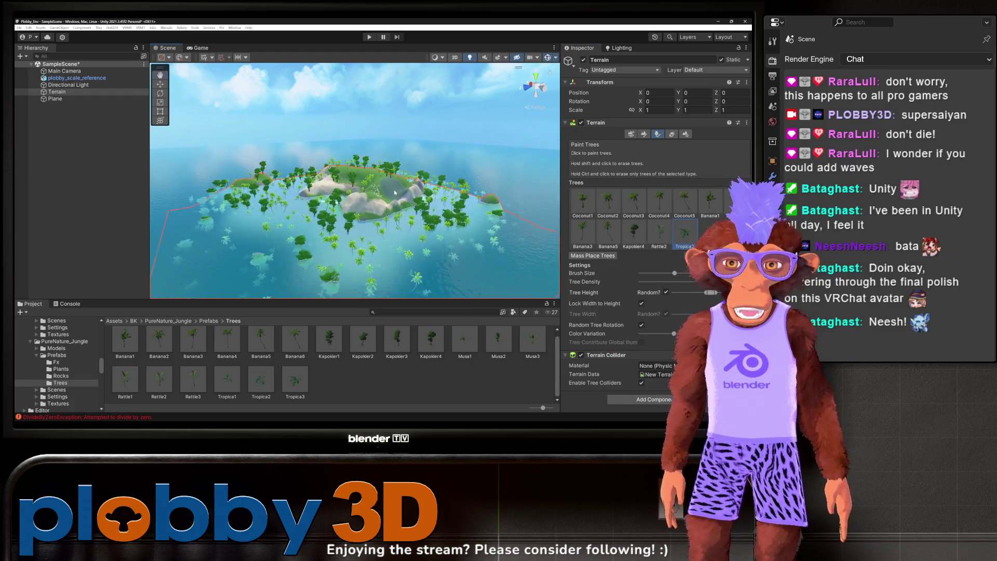
mouse_move(394, 192)
left_mouse_down()
mouse_move(412, 234)
mouse_move(372, 170)
left_mouse_up()
Step: Paint a Coconut3 palm cluster at the island centre, then erase it
scroll(373, 170, "up", 8)
scroll(395, 154, "down", 5)
scroll(357, 170, "down", 3)
mouse_move(357, 170)
left_mouse_down()
mouse_move(321, 194)
mouse_move(314, 187)
mouse_move(331, 170)
mouse_move(254, 227)
left_mouse_up()
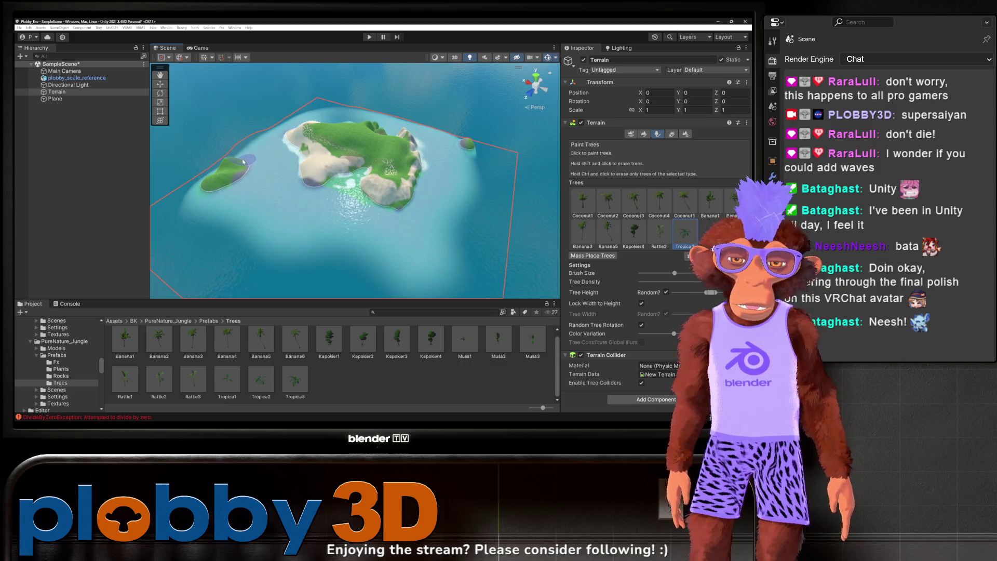
scroll(361, 175, "up", 3)
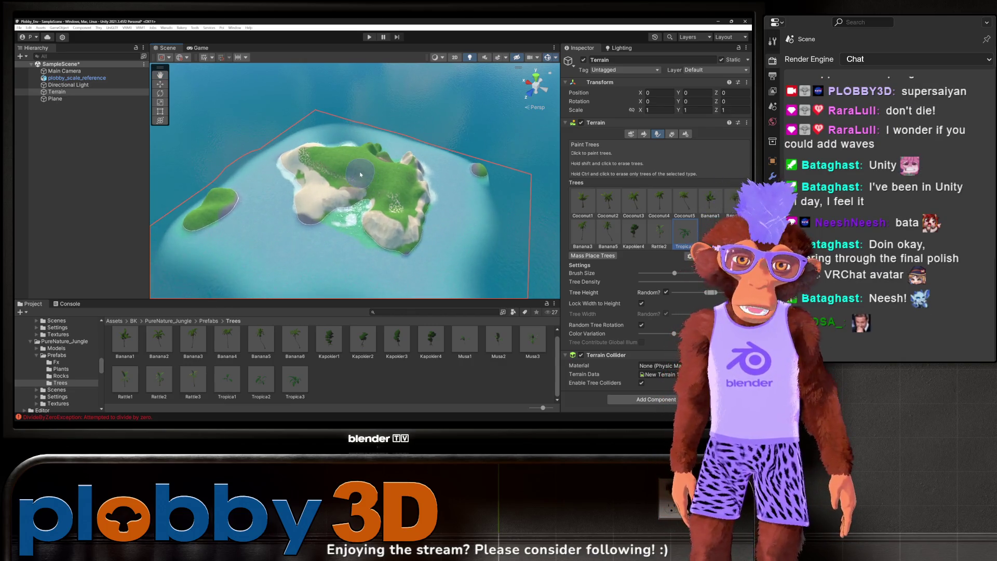
scroll(361, 174, "up", 5)
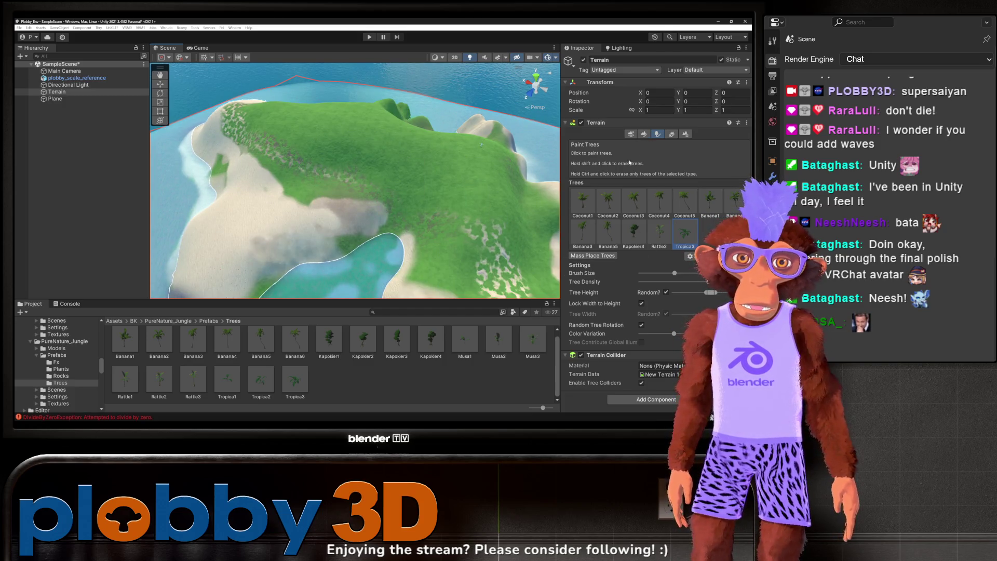
left_click(633, 203)
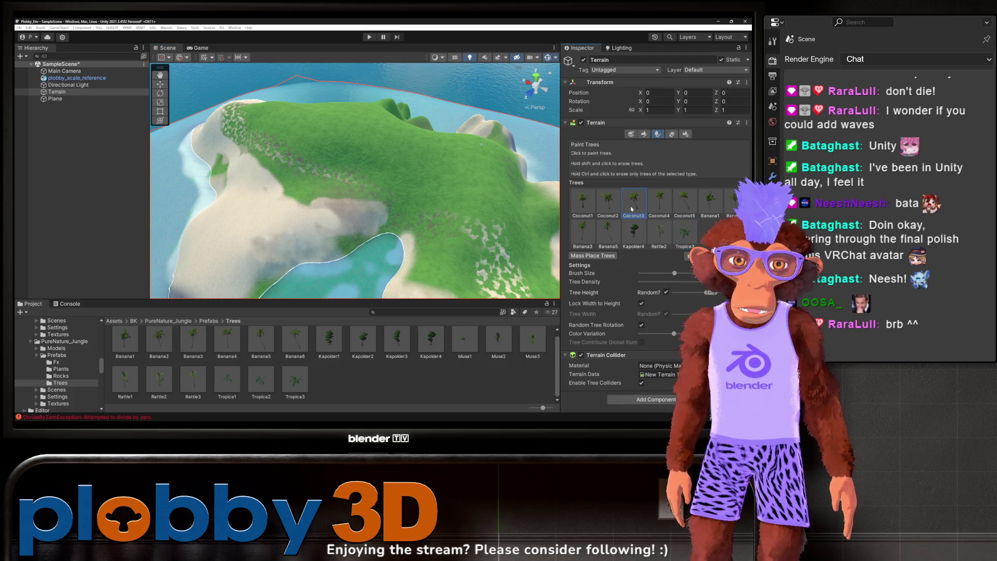
left_click(359, 153)
left_click(387, 165, "shift")
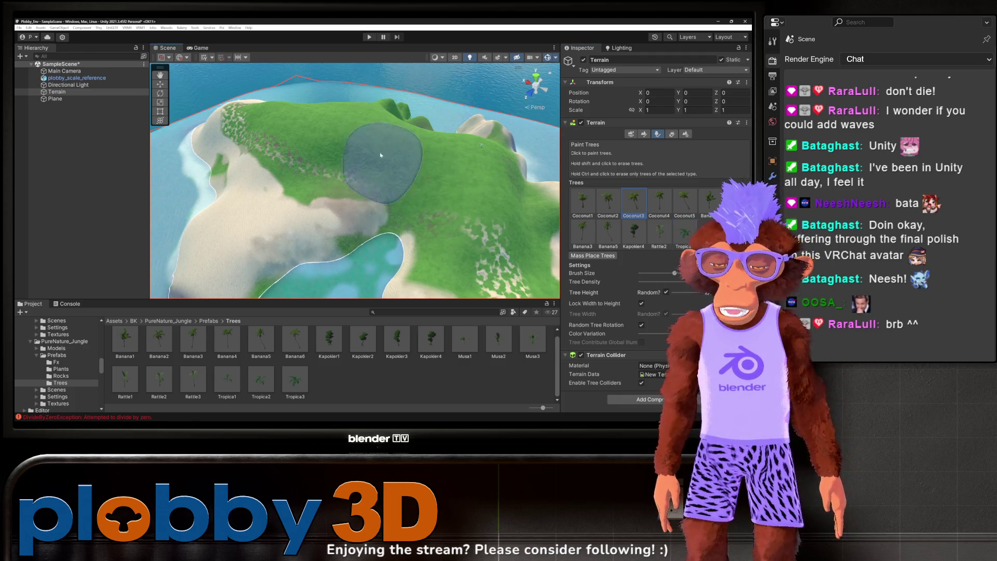
Step: Shrink the tree brush and test-paint, then erase, palms on the island
left_click_drag(673, 274, 660, 275)
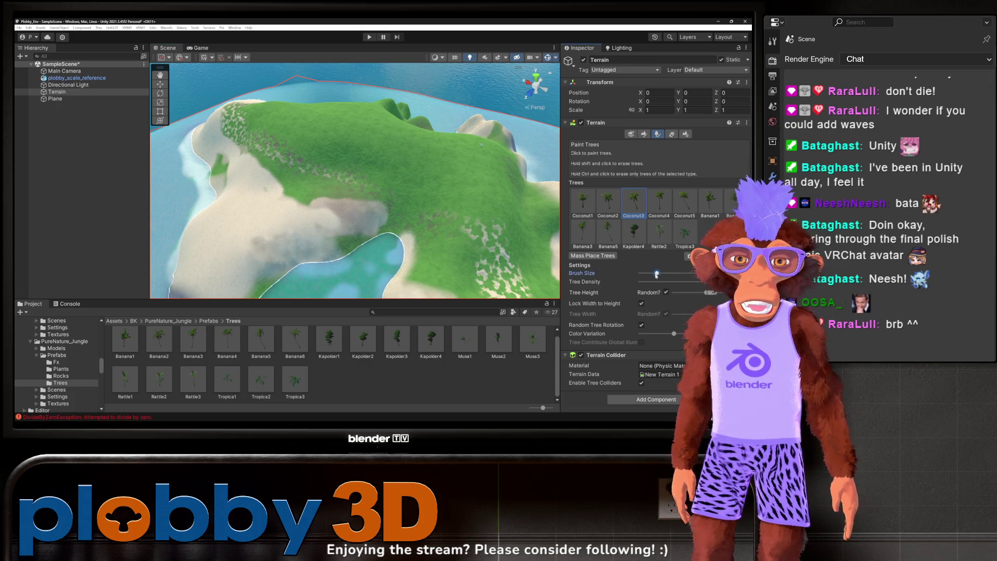
left_click(343, 179)
left_click(343, 179, "shift")
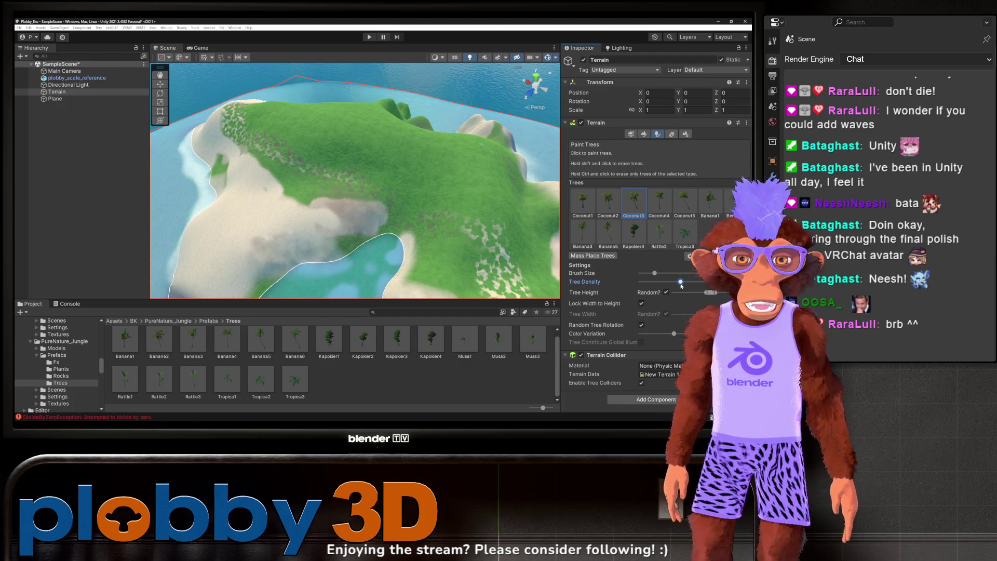
left_click(312, 151)
left_click(293, 148, "shift")
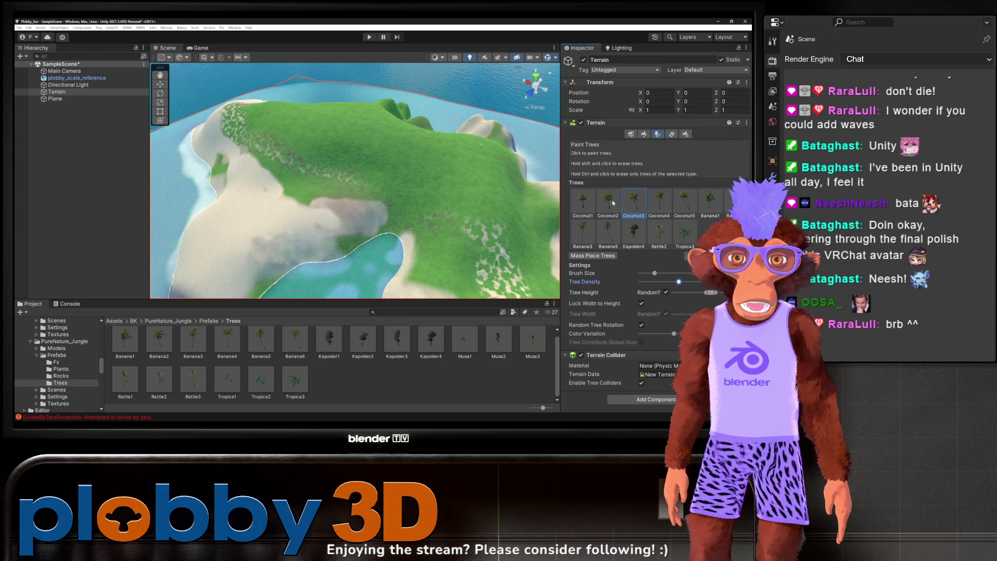
Step: Select Coconut4, then Coconut5, and finally Tropica3 as the tree to paint
left_click(665, 205)
left_click(685, 203)
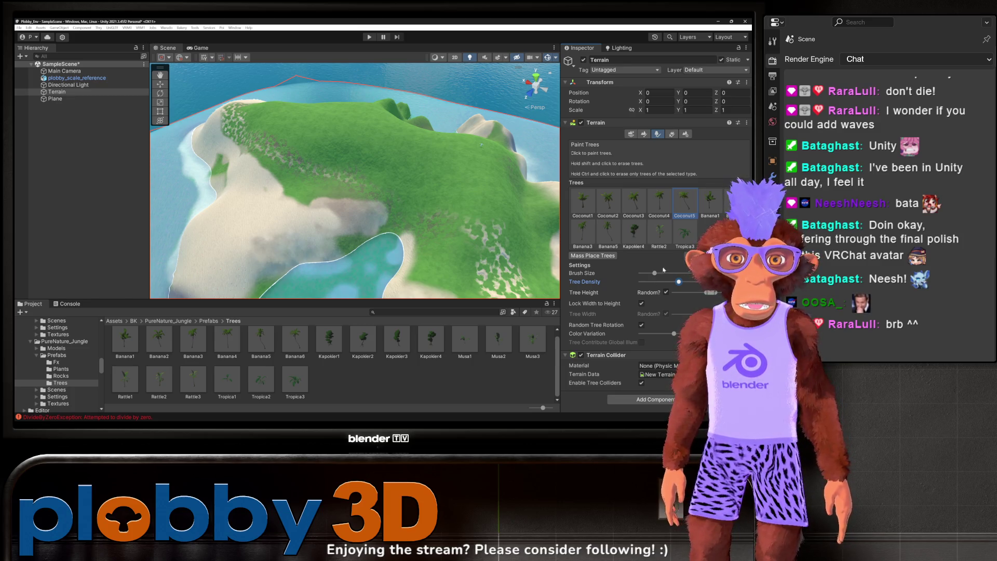
left_click(684, 232)
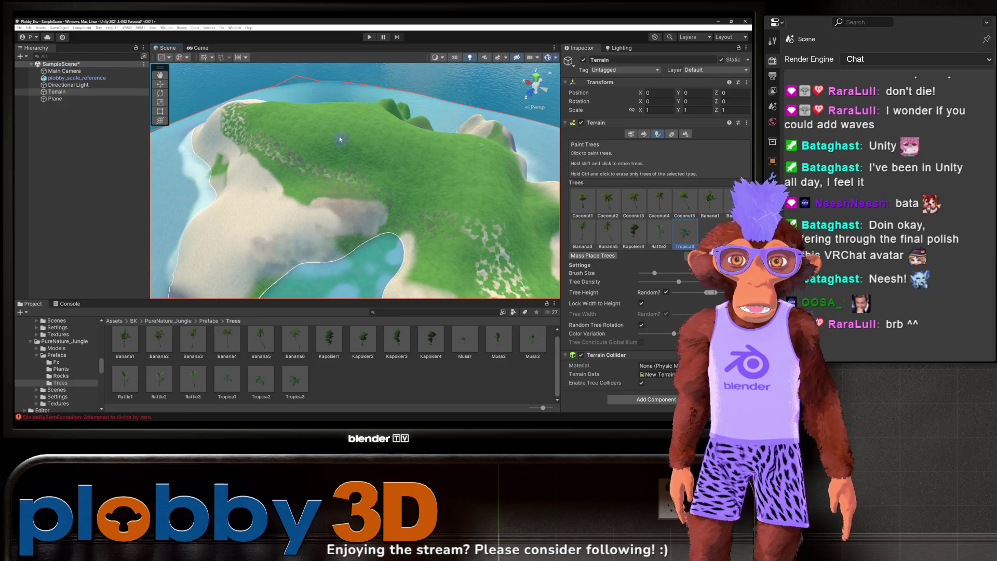
Step: Paint a band of Tropica3 trees along the ridge, then undo it
left_click_drag(327, 113, 421, 198)
key("ctrl+z")
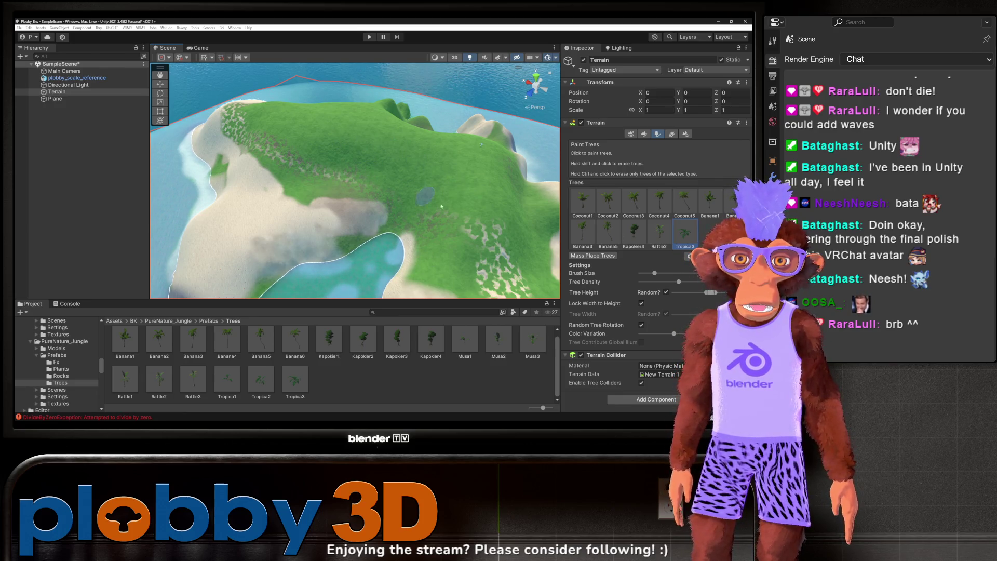
scroll(423, 196, "down", 5)
scroll(365, 198, "up", 3)
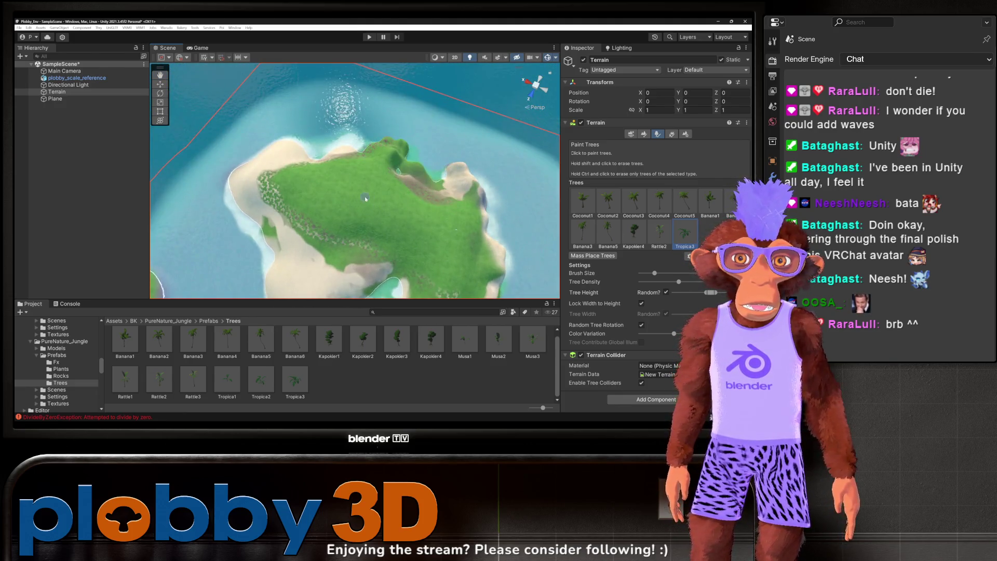
scroll(365, 198, "up", 5)
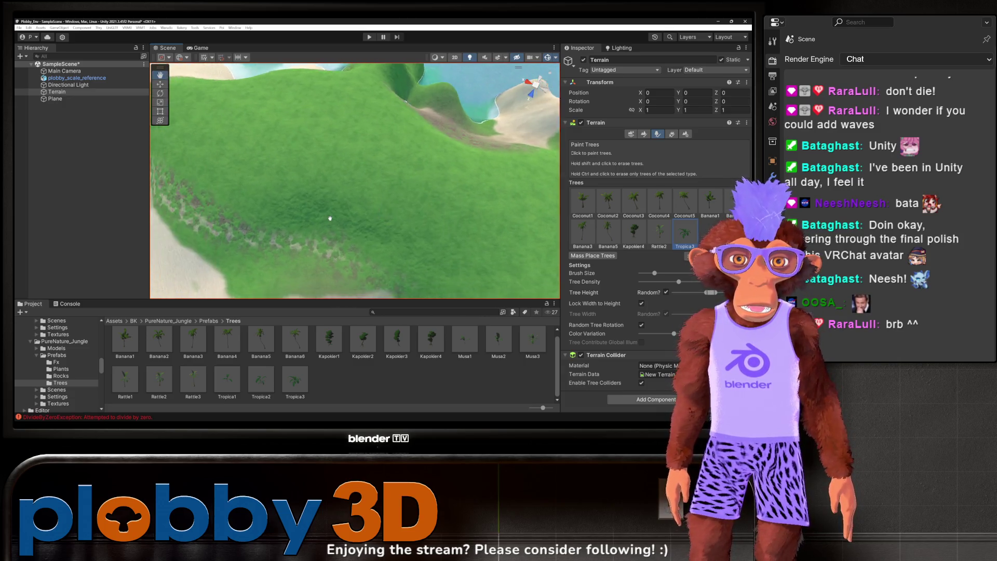
scroll(329, 219, "down", 2)
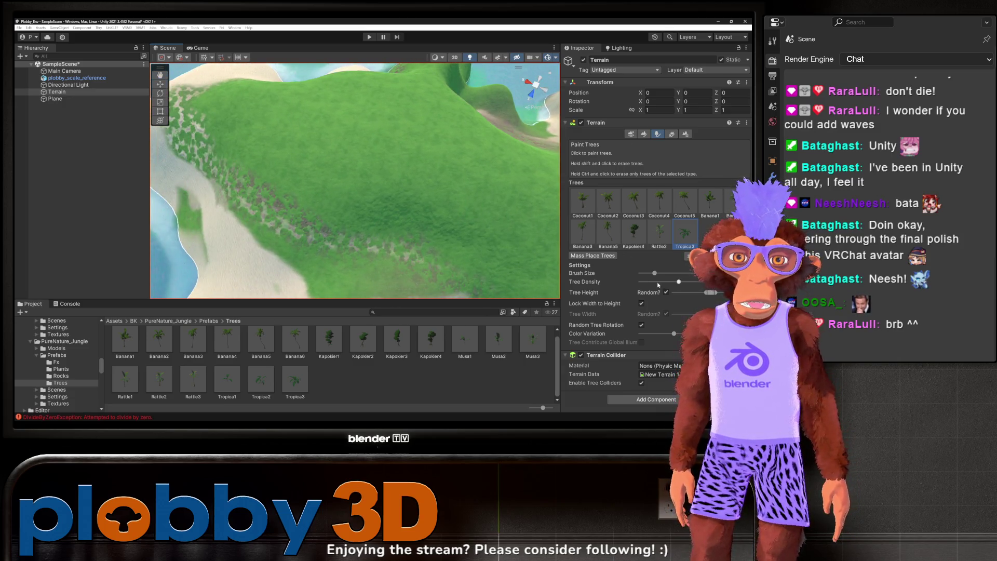
Step: Lower tree density, enlarge the brush, and undo a test stroke
left_click(658, 282)
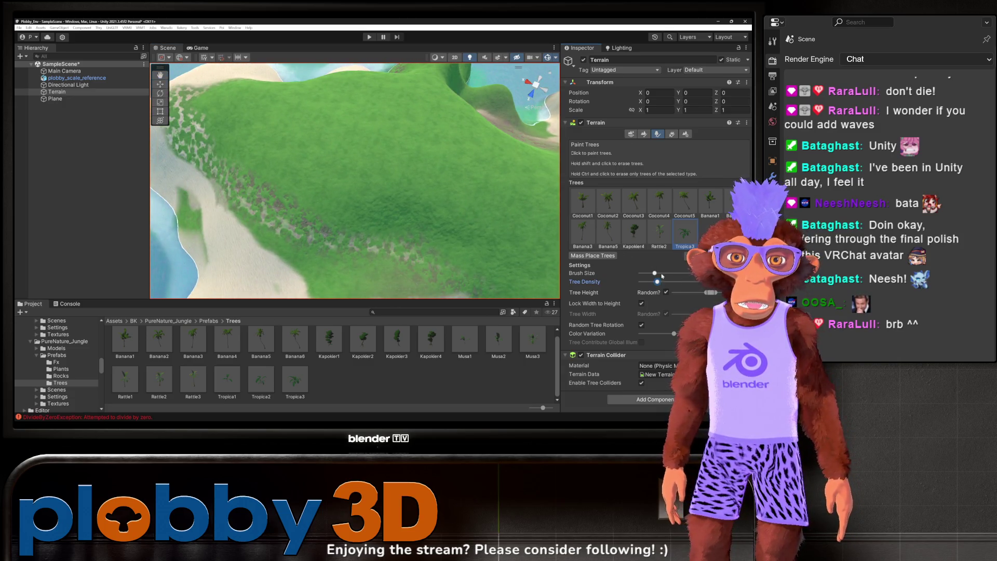
left_click_drag(647, 272, 666, 273)
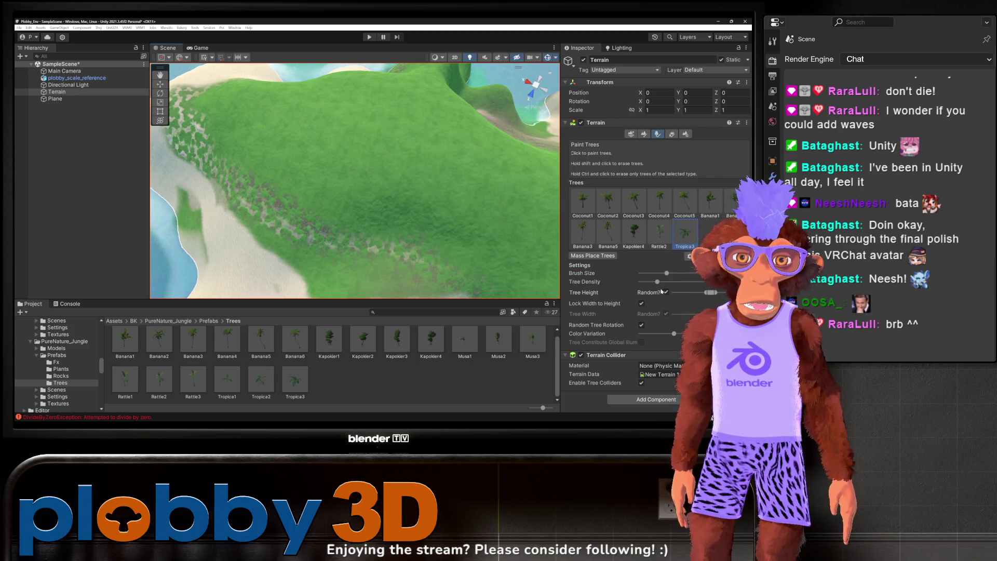
left_click_drag(657, 282, 647, 281)
mouse_move(281, 148)
left_mouse_down()
mouse_move(267, 133)
mouse_move(445, 201)
left_mouse_up()
key("ctrl+z")
Step: Reduce density further and paint sparse Tropica3 trees across the grassy terrain
left_click_drag(646, 281, 640, 281)
left_click_drag(332, 125, 431, 127)
key("ctrl+z")
left_click(626, 285)
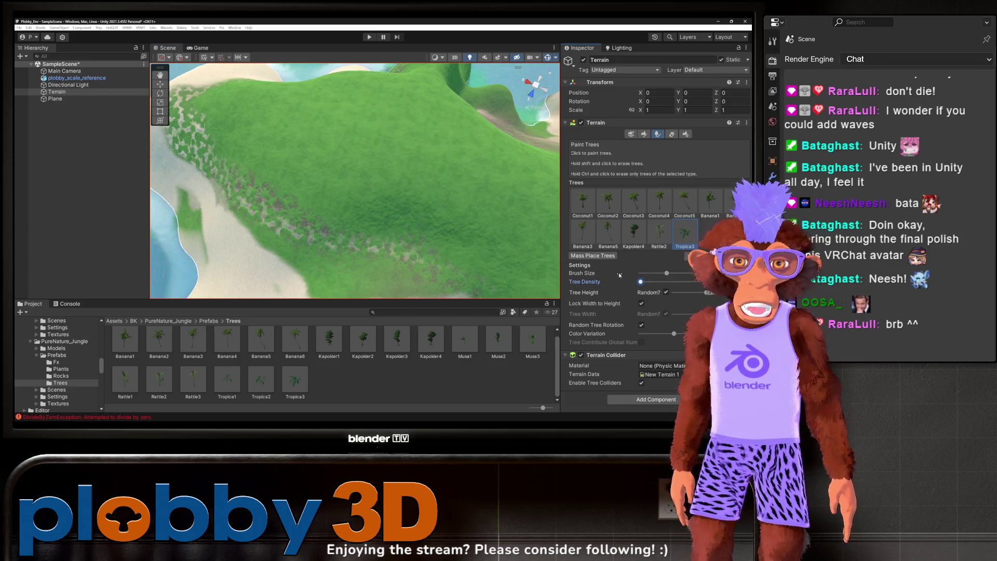
left_click_drag(378, 145, 456, 233)
scroll(389, 200, "down", 5)
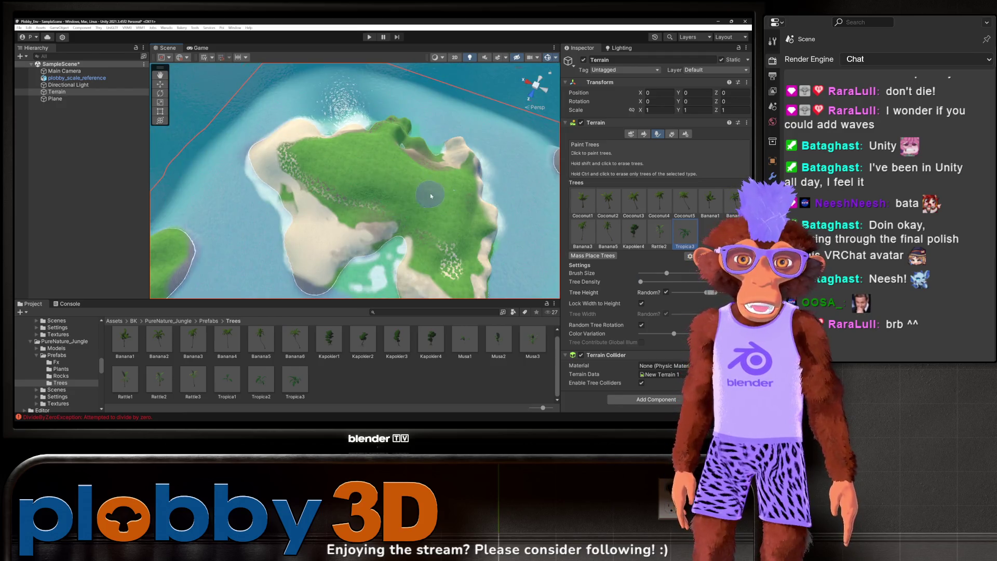
Step: Paint more trees on the island and enlarge the tree brush
scroll(431, 195, "up", 5)
mouse_move(344, 201)
left_mouse_down()
mouse_move(311, 145)
mouse_move(323, 178)
left_mouse_up()
scroll(341, 171, "down", 5)
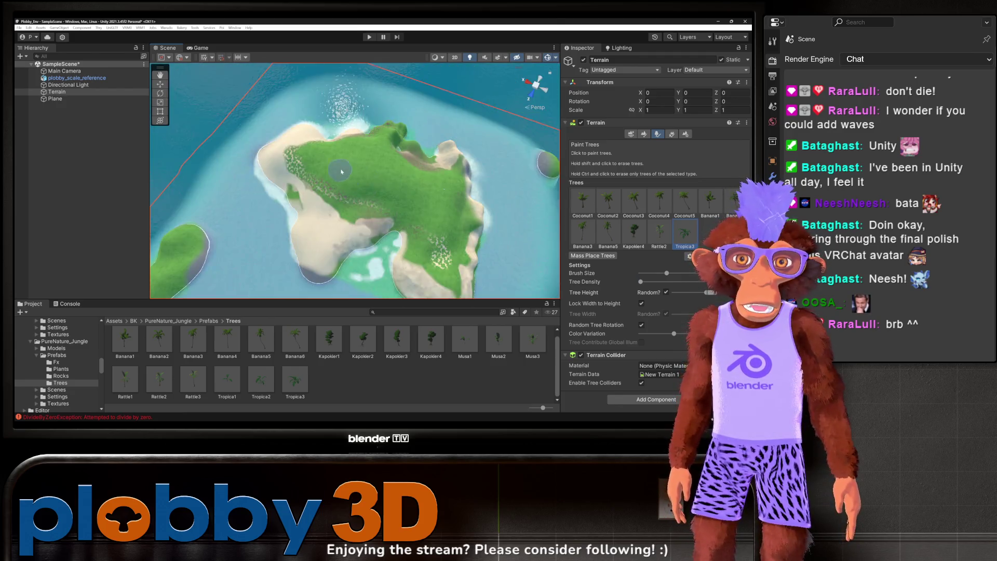
scroll(341, 171, "down", 3)
scroll(363, 191, "up", 5)
scroll(345, 171, "down", 6)
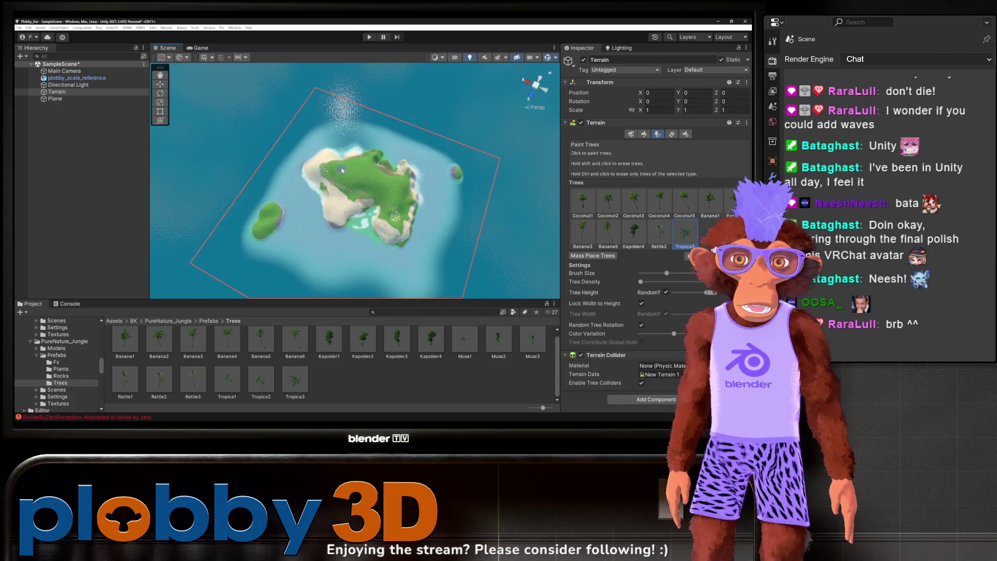
left_click_drag(670, 276, 683, 276)
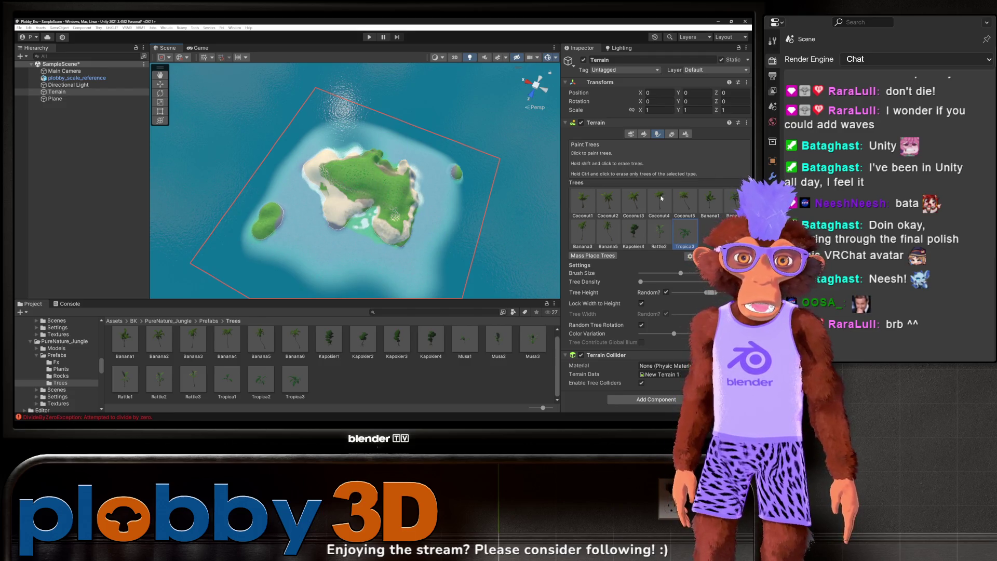
Step: Try Banana1 and undo it, then paint Coconut3 palms on the upper-left area
left_click(710, 204)
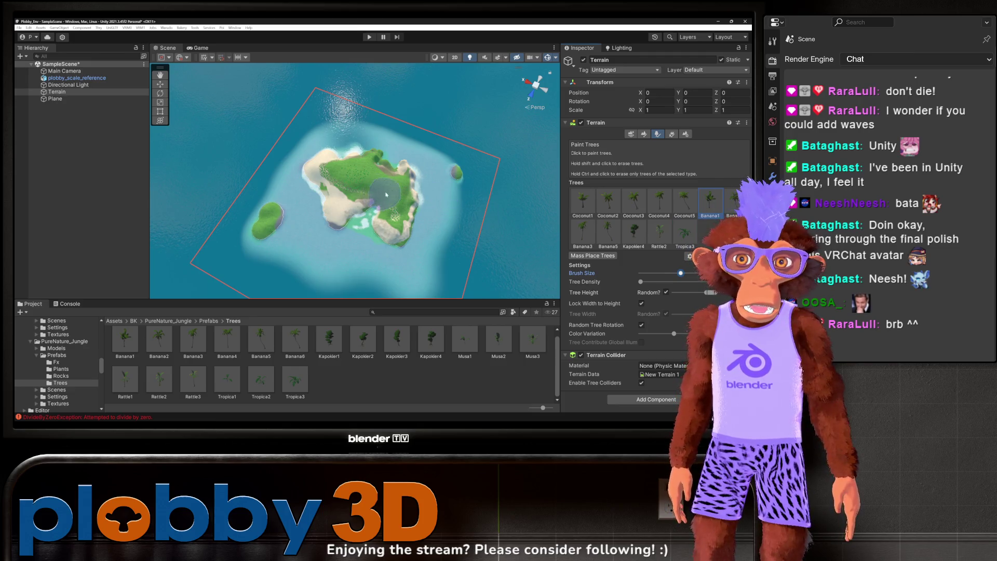
left_click_drag(333, 161, 326, 232)
key("ctrl+z")
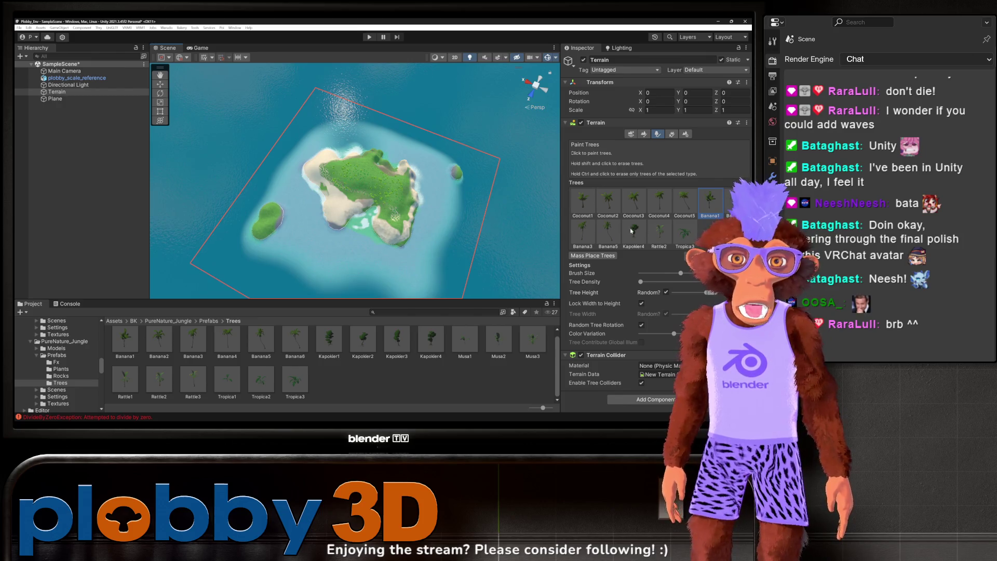
left_click(634, 205)
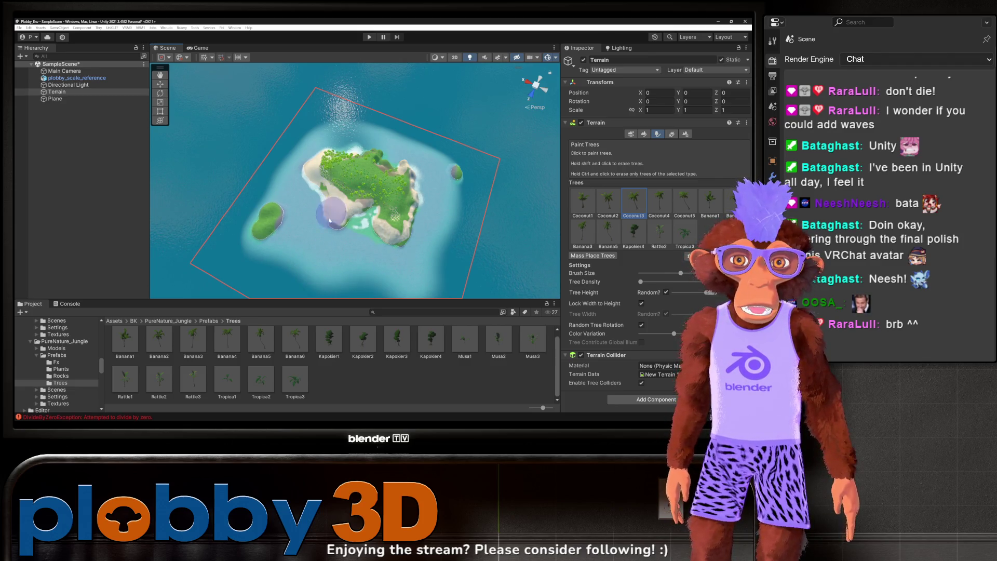
left_click_drag(337, 184, 345, 216)
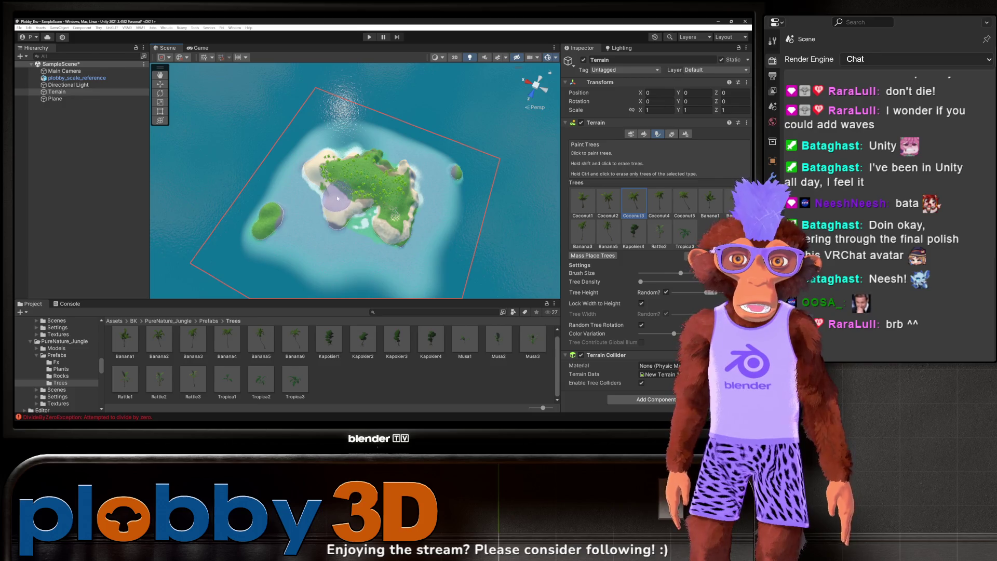
Step: Paint Coconut5 palms on the left slope and raise the brush's Color Variation
left_click(685, 205)
mouse_move(334, 218)
left_mouse_down()
mouse_move(371, 170)
mouse_move(394, 202)
left_mouse_up()
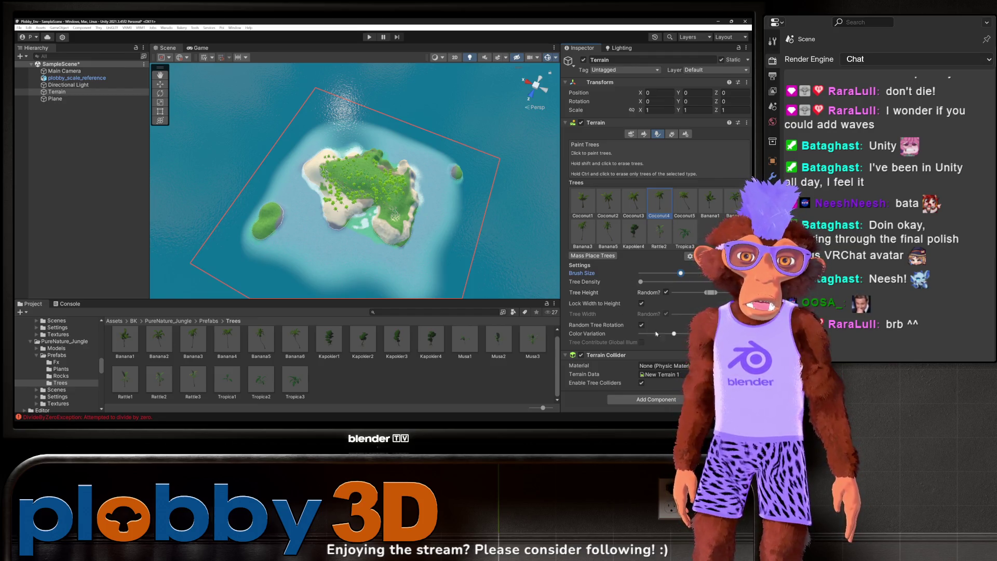
left_click(676, 334)
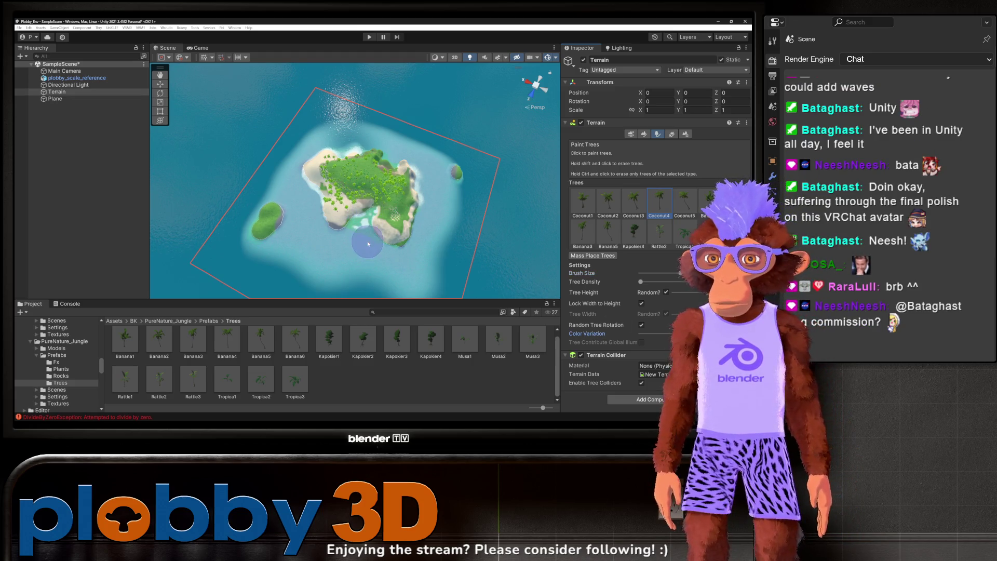
left_click_drag(365, 234, 363, 237)
key("f")
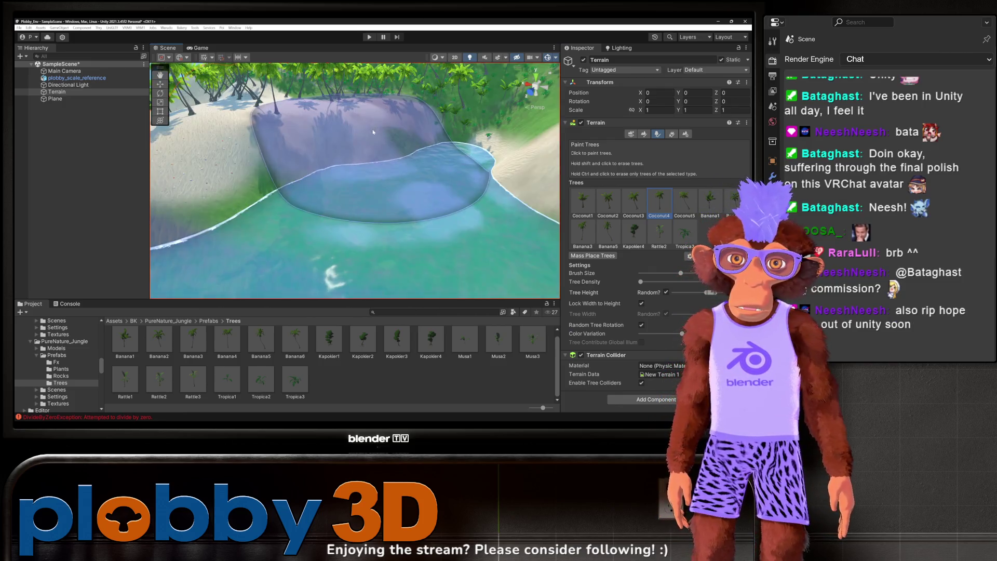
scroll(373, 132, "down", 5)
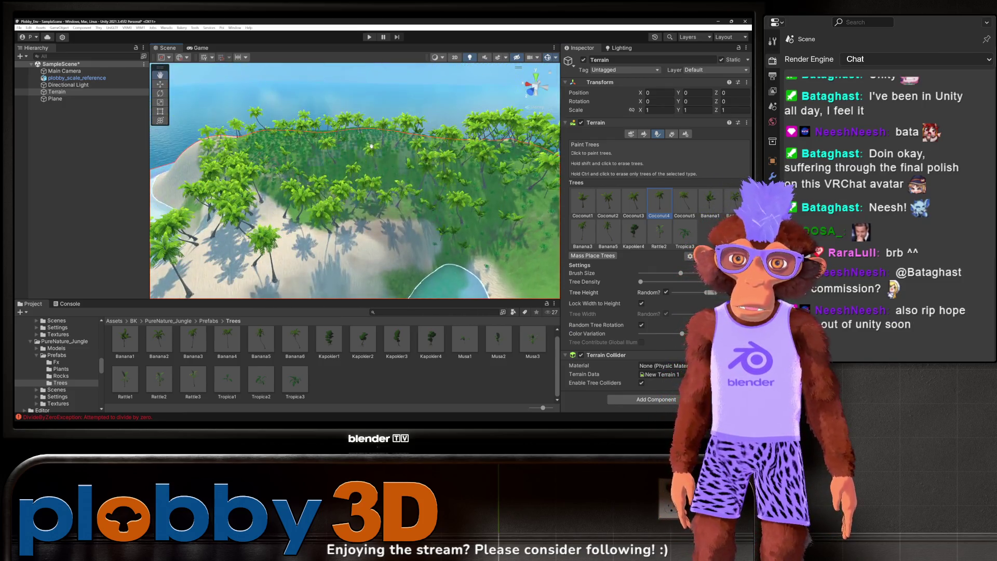
scroll(378, 203, "up", 5)
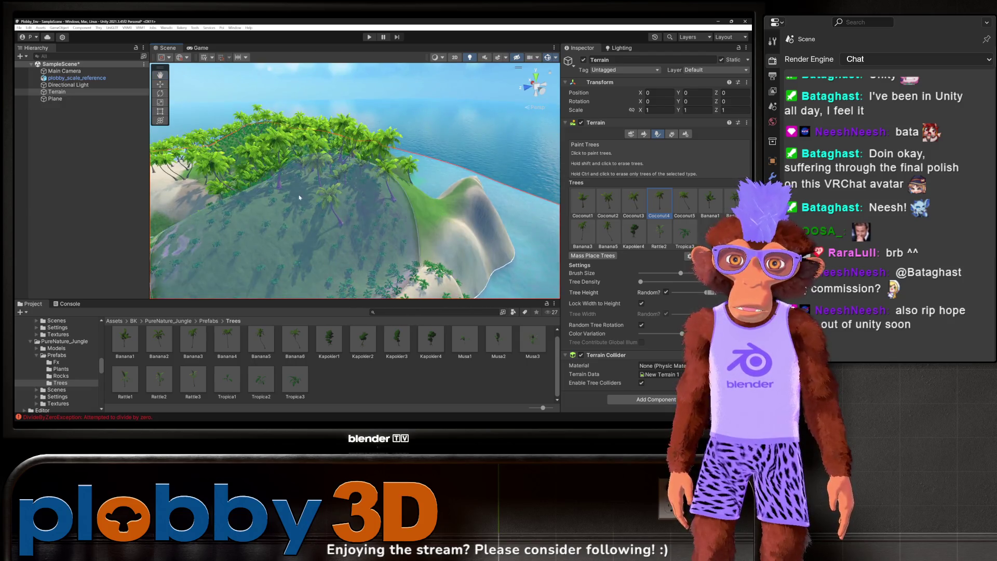
scroll(327, 175, "up", 5)
scroll(327, 174, "down", 5)
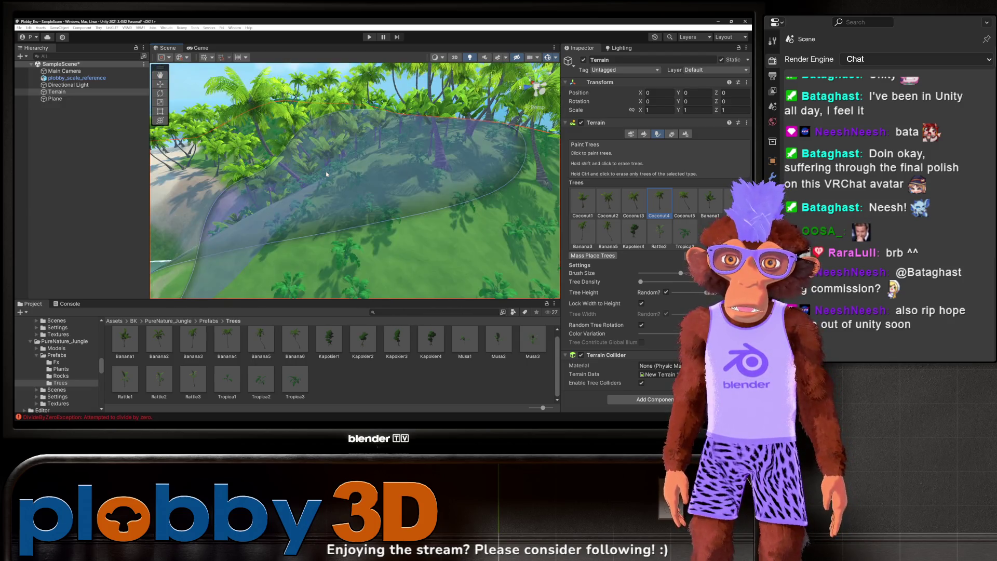
scroll(332, 153, "up", 5)
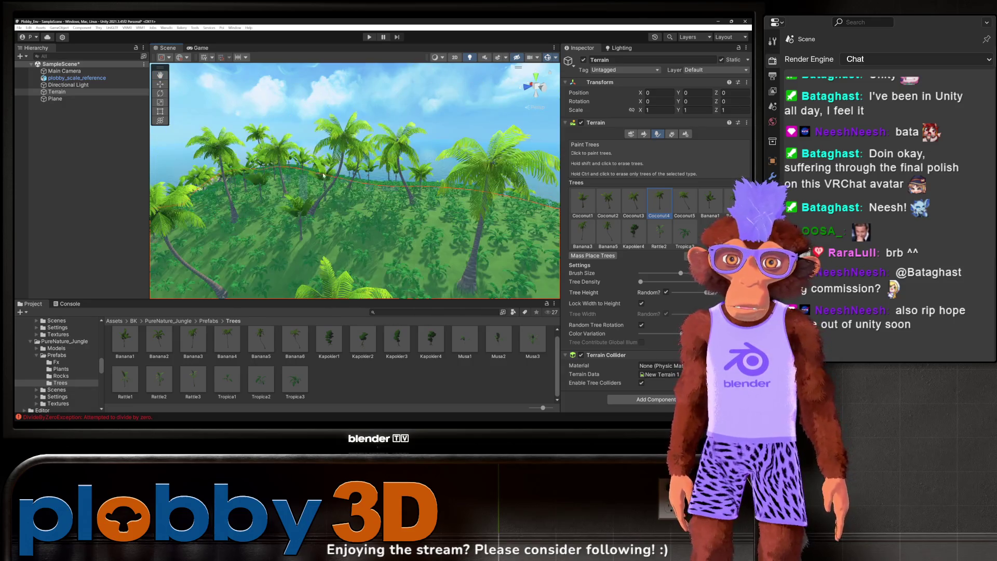
scroll(266, 247, "up", 5)
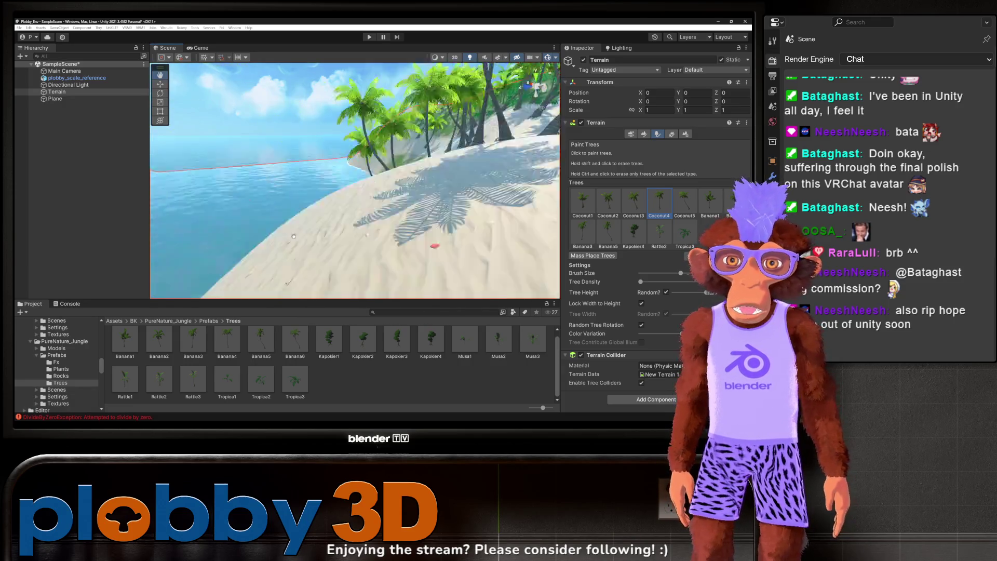
scroll(275, 237, "down", 5)
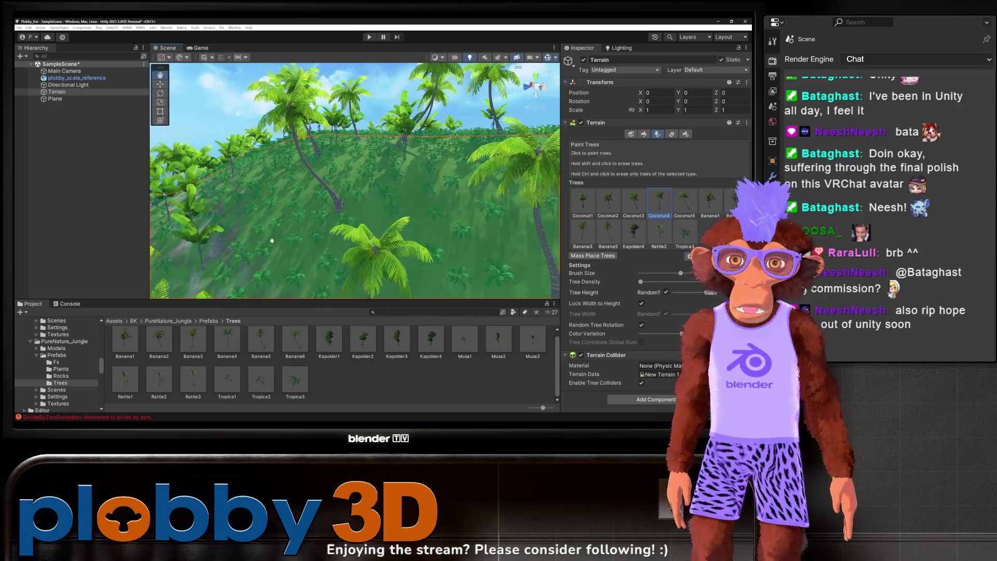
scroll(307, 224, "up", 5)
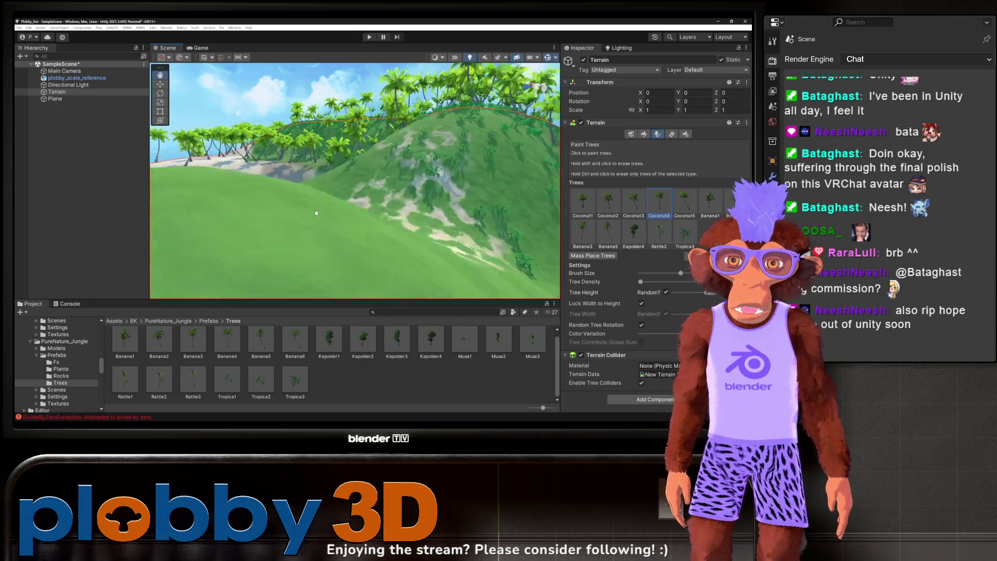
scroll(301, 225, "down", 5)
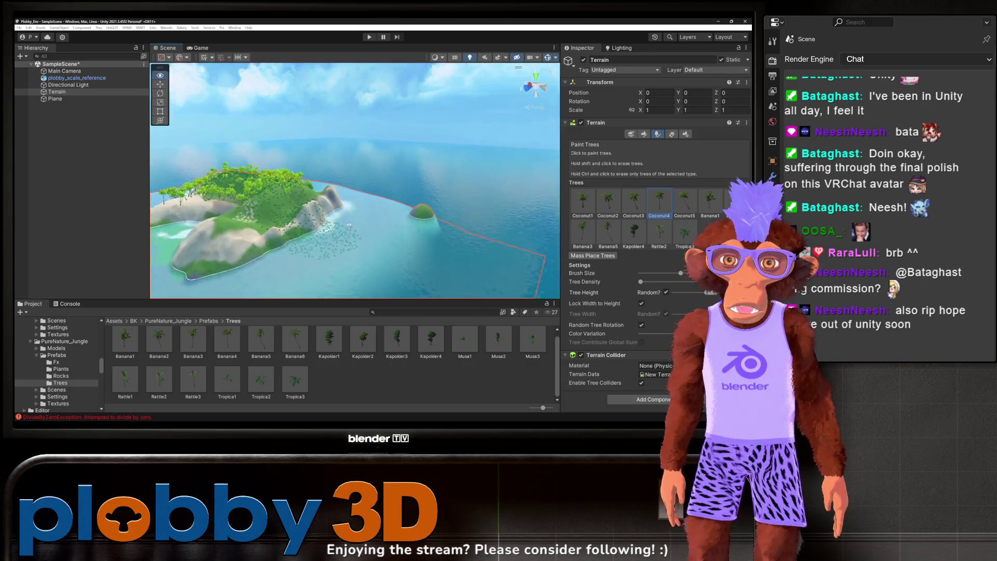
scroll(298, 245, "up", 5)
scroll(290, 241, "down", 5)
scroll(280, 238, "up", 5)
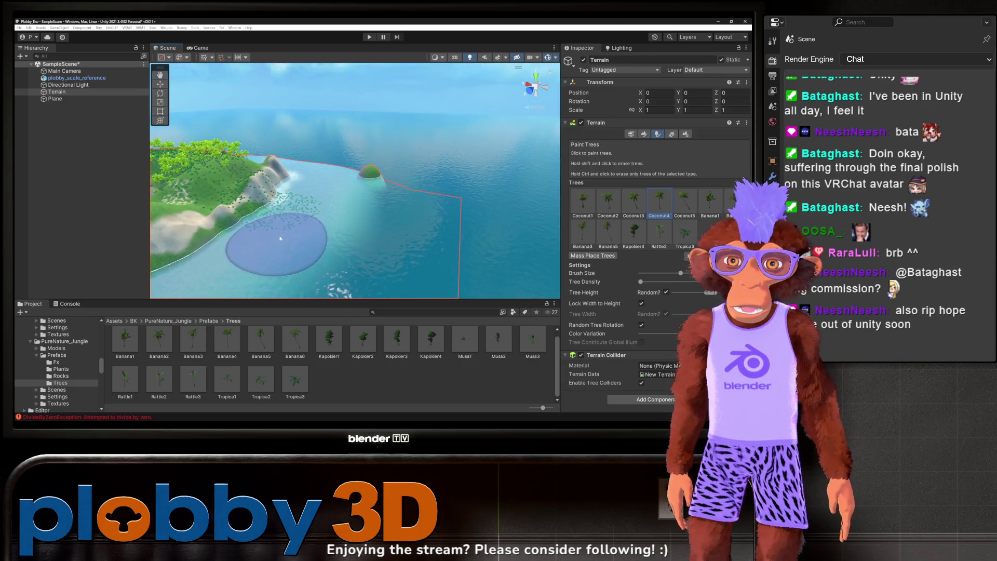
scroll(278, 239, "down", 5)
scroll(254, 238, "up", 5)
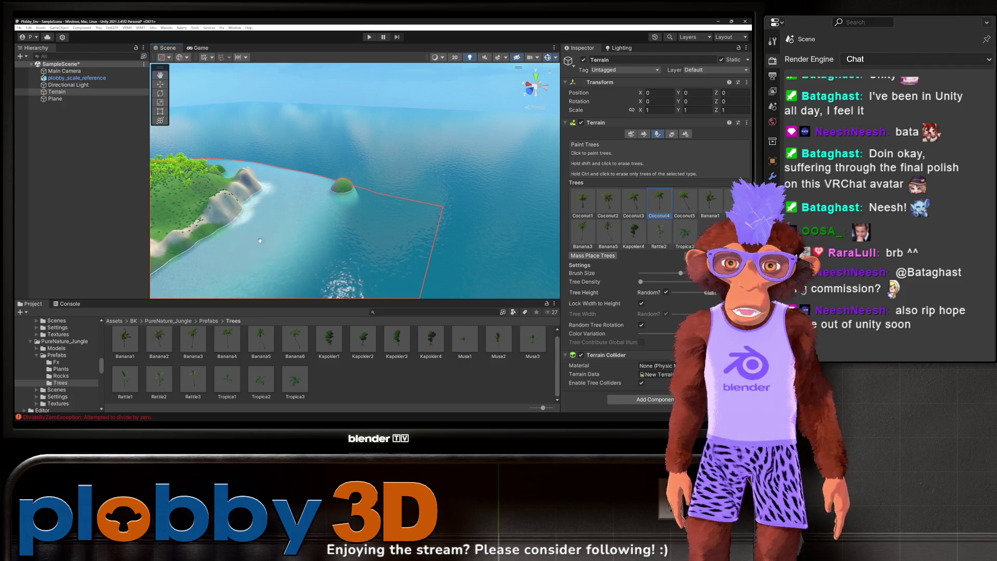
scroll(270, 232, "up", 3)
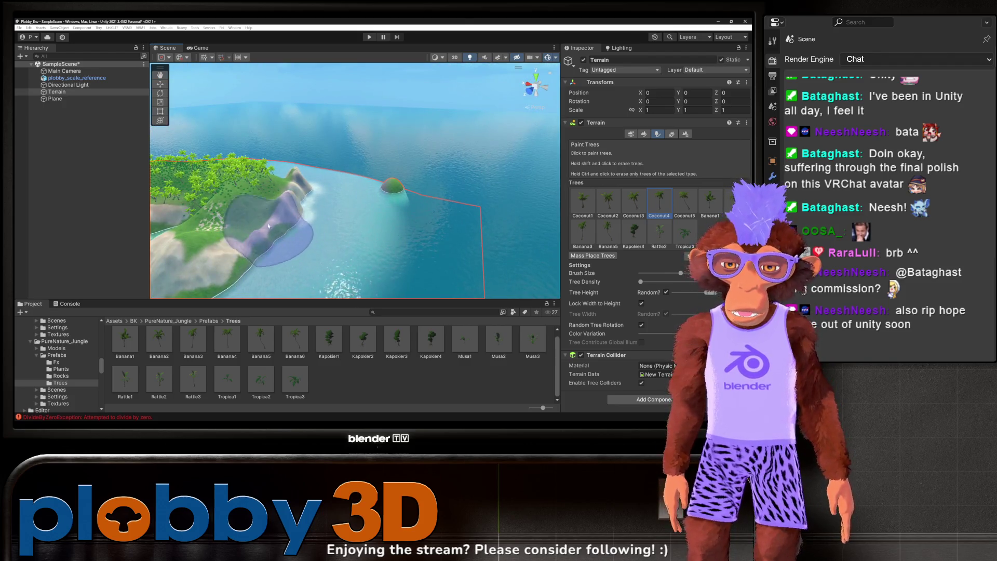
scroll(292, 227, "down", 5)
scroll(364, 198, "up", 3)
scroll(405, 166, "up", 6)
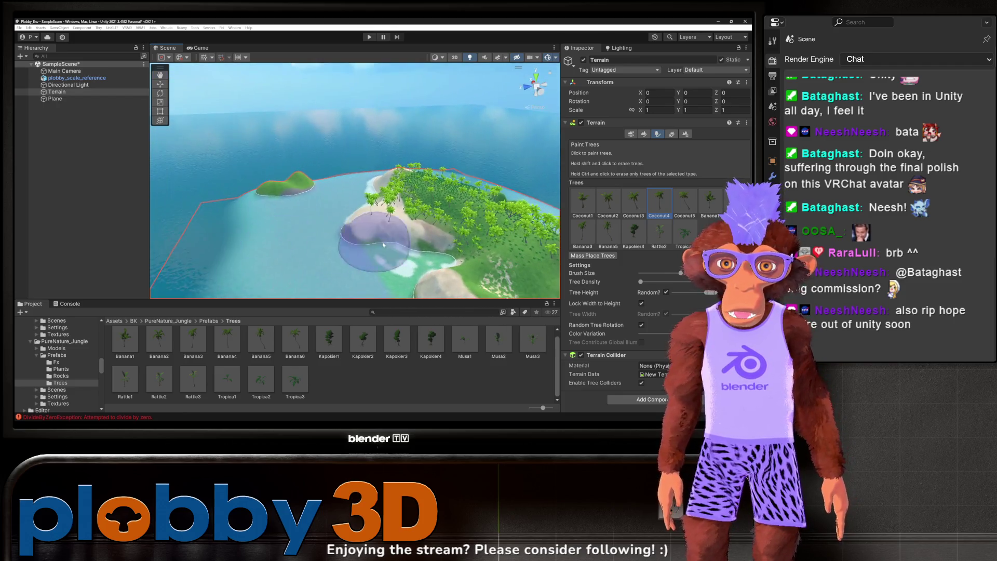
scroll(383, 245, "up", 10)
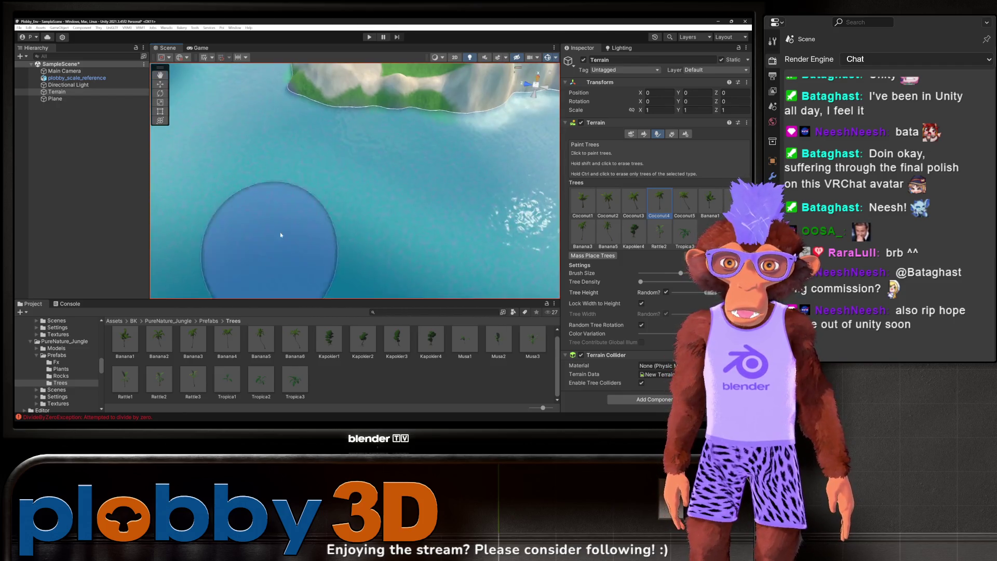
scroll(280, 235, "down", 5)
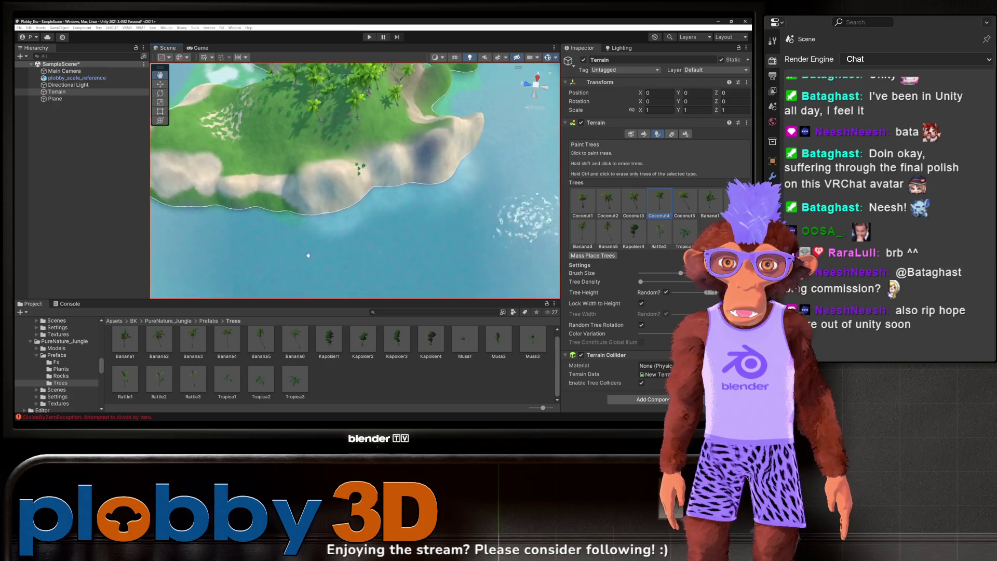
scroll(360, 190, "up", 4)
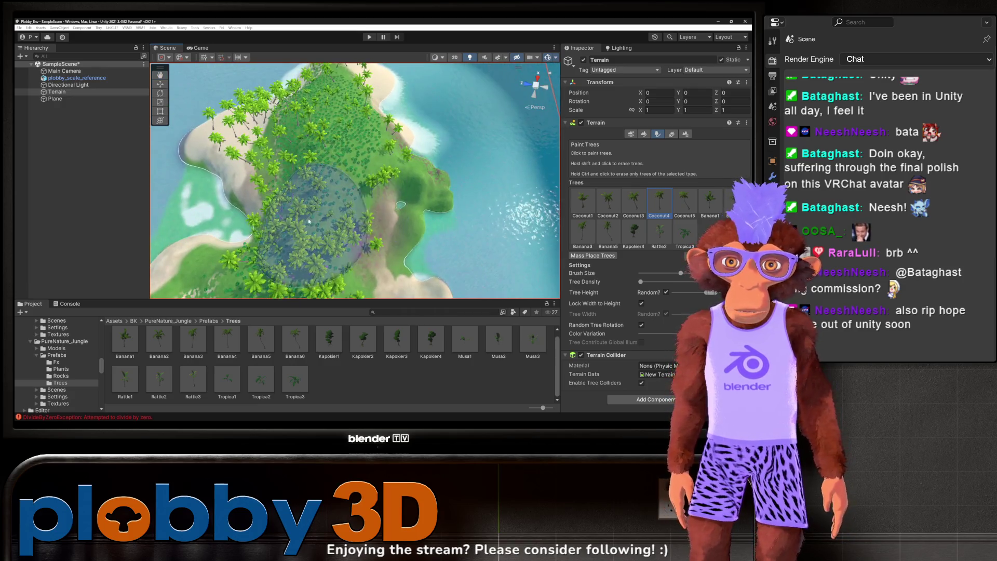
scroll(404, 166, "down", 3)
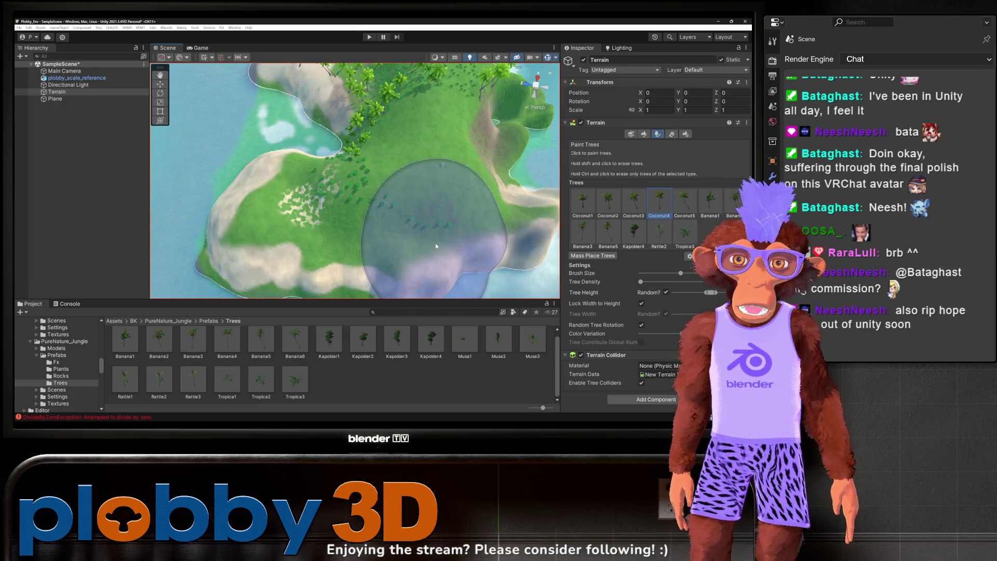
scroll(435, 195, "up", 5)
mouse_move(435, 195)
left_mouse_down()
mouse_move(319, 129)
mouse_move(321, 155)
mouse_move(336, 116)
mouse_move(400, 191)
mouse_move(451, 176)
left_mouse_up()
scroll(321, 156, "up", 5)
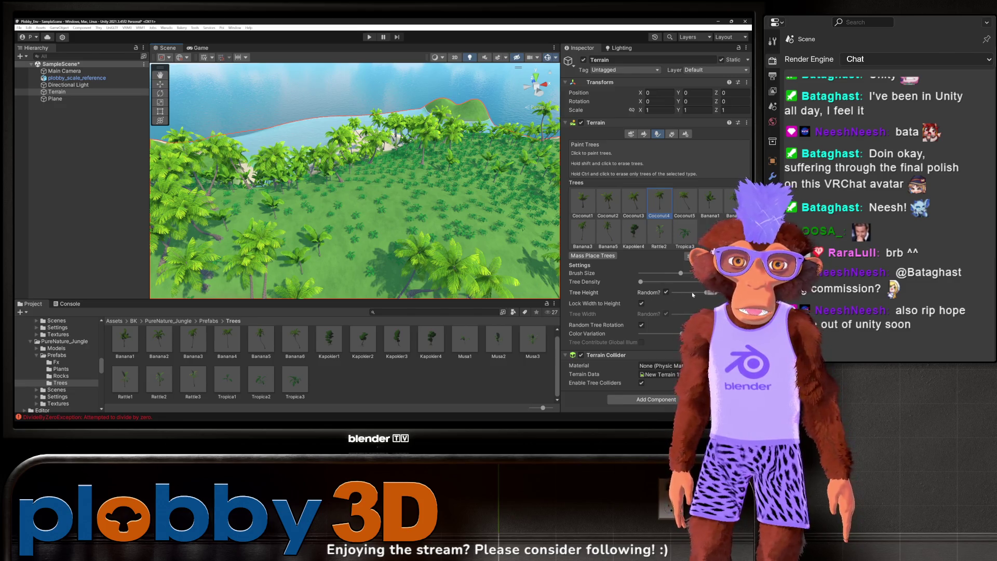
mouse_move(426, 223)
left_mouse_down()
mouse_move(439, 235)
mouse_move(352, 152)
mouse_move(411, 201)
mouse_move(432, 191)
left_mouse_up()
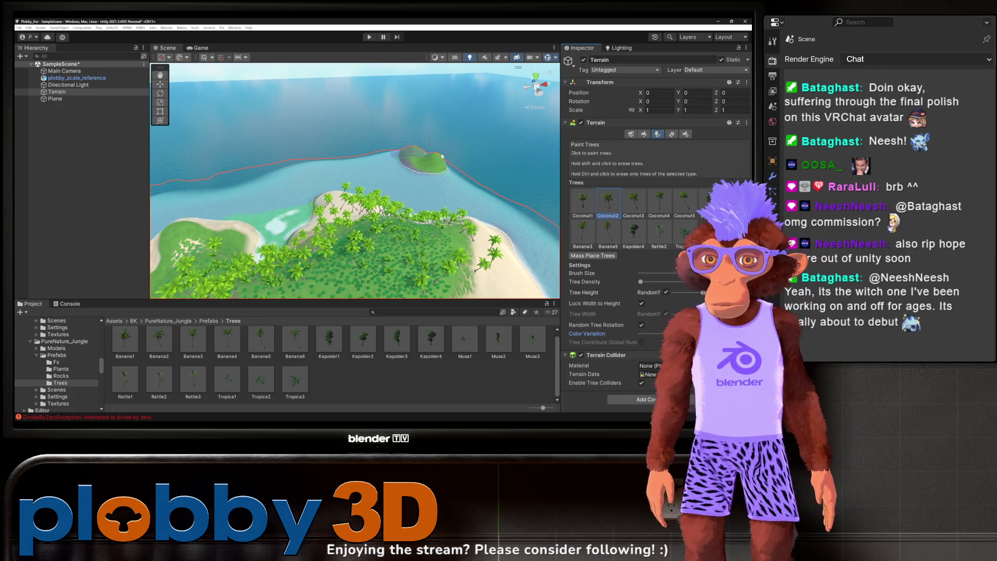
left_click_drag(303, 135, 409, 191)
Step: Inspect the Kapokier1 and Kapokier2 prefabs and paint Kapokier trees on the central ridge
scroll(409, 191, "up", 5)
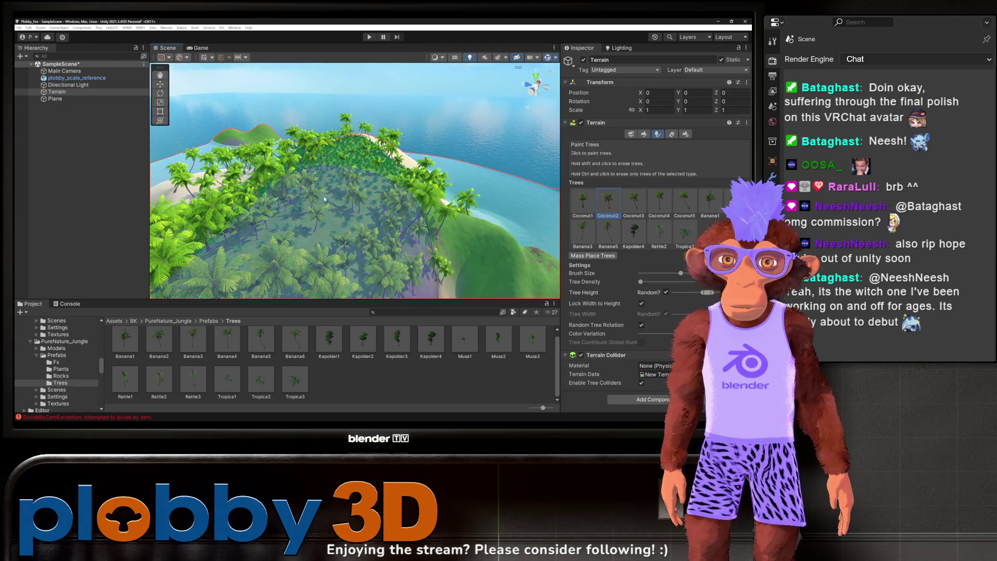
left_click(329, 340)
left_click(363, 344)
left_click(339, 214)
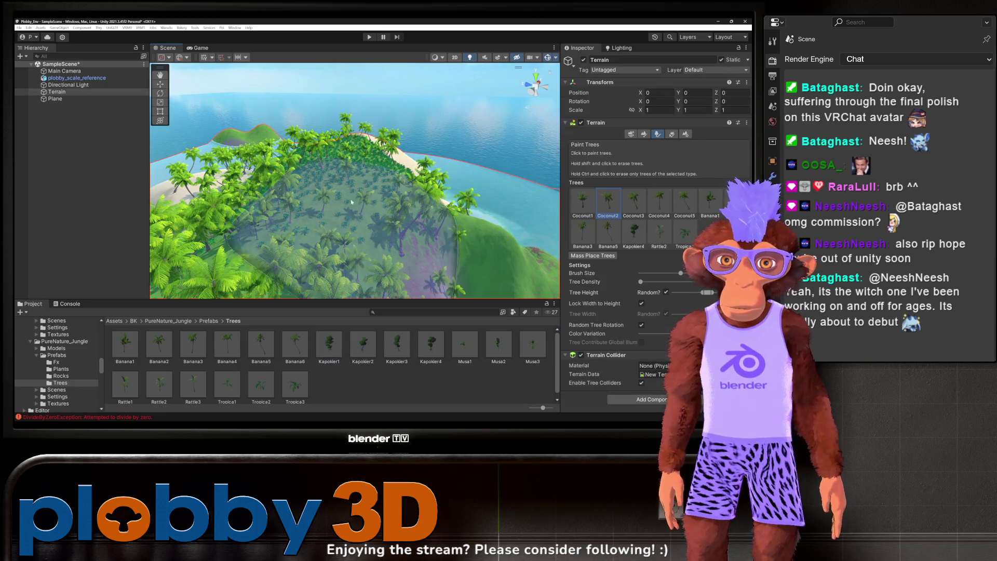
left_click(333, 208)
Step: Paint more trees over the ridge and slopes from a top-down view
left_click_drag(253, 222, 293, 187)
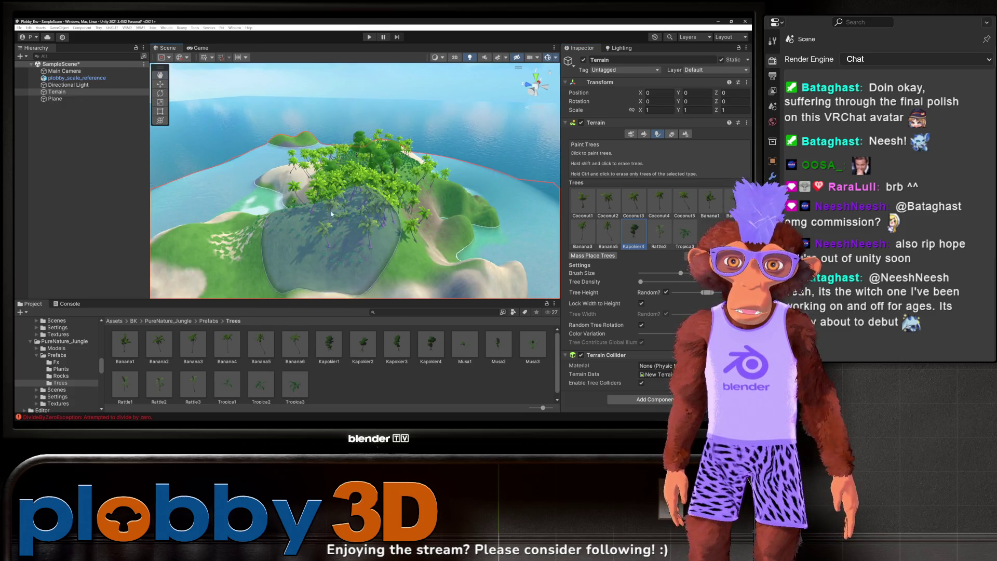
left_click_drag(357, 202, 424, 245)
scroll(424, 245, "up", 5)
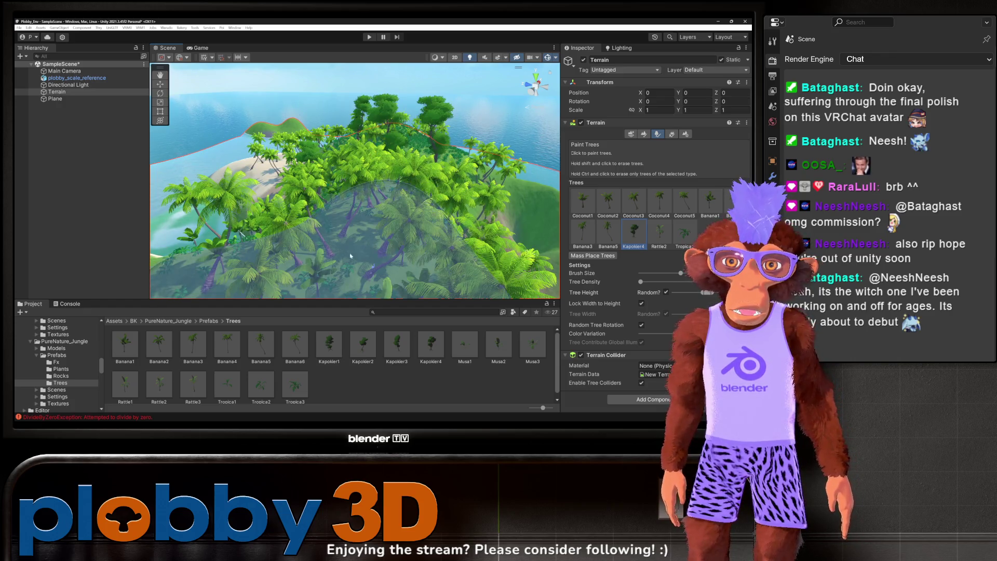
scroll(342, 223, "down", 5)
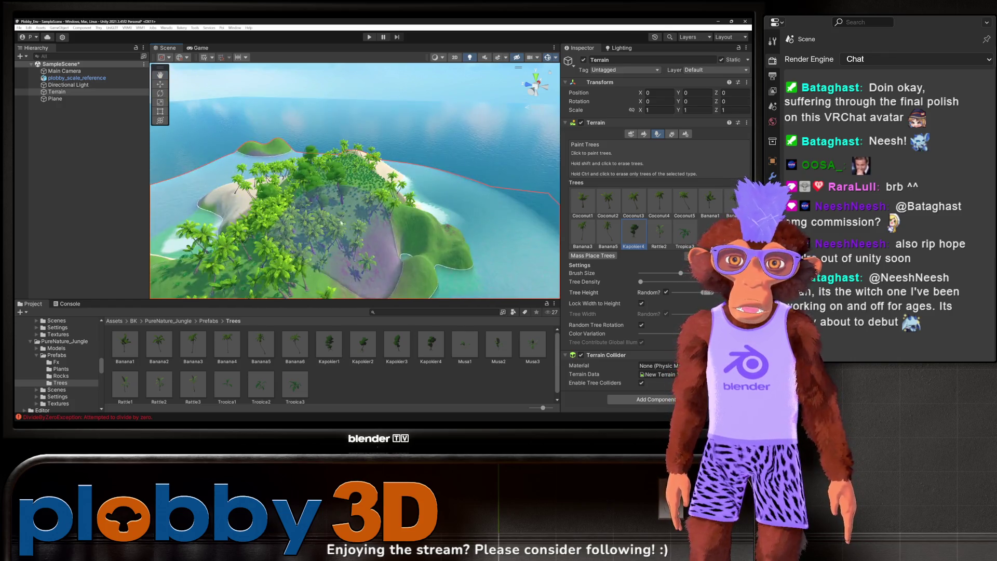
left_click_drag(342, 223, 316, 242)
Step: Select Coconut5 for terrain painting and list the jungle Plants prefabs
left_click(636, 202)
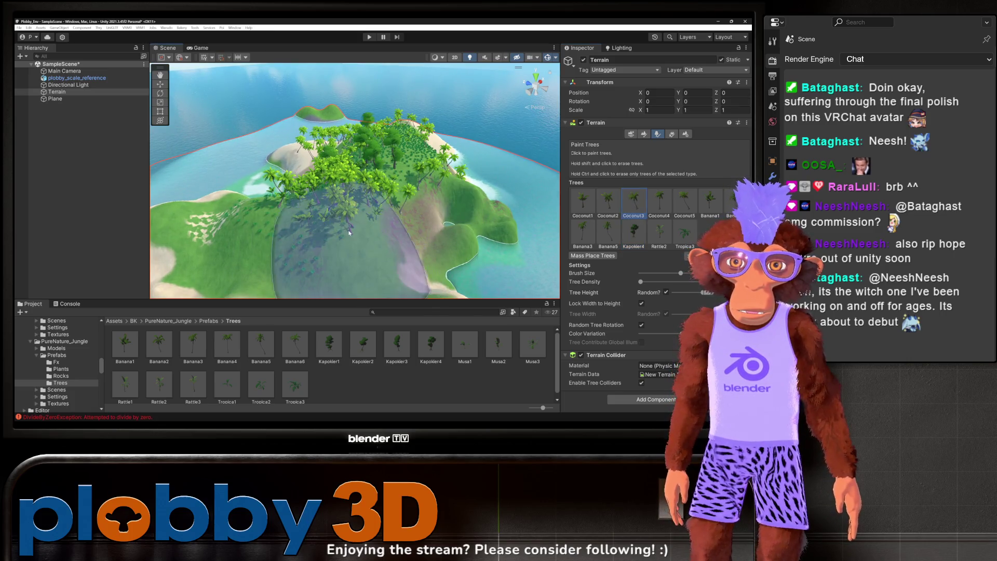
scroll(343, 217, "up", 3)
scroll(343, 217, "down", 1)
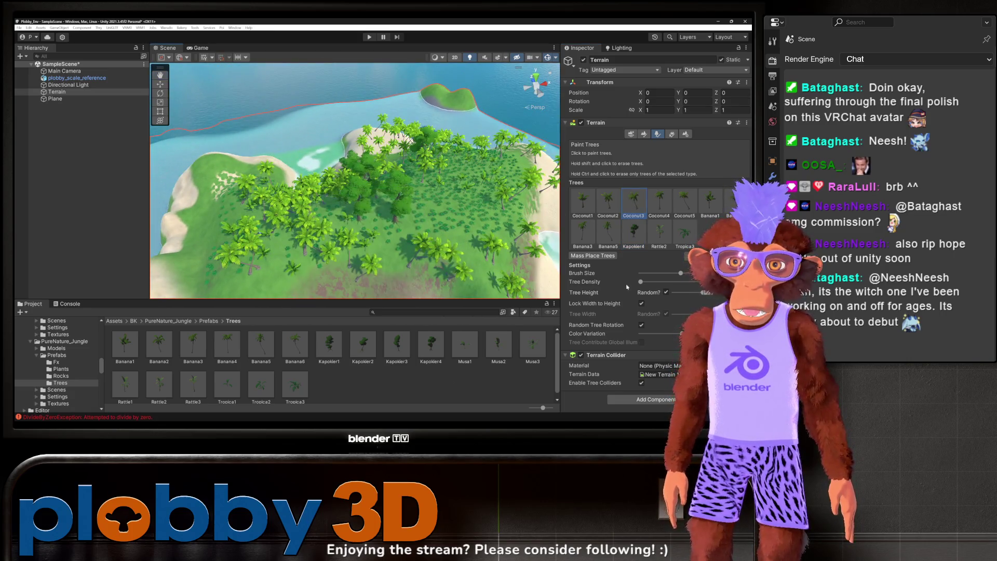
left_click(684, 201)
scroll(411, 151, "up", 5)
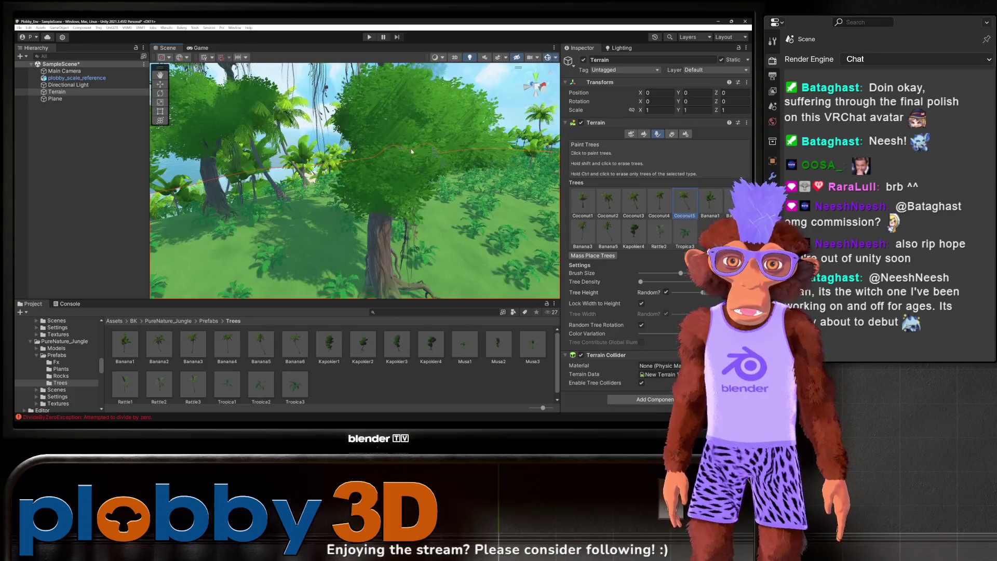
scroll(411, 151, "down", 5)
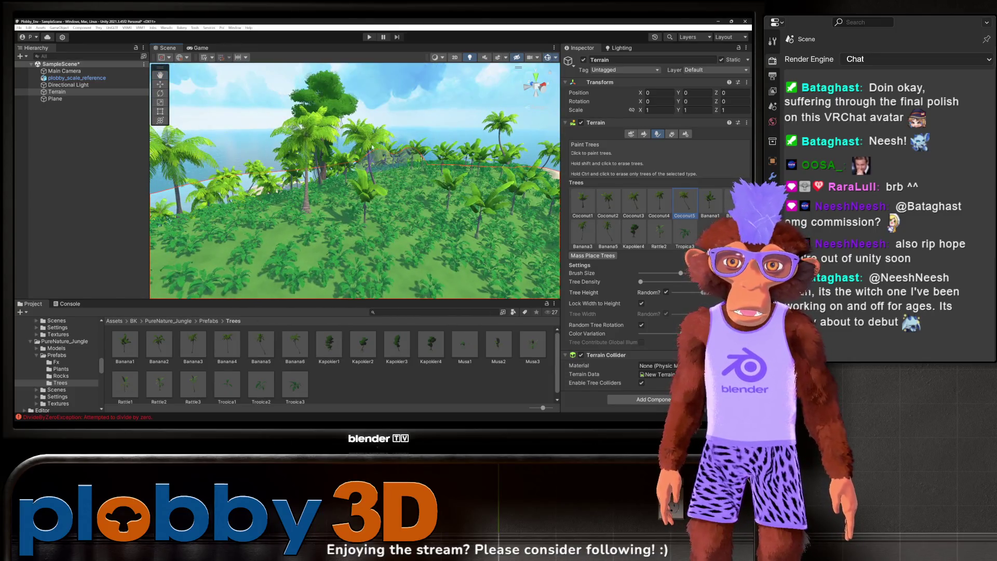
scroll(334, 127, "down", 2)
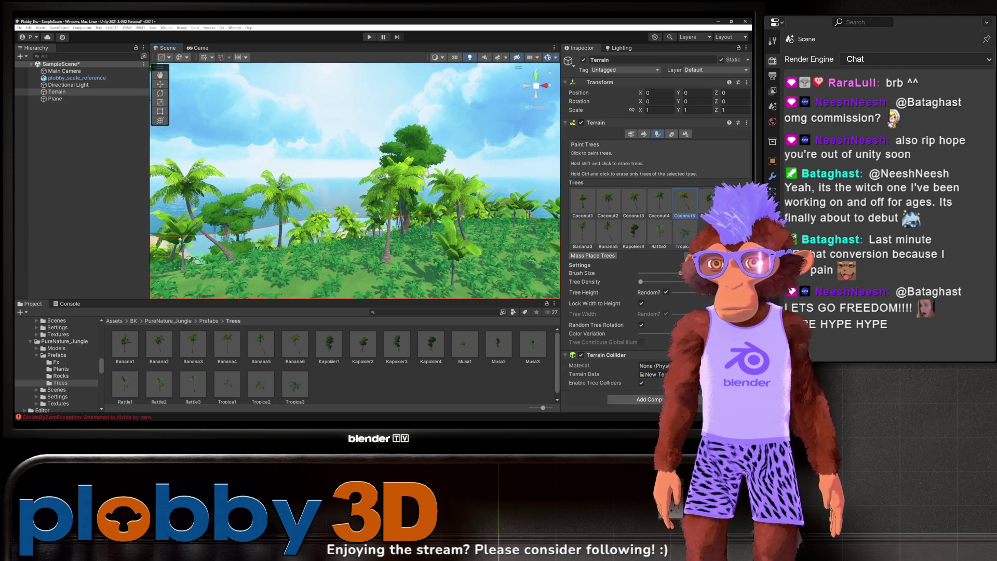
left_click(61, 368)
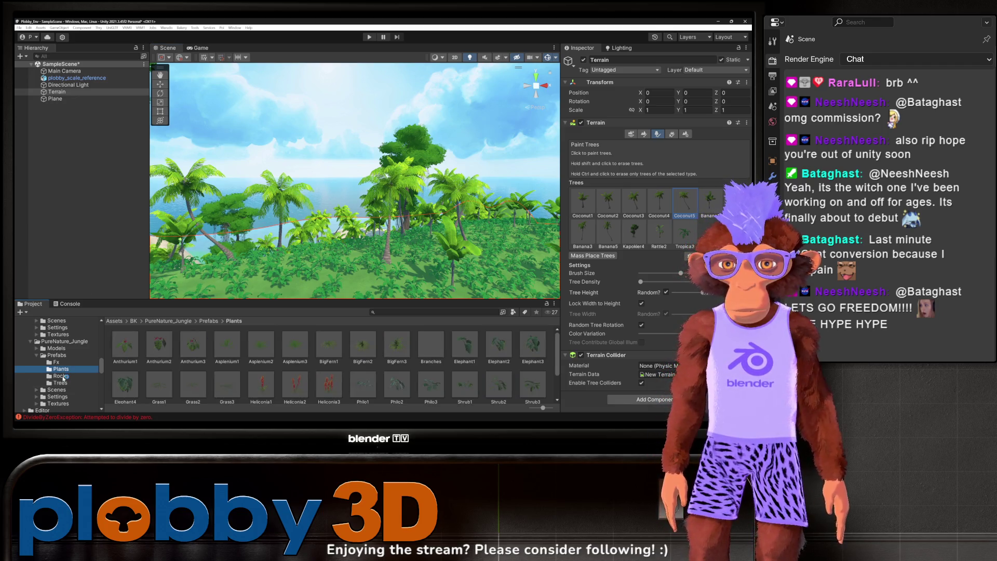
Step: List the jungle Rocks prefabs, fly over the island, and deselect the Terrain
left_click(60, 376)
scroll(34, 381, "down", 3)
scroll(65, 381, "up", 2)
mouse_move(363, 197)
left_mouse_down()
mouse_move(373, 203)
mouse_move(358, 243)
mouse_move(398, 169)
mouse_move(405, 176)
left_mouse_up()
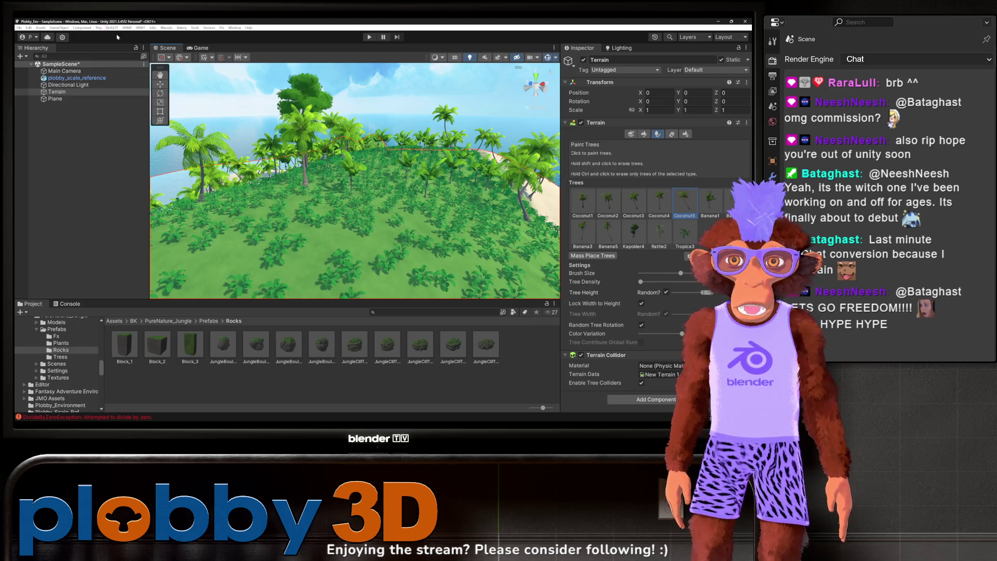
left_click(45, 28)
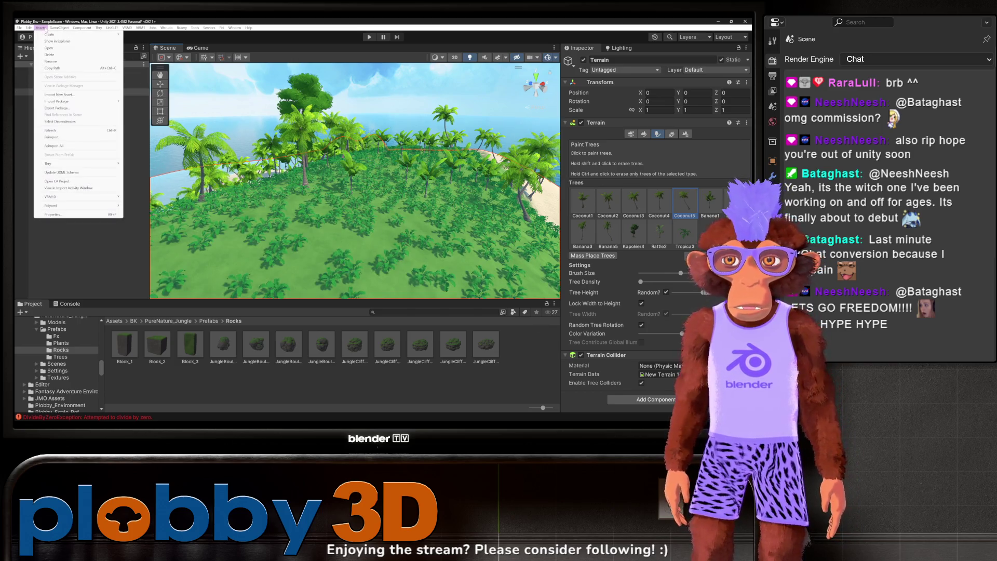
mouse_move(32, 28)
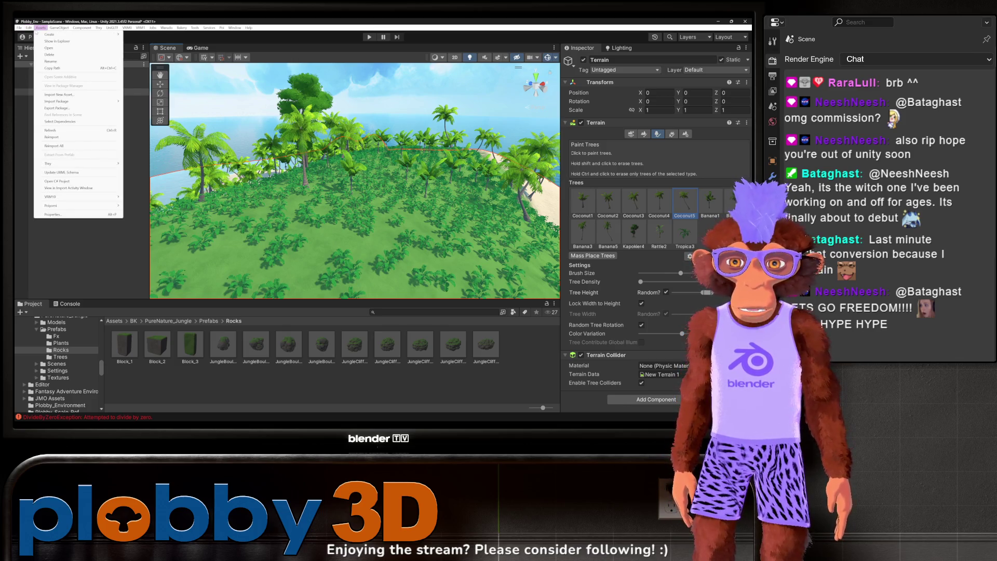
left_click(197, 388)
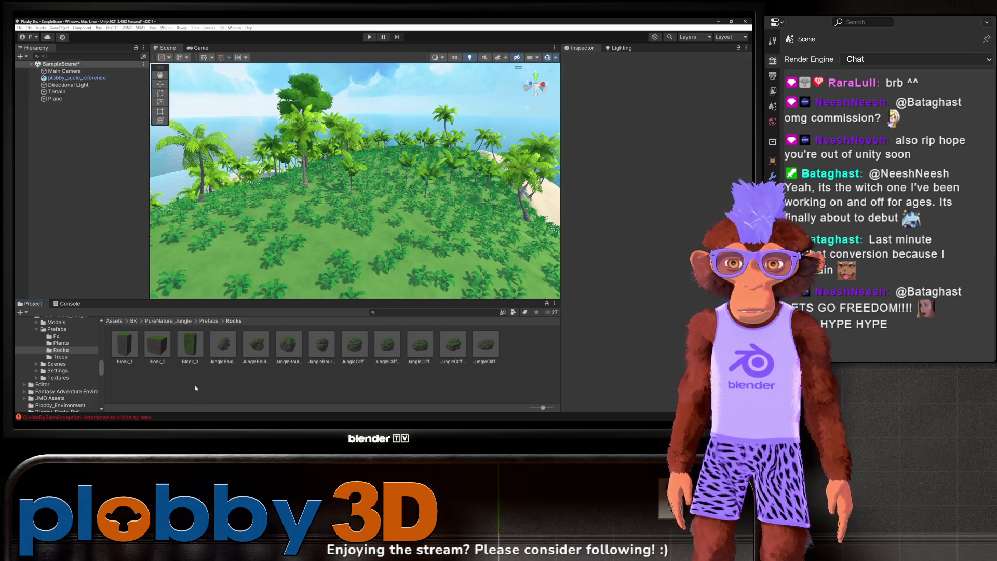
left_click(23, 58)
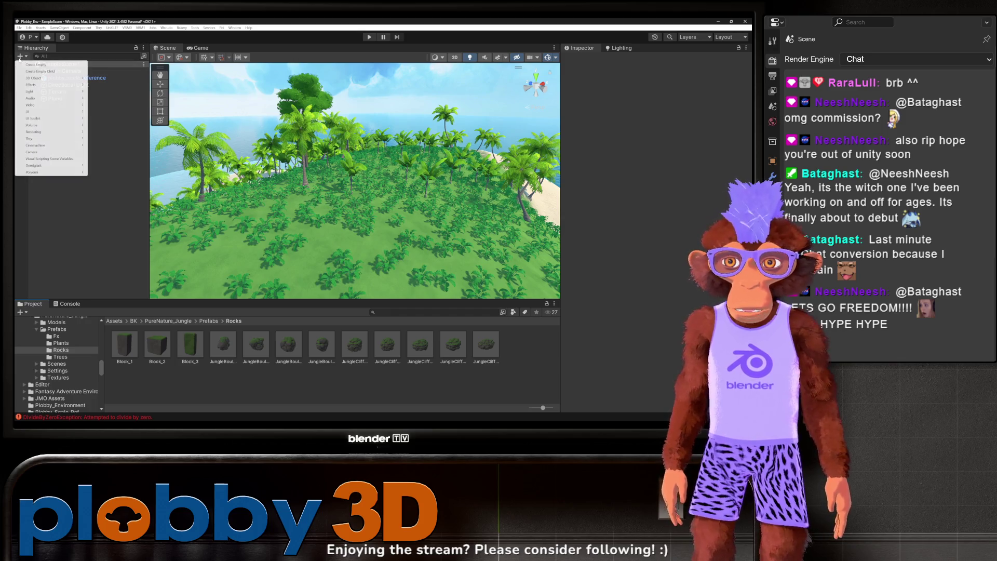
mouse_move(40, 79)
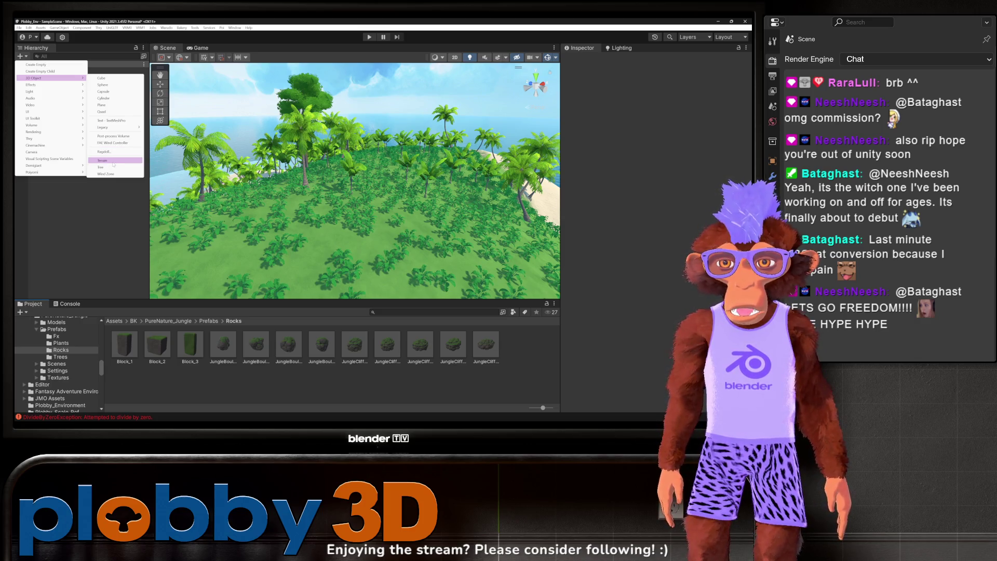
left_click(323, 393)
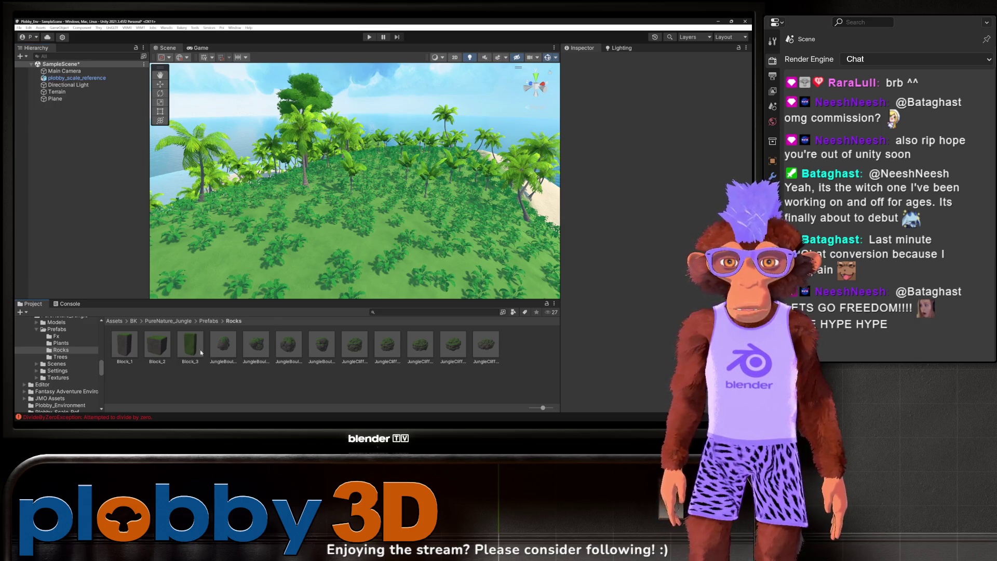
mouse_move(286, 347)
left_mouse_down()
mouse_move(300, 245)
mouse_move(310, 241)
left_mouse_up()
key("f")
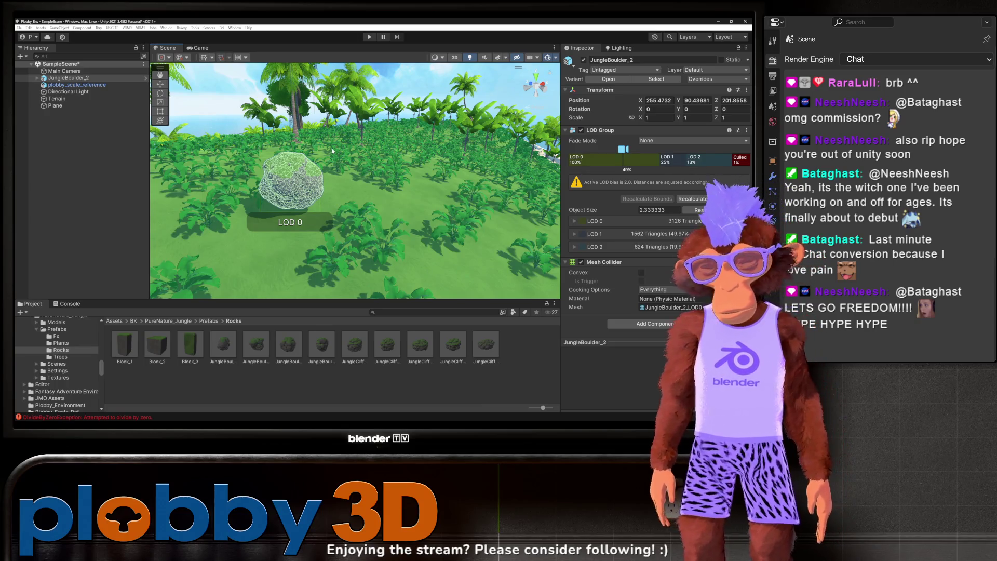
left_click_drag(285, 176, 218, 175)
key("f")
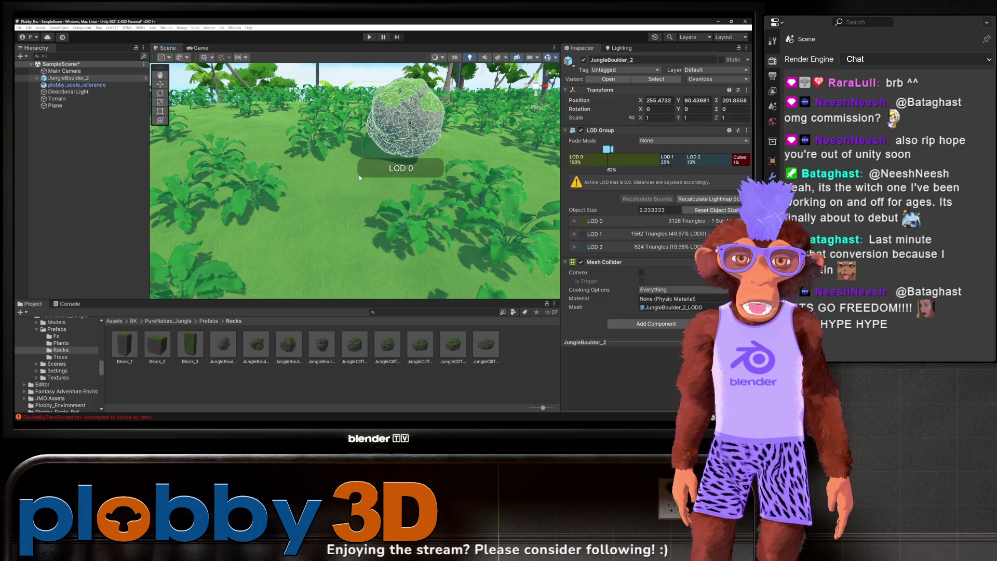
mouse_move(359, 173)
left_mouse_down()
mouse_move(277, 105)
mouse_move(412, 133)
left_mouse_up()
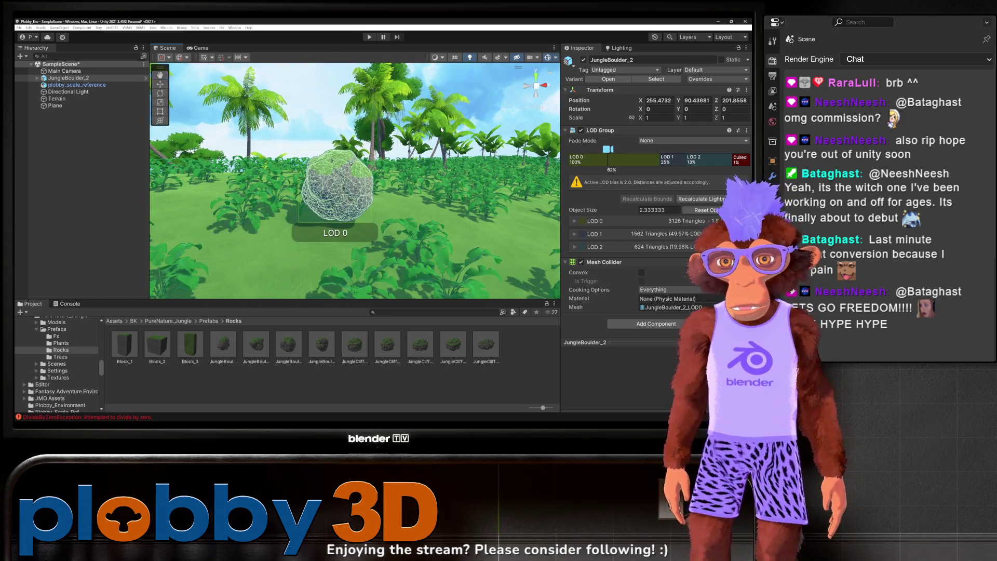
key("Delete")
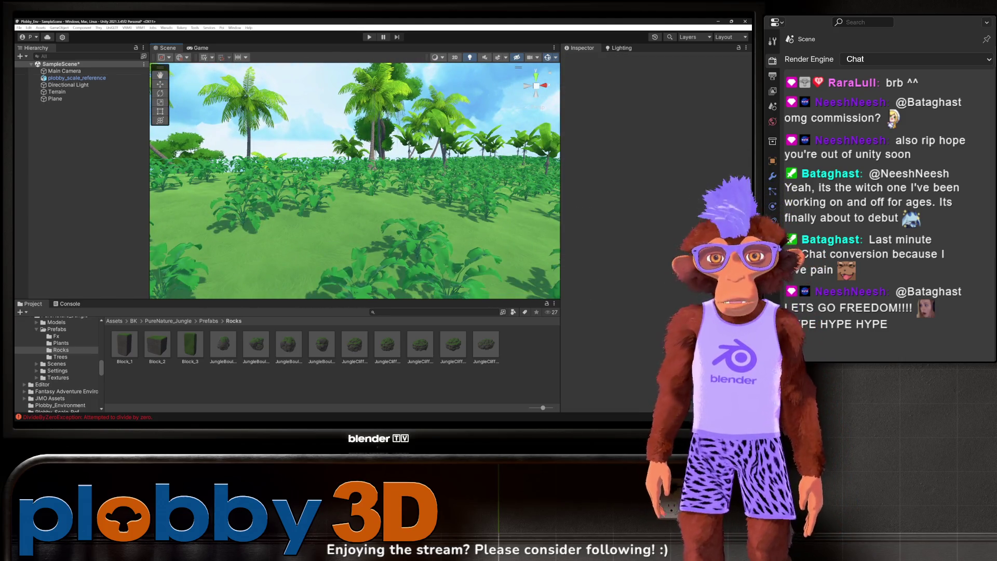
Step: Browse the pack's Scenes and Settings > Builtin folders, inspecting the Jungle_Prefabs scene and Builtin assets
left_click(69, 357)
left_click(62, 365)
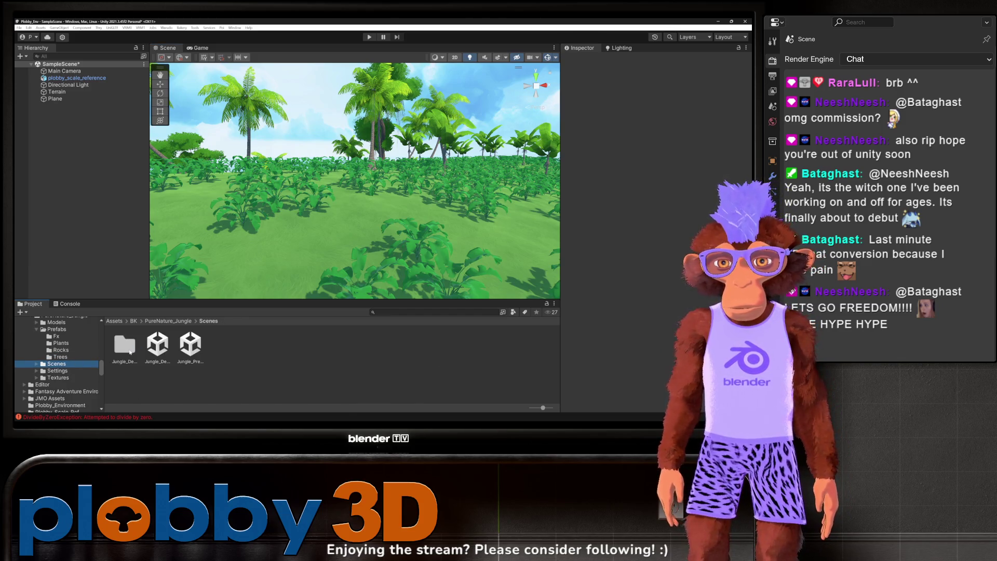
left_click(130, 345)
key("Right")
key("Right")
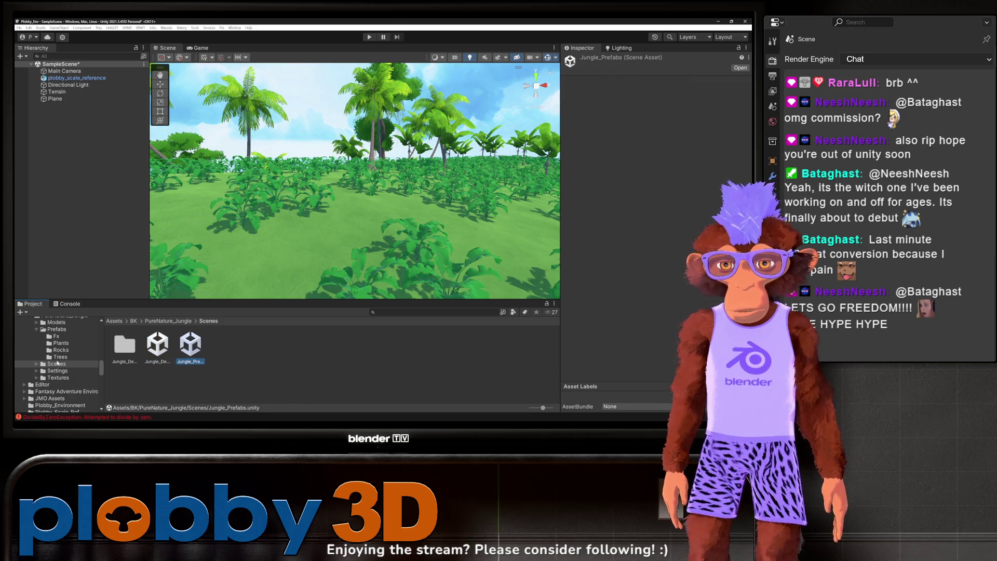
left_click(52, 371)
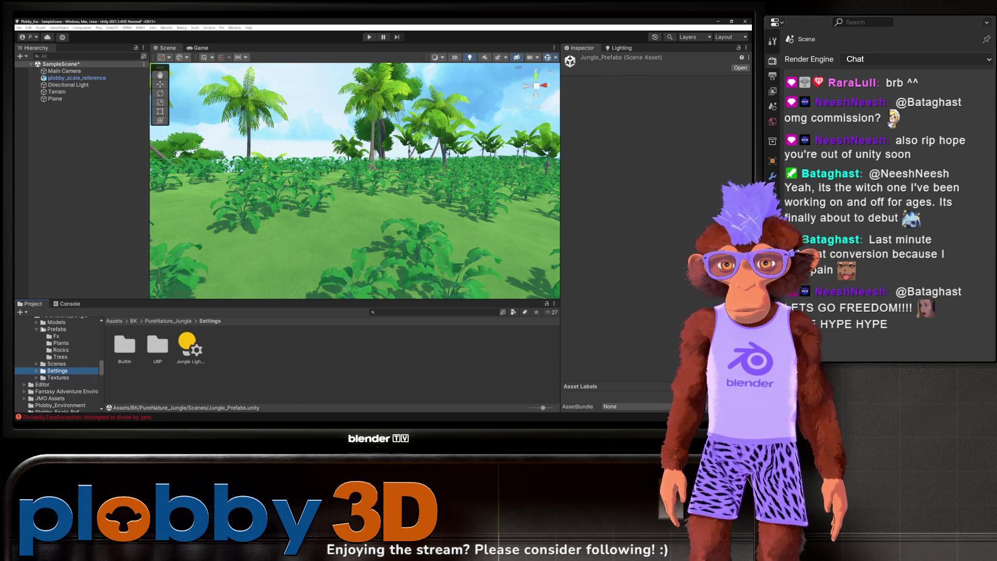
double_click(124, 344)
left_click(159, 348)
left_click(119, 354)
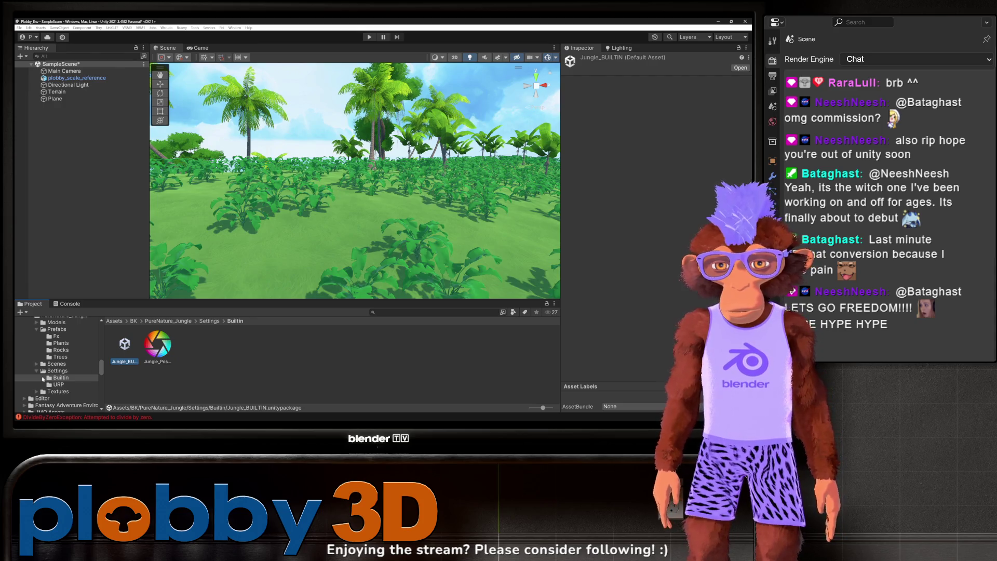
Step: Check the Textures folders, then list Prefabs > Fx and inspect the JungleWaterfall prefab
left_click(57, 391)
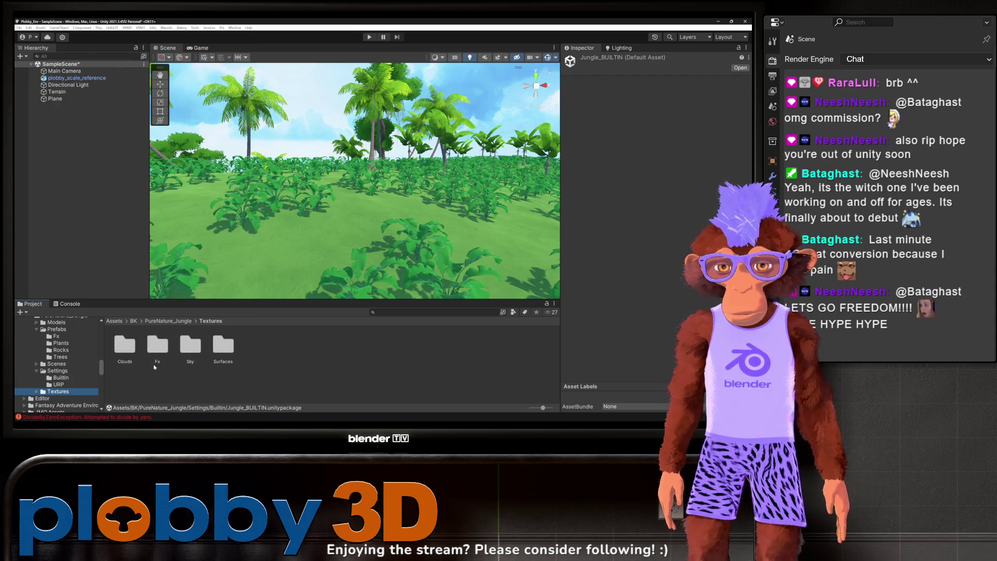
left_click(58, 371)
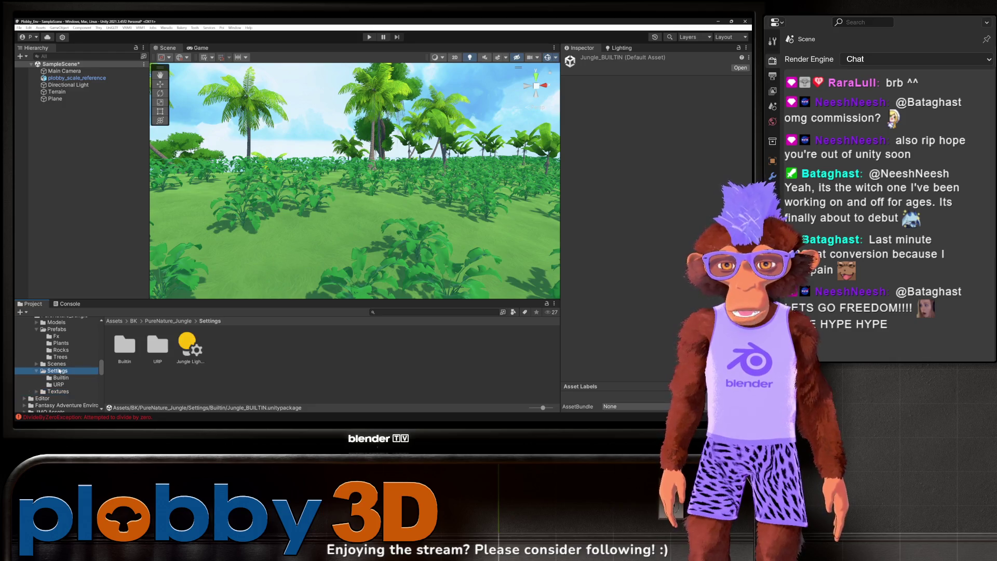
left_click(57, 335)
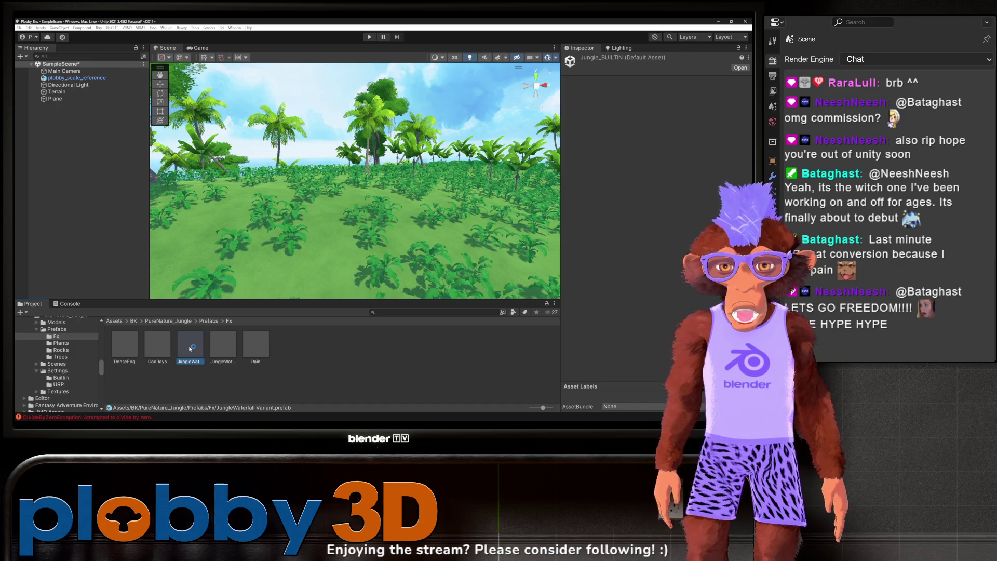
left_click(223, 345)
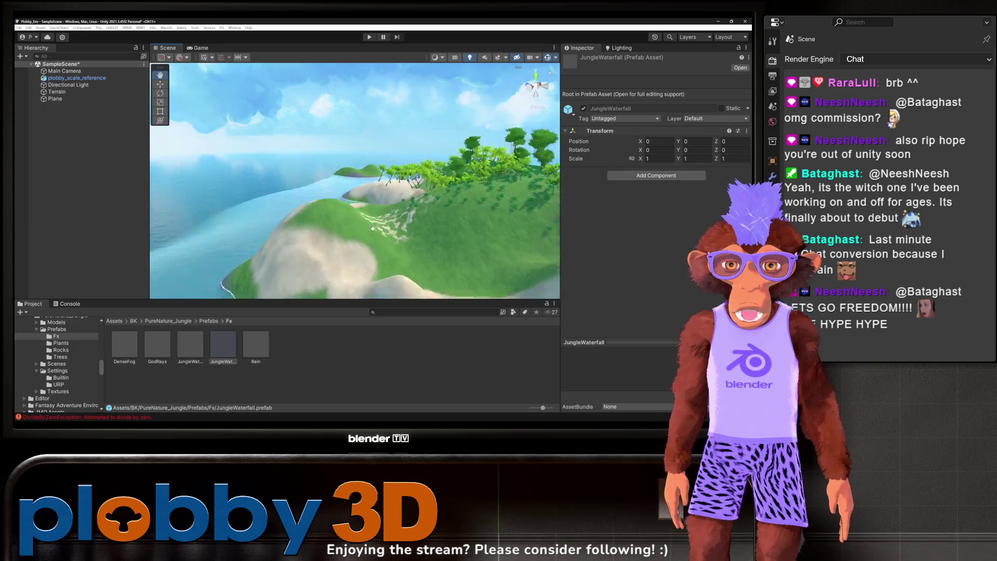
left_click(210, 361)
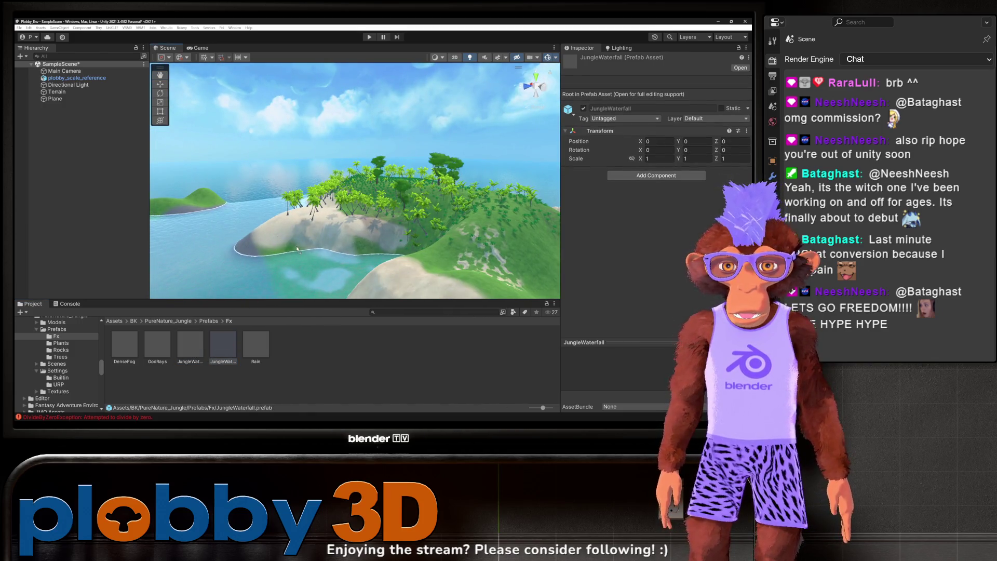
left_click_drag(297, 249, 285, 260)
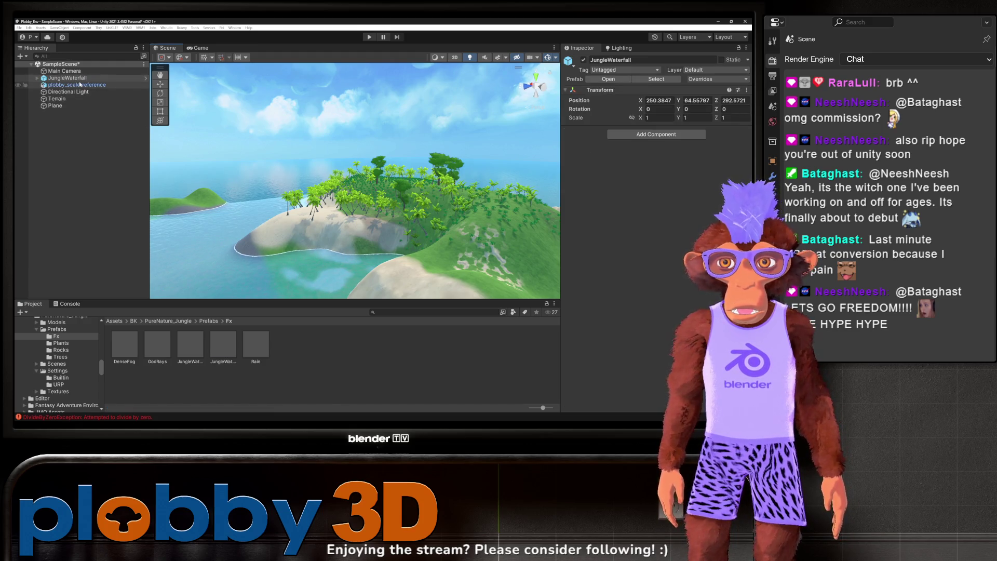
key("f")
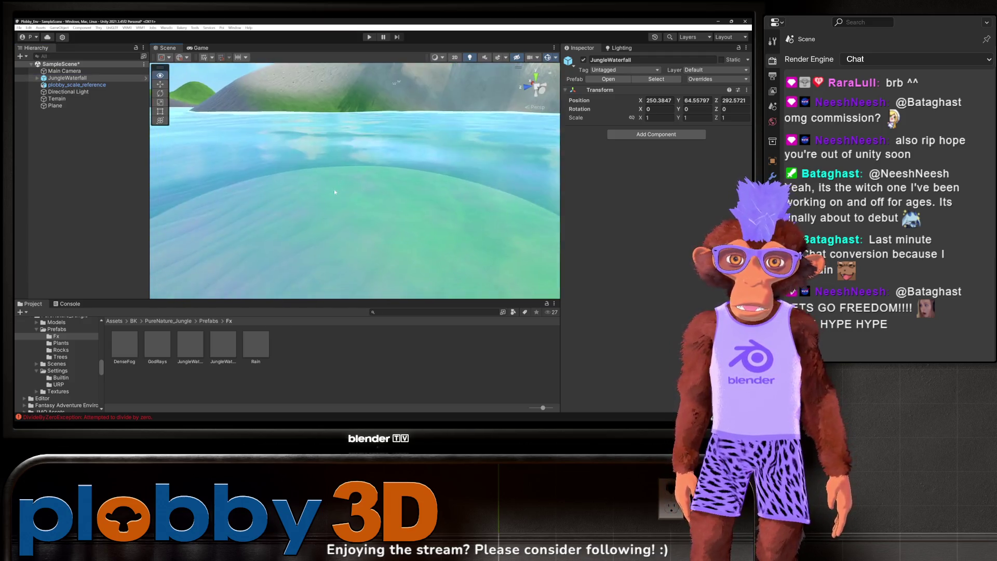
key("Delete")
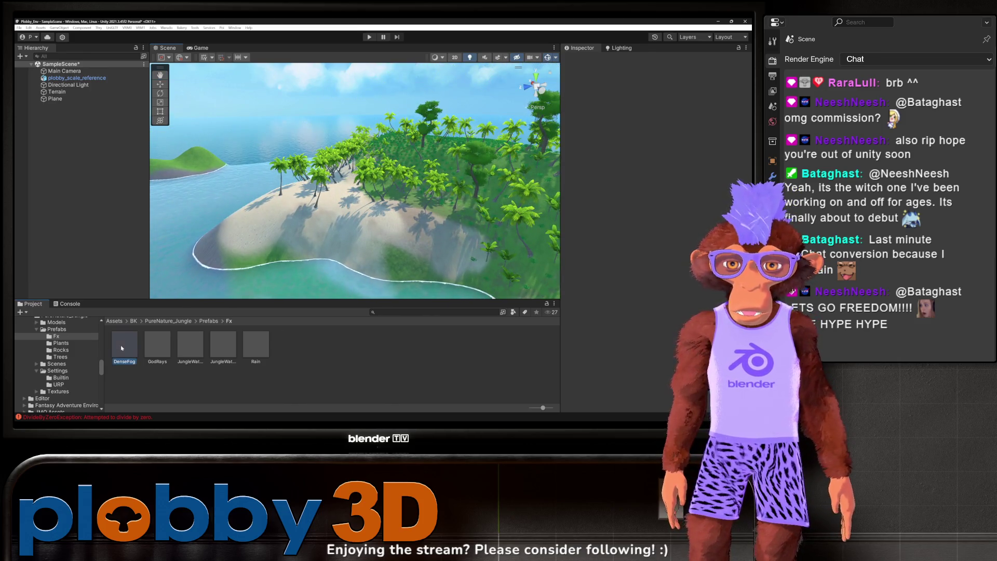
mouse_move(265, 195)
left_mouse_down()
mouse_move(309, 177)
mouse_move(347, 184)
mouse_move(424, 225)
left_mouse_up()
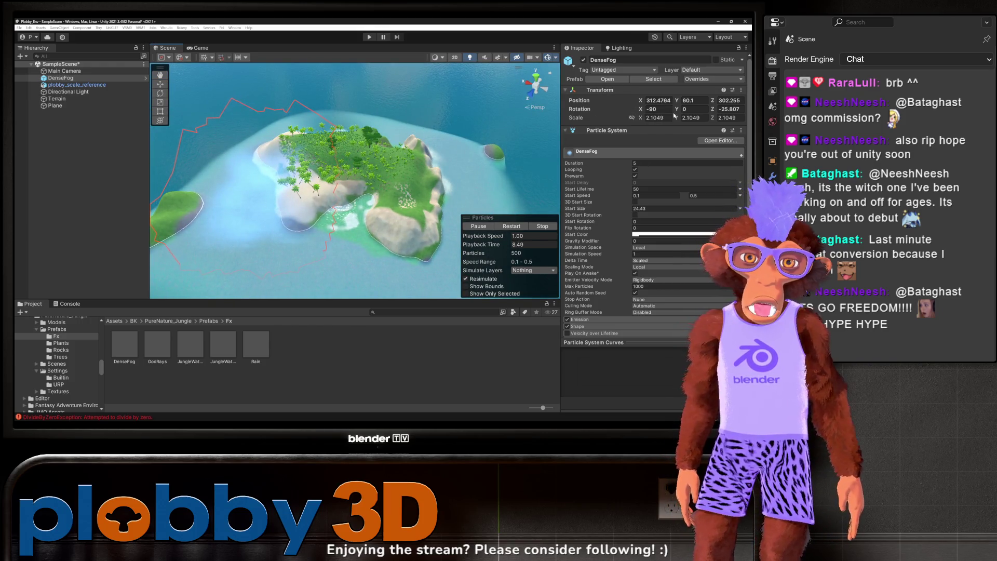
Step: Try a DenseFog X scale of 8.7, revert to 2.1049, and restart the particle preview
left_click(649, 119)
type("8.7")
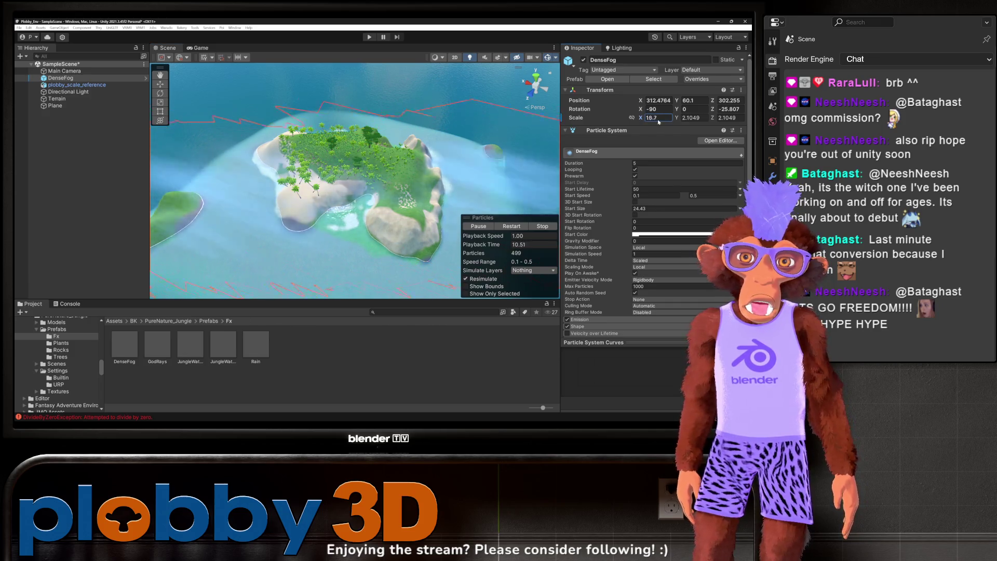
key("Escape")
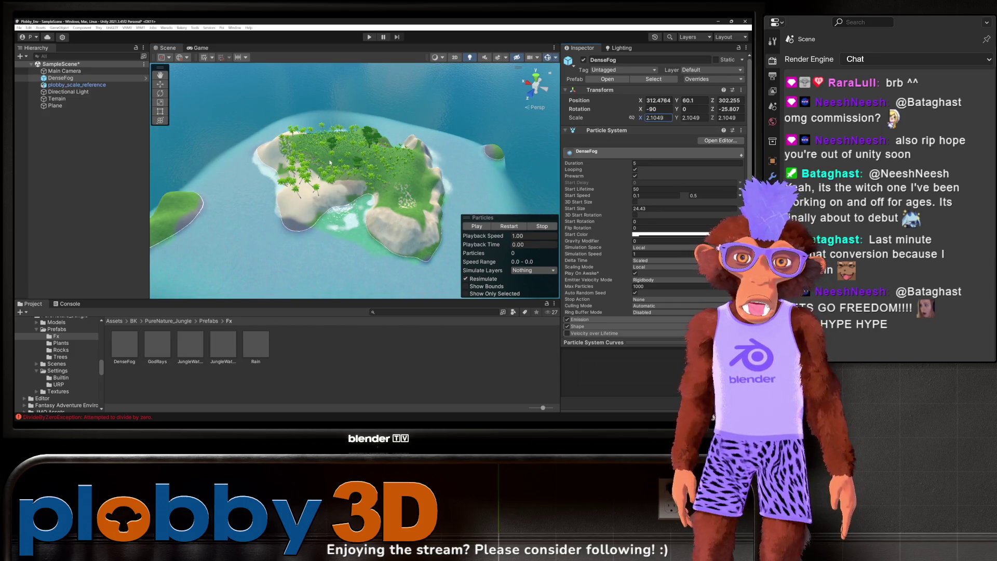
left_click_drag(422, 260, 422, 224)
left_click(502, 227)
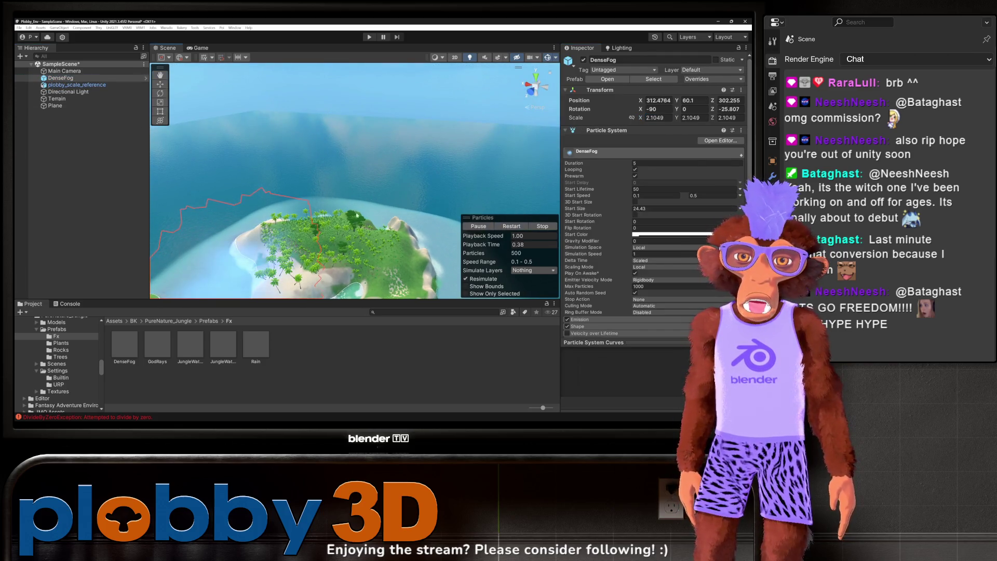
scroll(244, 99, "up", 3)
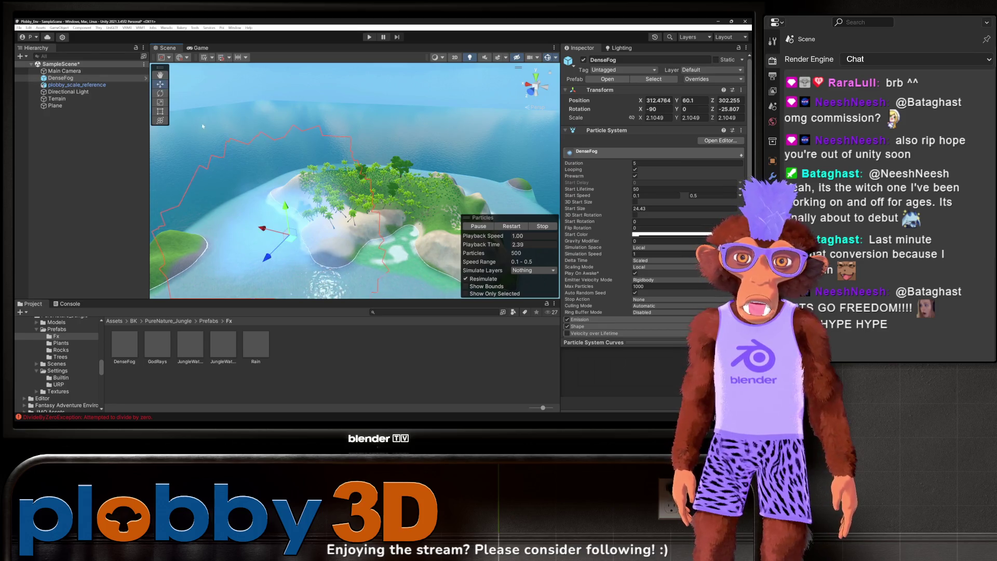
scroll(278, 215, "down", 1)
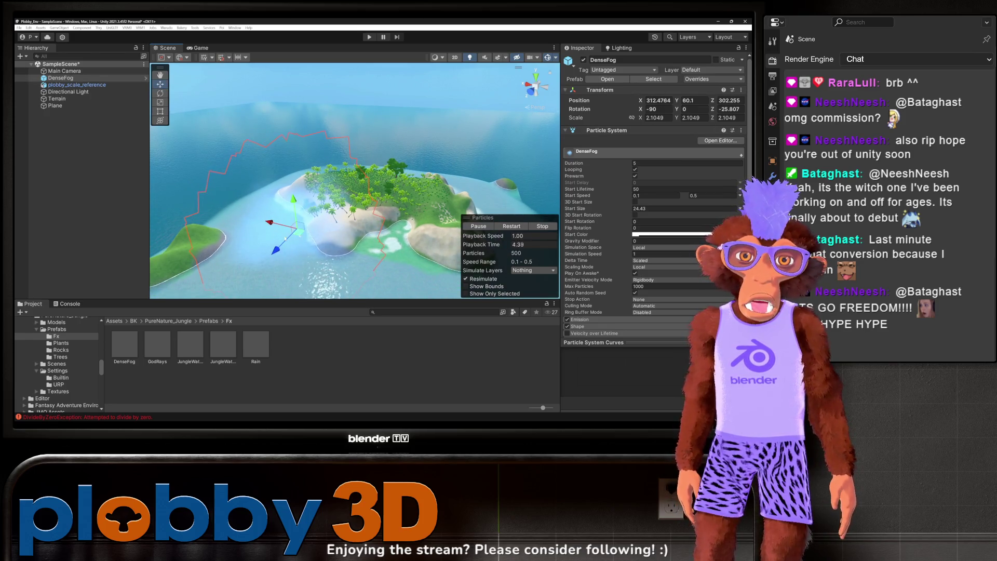
Step: Shift the DenseFog effect along X to 260.7 and view it from among the palms
mouse_move(270, 223)
left_mouse_down()
mouse_move(315, 234)
mouse_move(356, 228)
left_mouse_up()
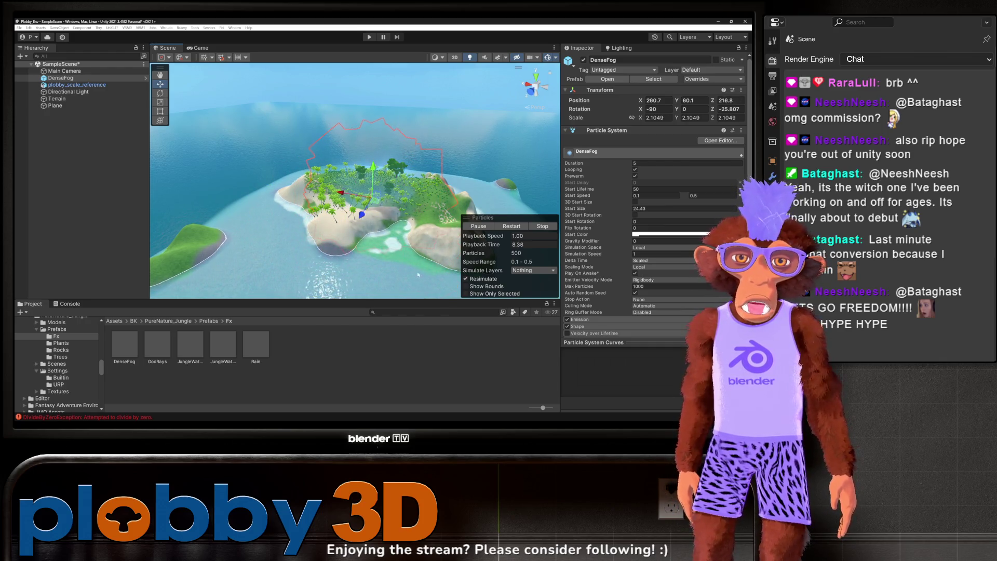
scroll(411, 268, "up", 10)
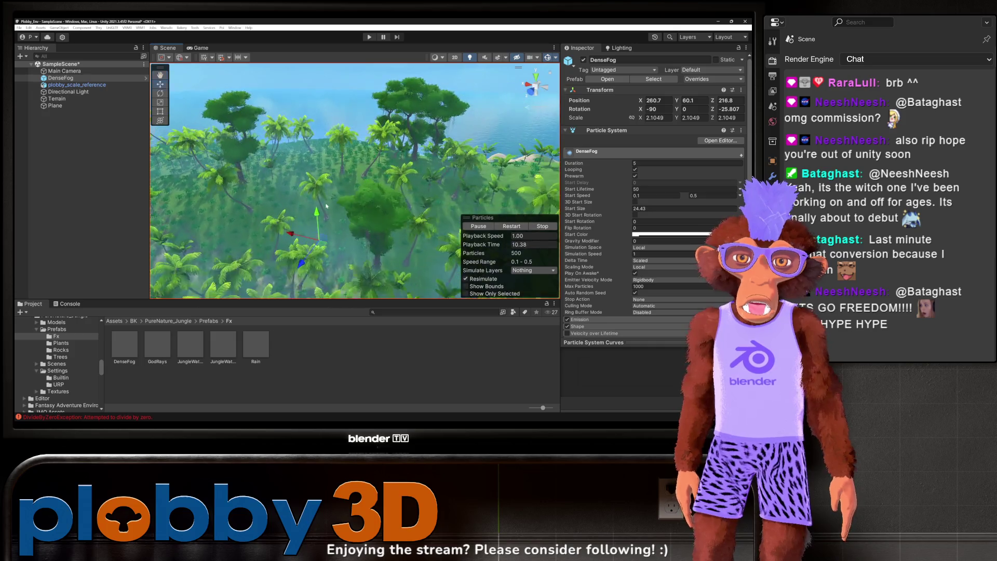
scroll(326, 207, "up", 5)
left_click_drag(326, 207, 347, 130)
scroll(346, 131, "up", 5)
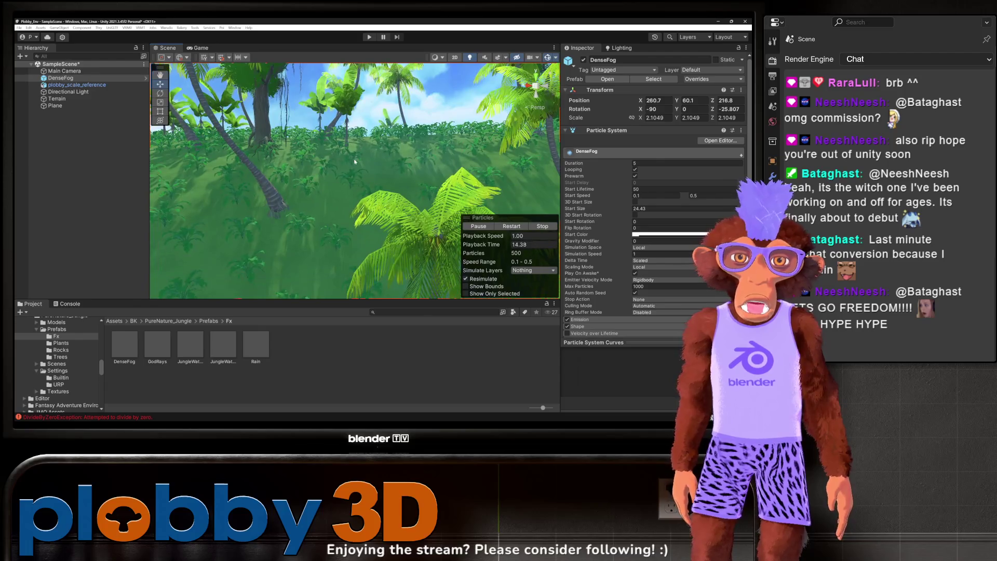
mouse_move(355, 162)
left_mouse_down()
mouse_move(394, 218)
mouse_move(434, 238)
mouse_move(508, 238)
mouse_move(425, 265)
left_mouse_up()
scroll(394, 218, "up", 10)
scroll(425, 266, "down", 10)
scroll(425, 266, "up", 10)
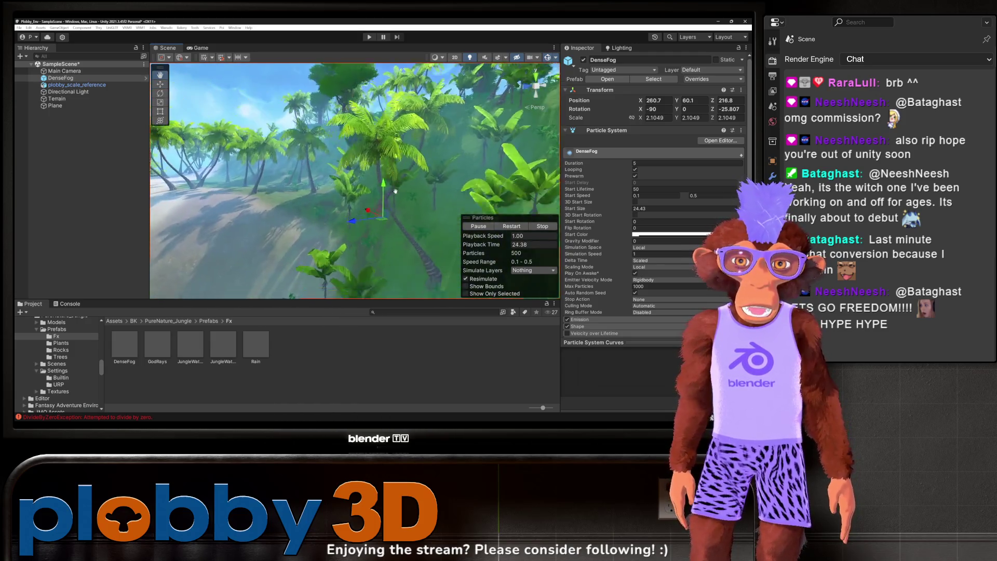
mouse_move(395, 191)
left_mouse_down()
mouse_move(335, 176)
mouse_move(346, 181)
mouse_move(282, 220)
left_mouse_up()
scroll(357, 175, "down", 10)
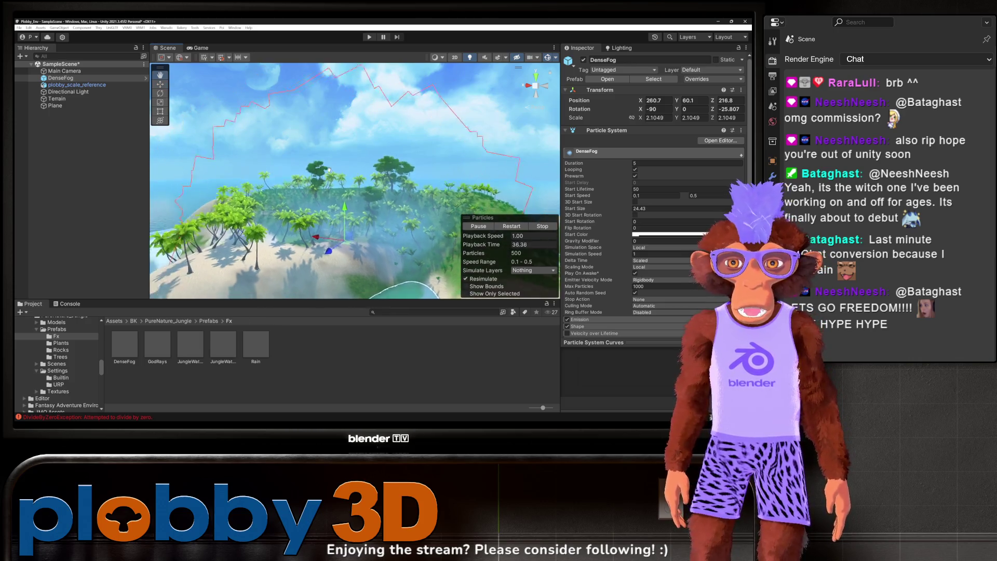
left_click_drag(284, 237, 295, 204)
scroll(295, 205, "up", 6)
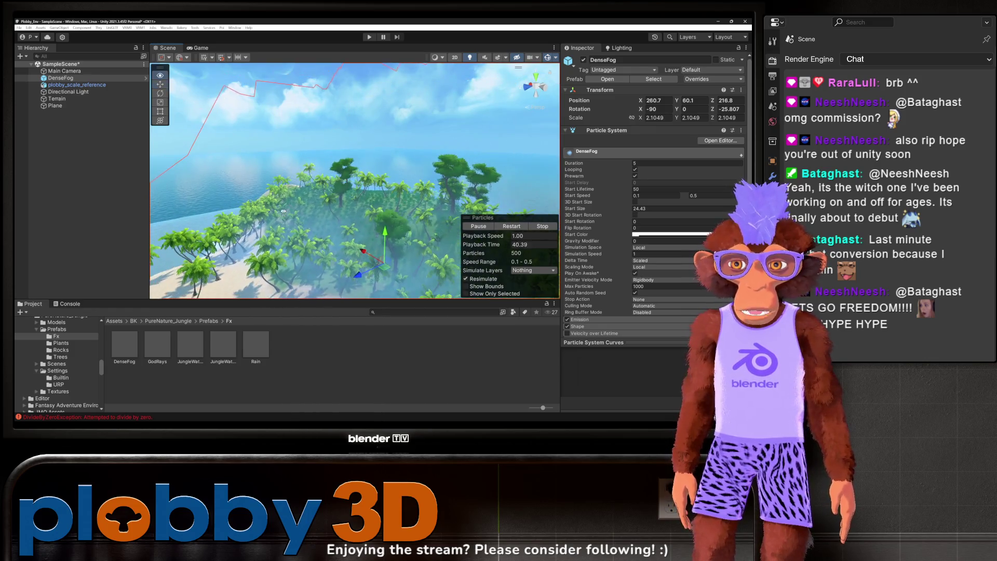
mouse_move(317, 149)
left_mouse_down()
mouse_move(360, 182)
mouse_move(307, 181)
mouse_move(293, 209)
mouse_move(317, 147)
mouse_move(398, 165)
mouse_move(319, 166)
mouse_move(329, 184)
left_mouse_up()
scroll(353, 179, "down", 10)
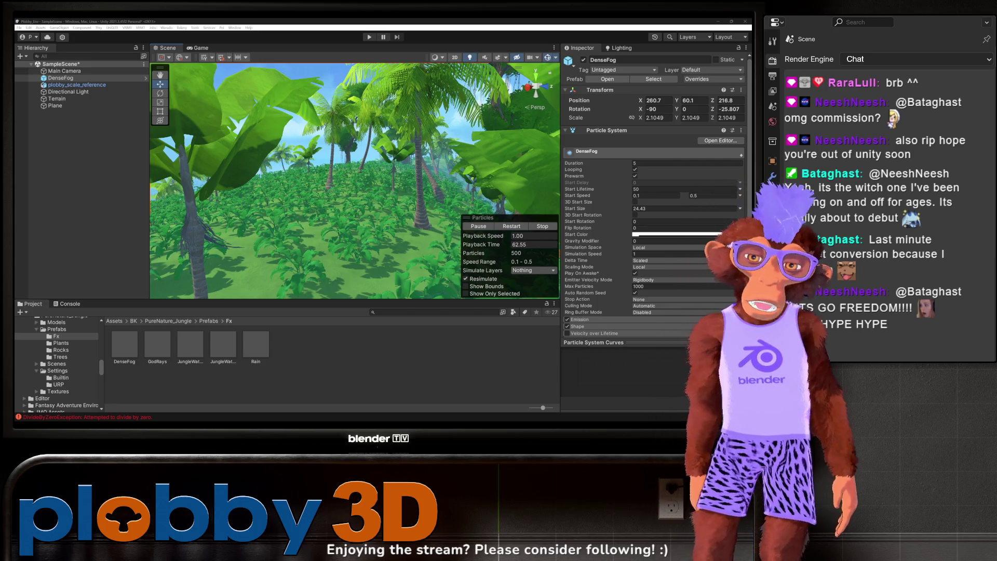
scroll(309, 237, "down", 10)
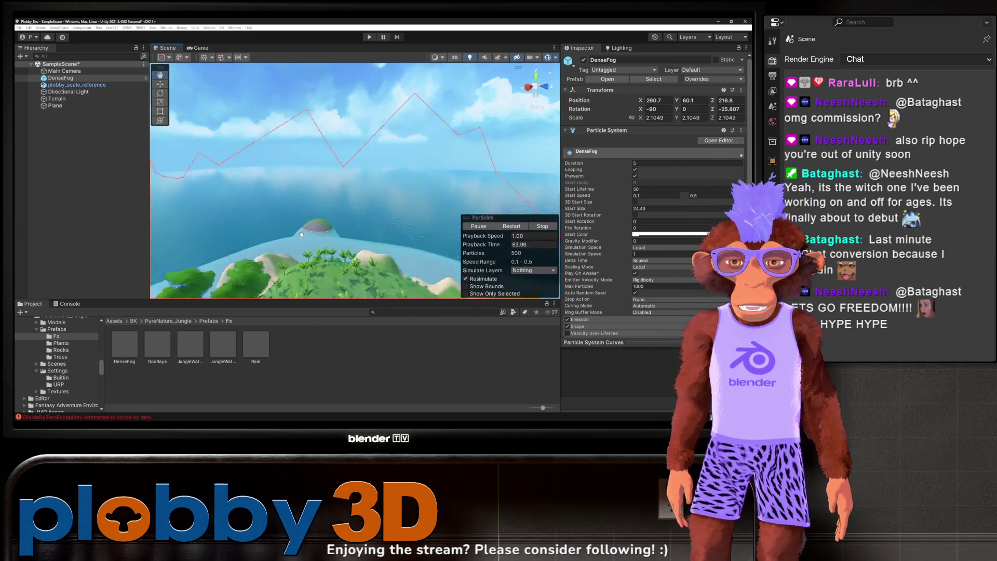
scroll(309, 237, "up", 10)
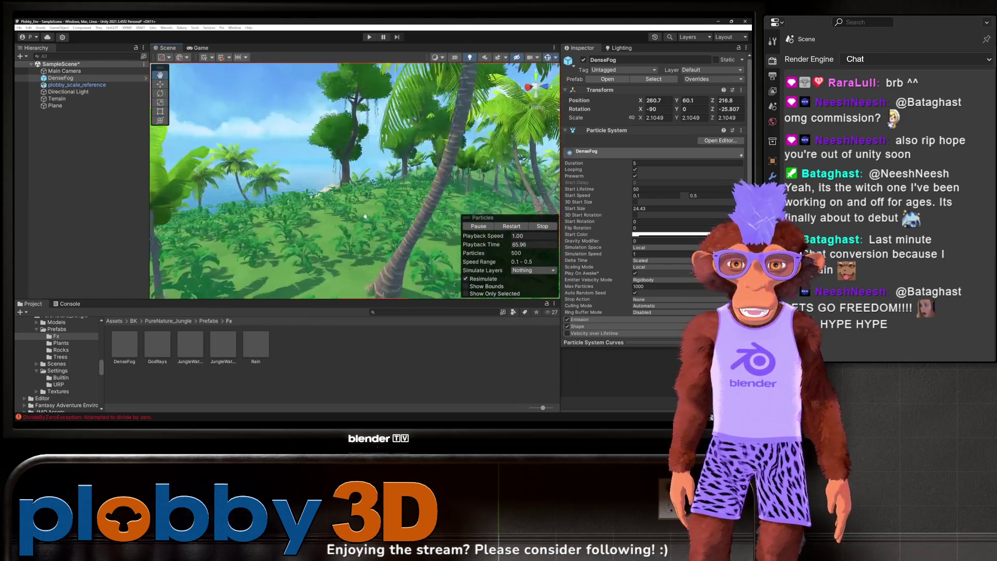
left_click_drag(385, 214, 295, 224)
scroll(293, 226, "up", 8)
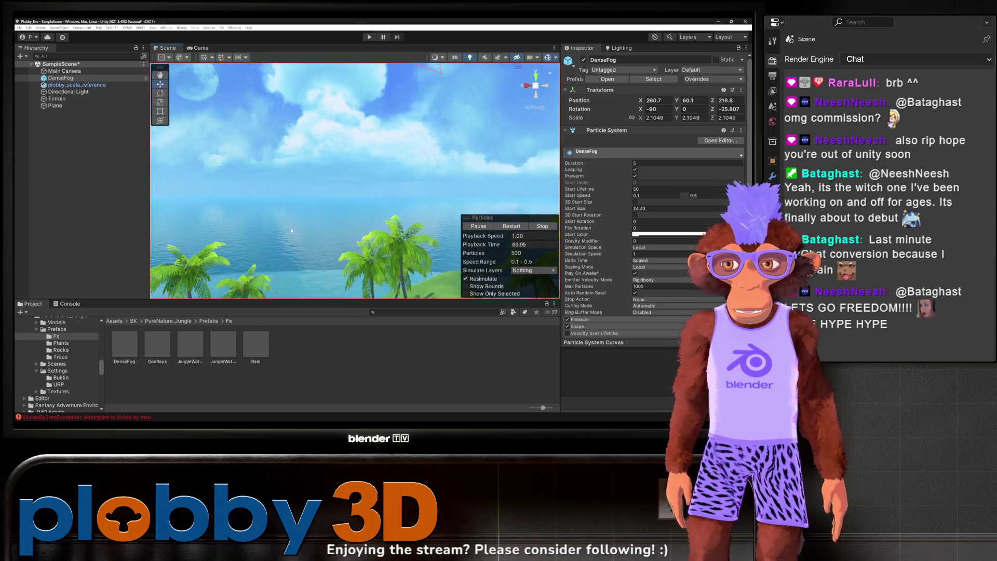
scroll(290, 233, "down", 3)
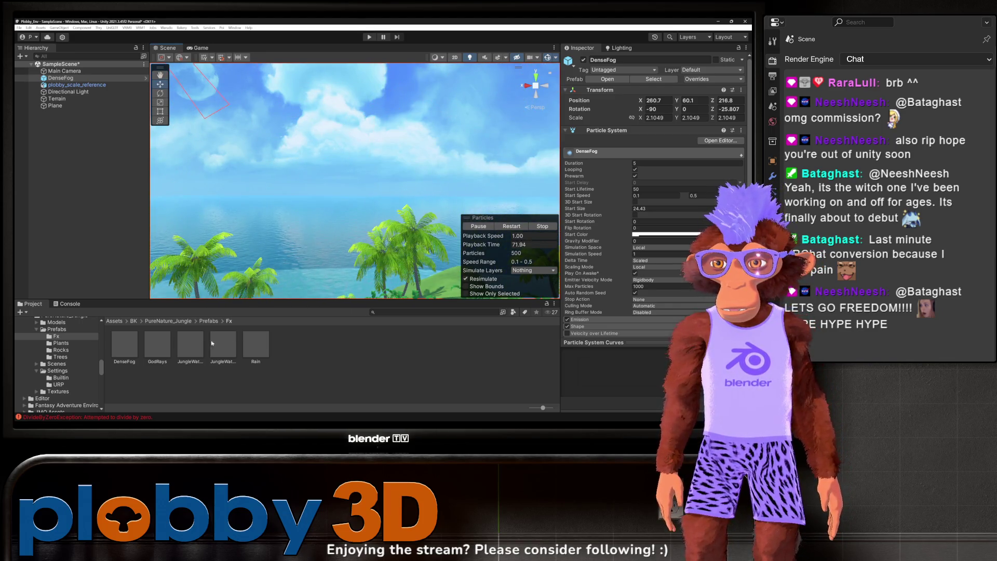
scroll(398, 237, "up", 10)
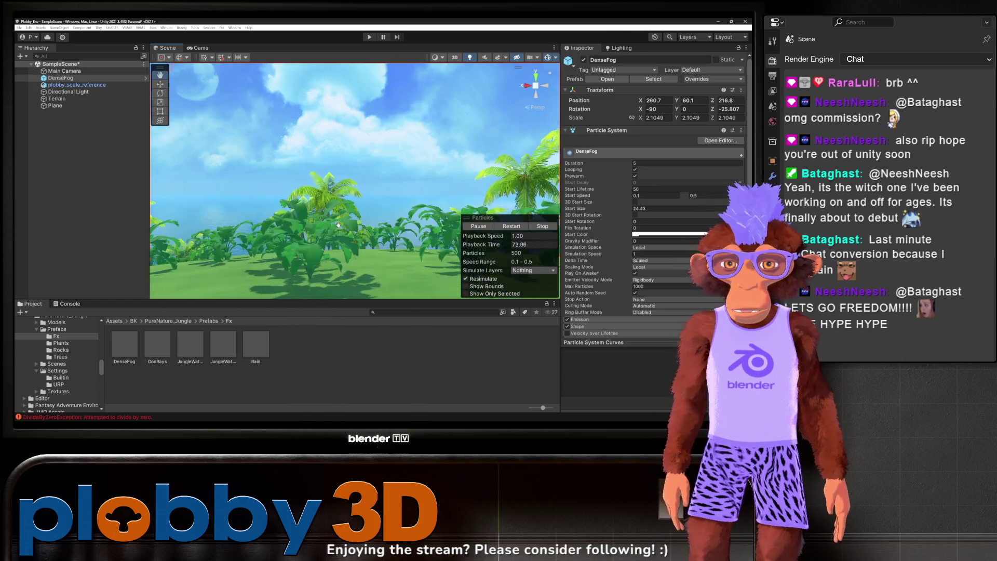
scroll(329, 214, "down", 10)
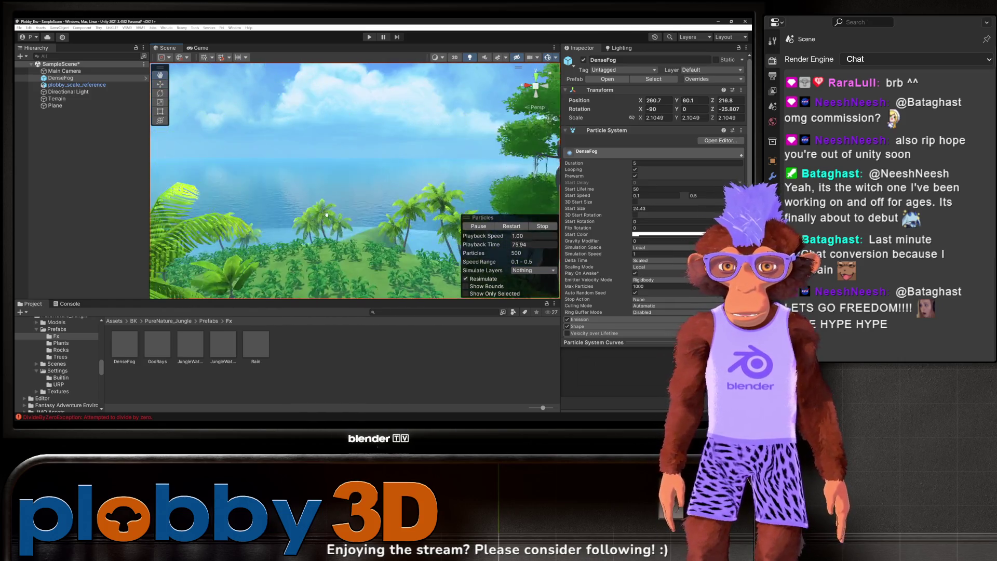
left_click_drag(323, 216, 391, 212)
scroll(332, 202, "up", 5)
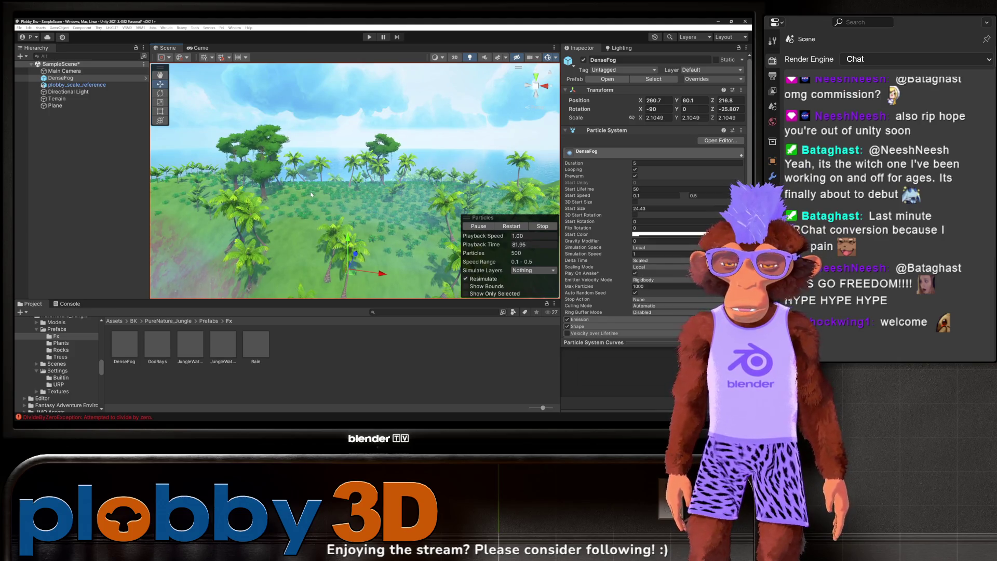
scroll(313, 194, "down", 5)
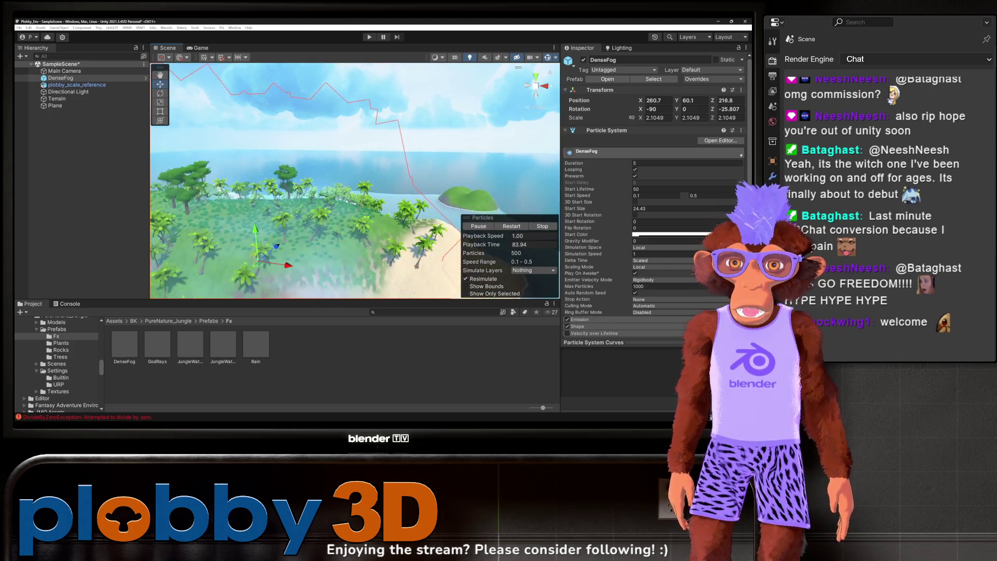
left_click_drag(255, 181, 346, 210)
scroll(346, 210, "down", 5)
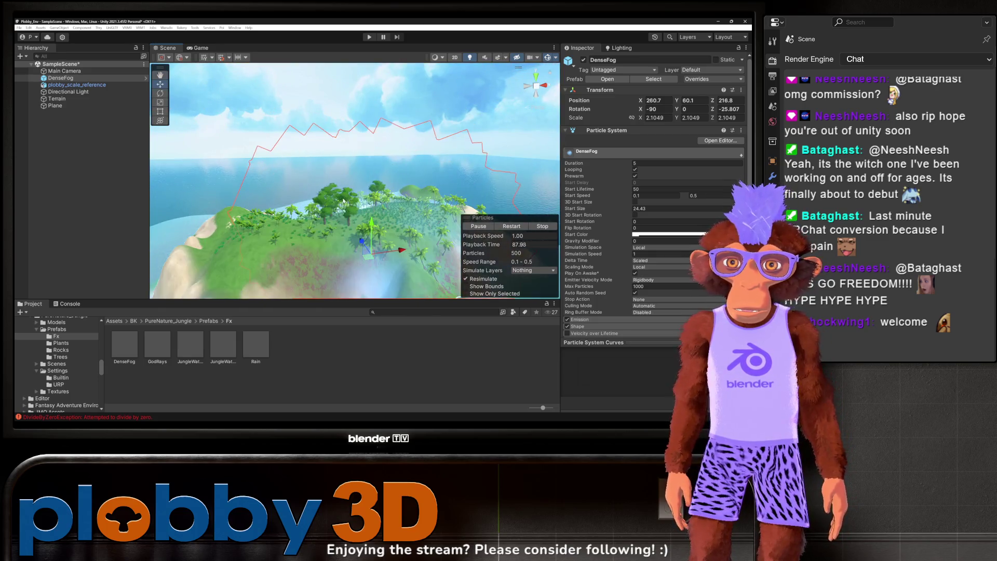
scroll(333, 172, "up", 8)
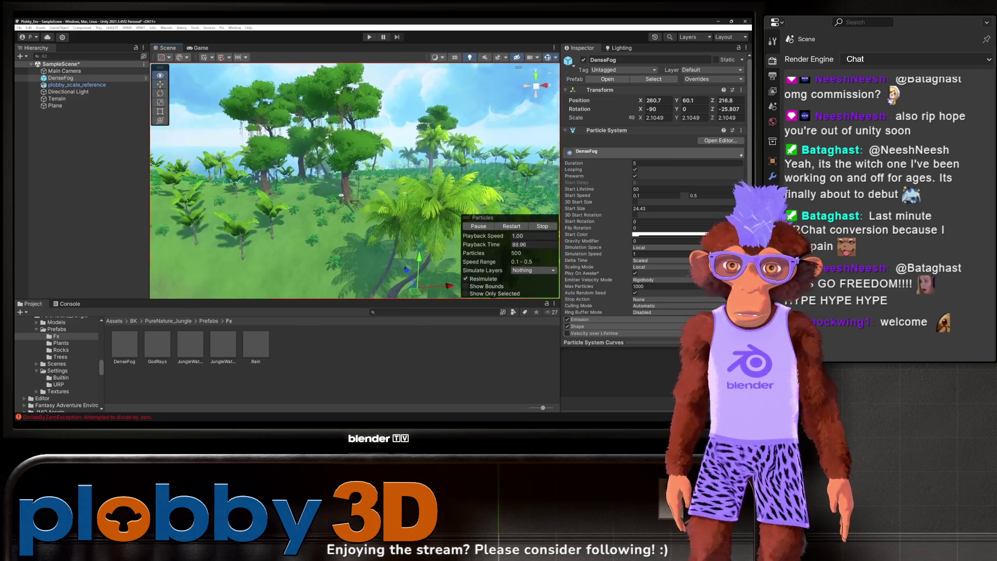
scroll(324, 198, "up", 5)
mouse_move(265, 198)
left_mouse_down()
mouse_move(245, 197)
mouse_move(262, 204)
left_mouse_up()
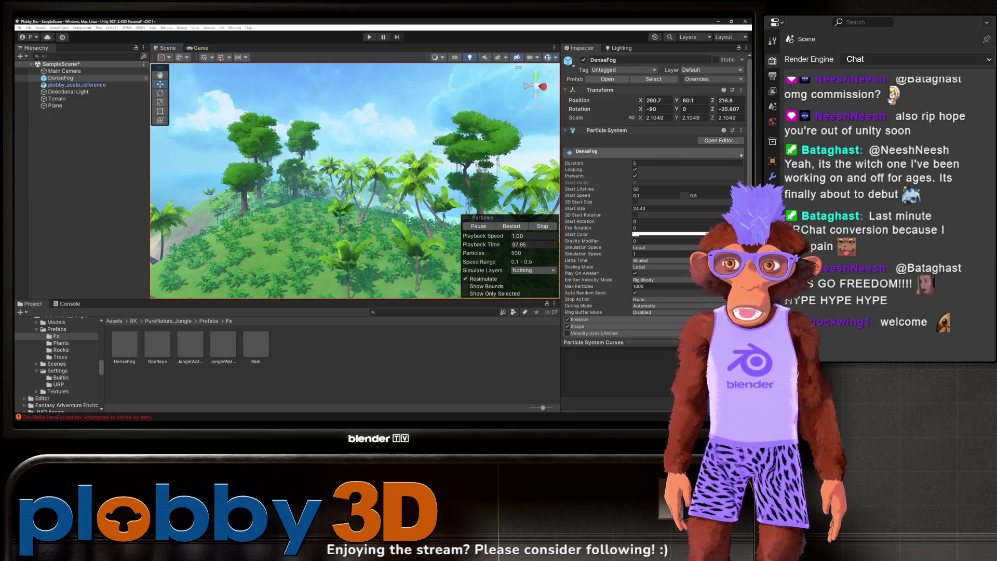
mouse_move(263, 203)
left_mouse_down()
mouse_move(250, 199)
mouse_move(328, 187)
mouse_move(283, 188)
left_mouse_up()
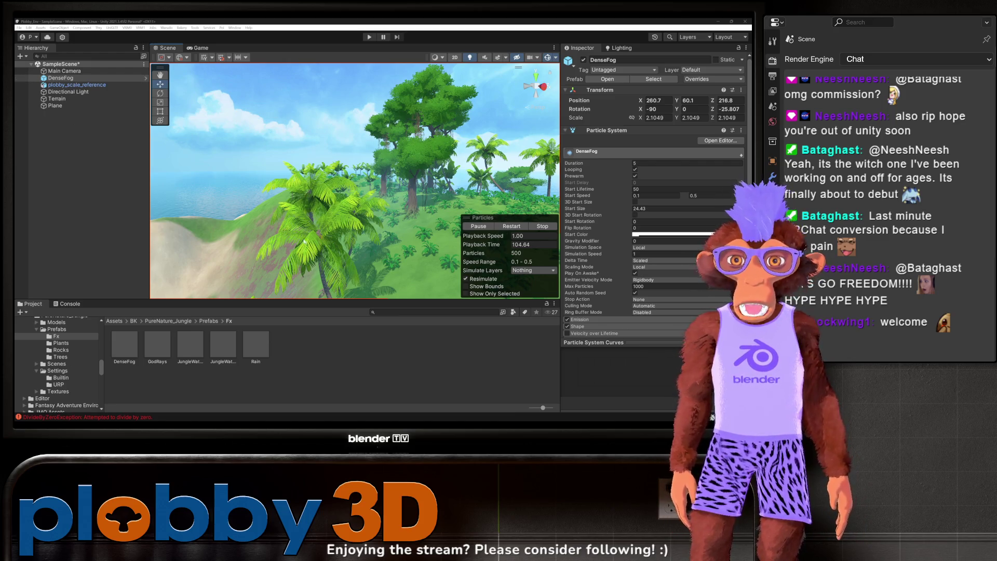
left_click_drag(157, 187, 355, 248)
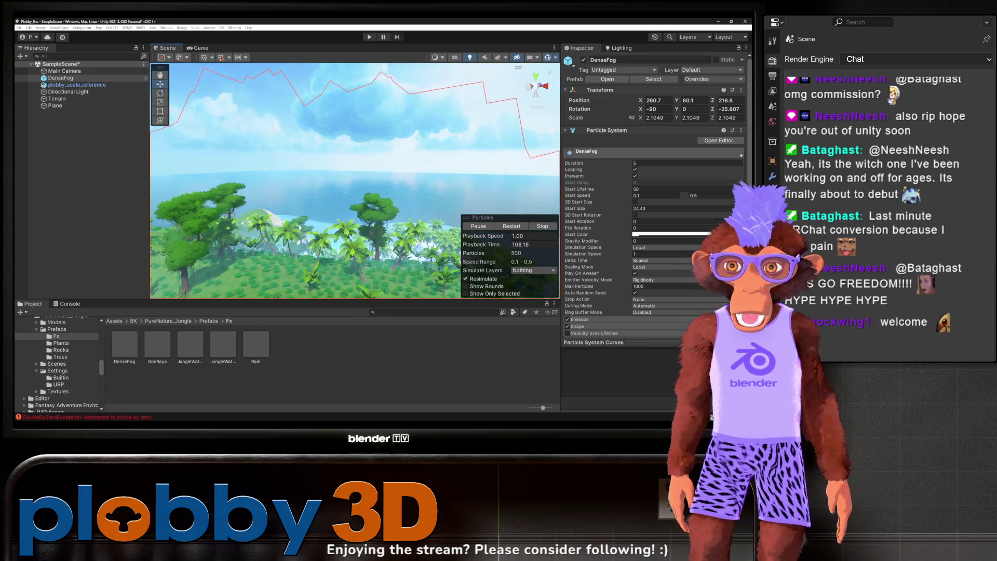
scroll(251, 251, "up", 5)
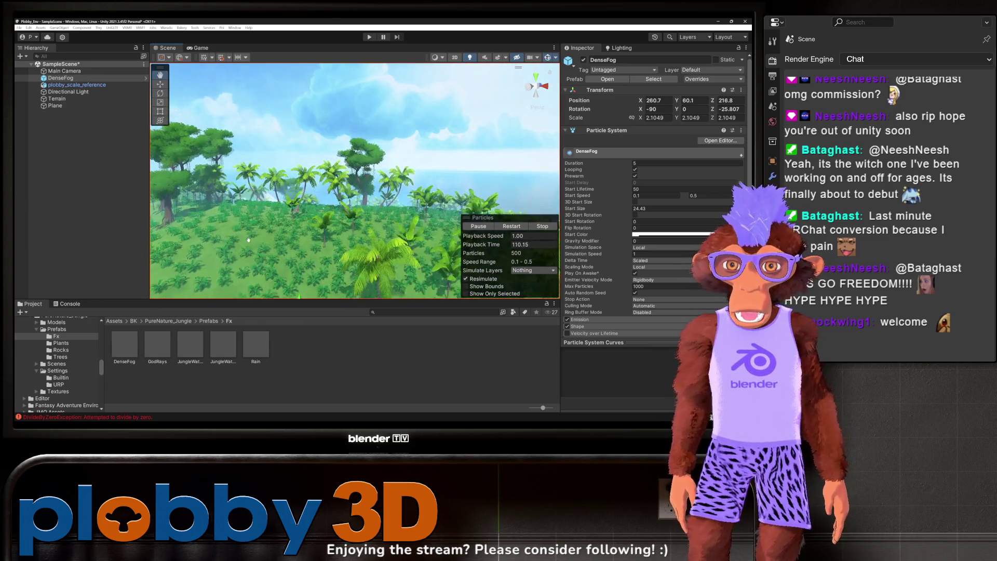
left_click_drag(248, 231, 195, 223)
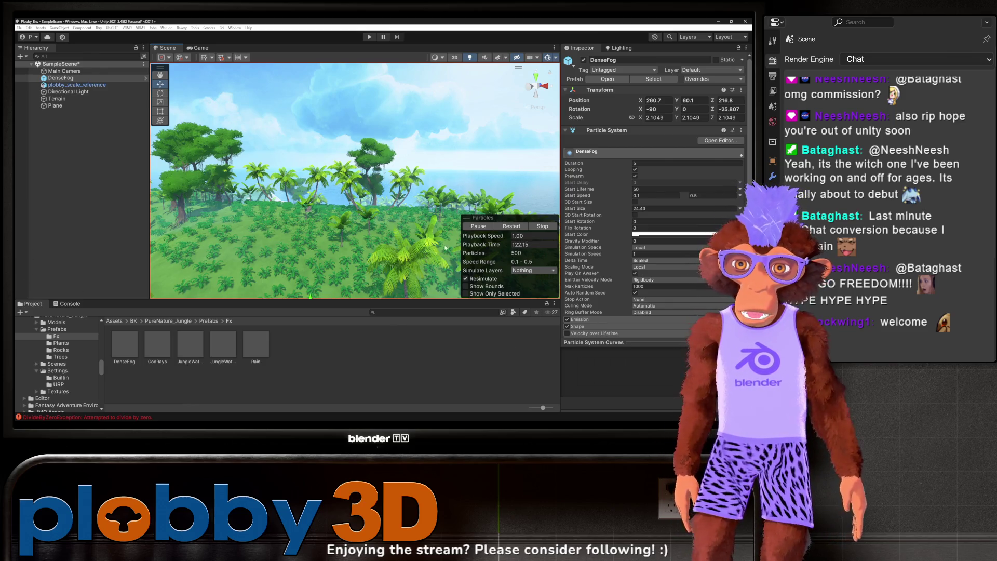
key("f")
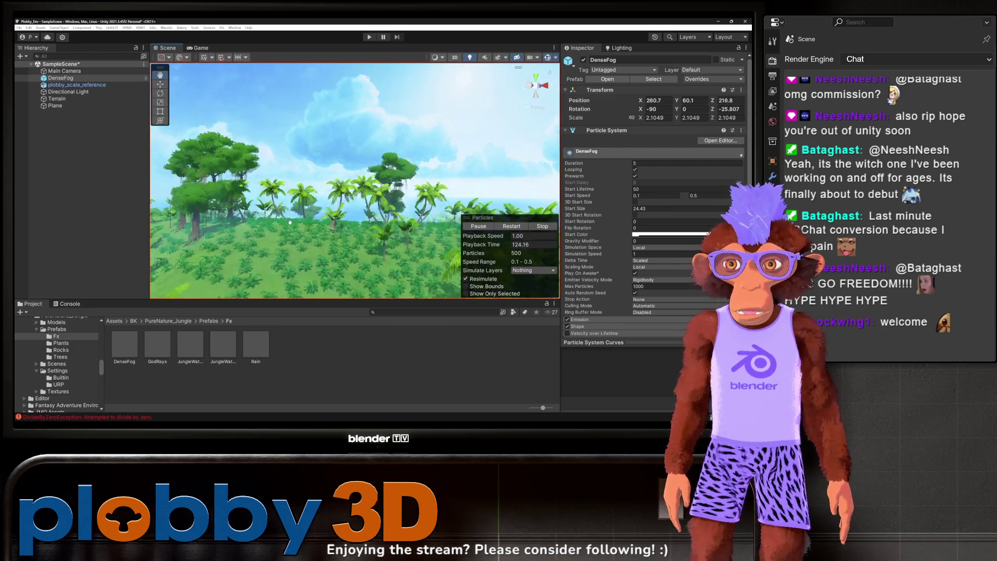
scroll(267, 205, "up", 5)
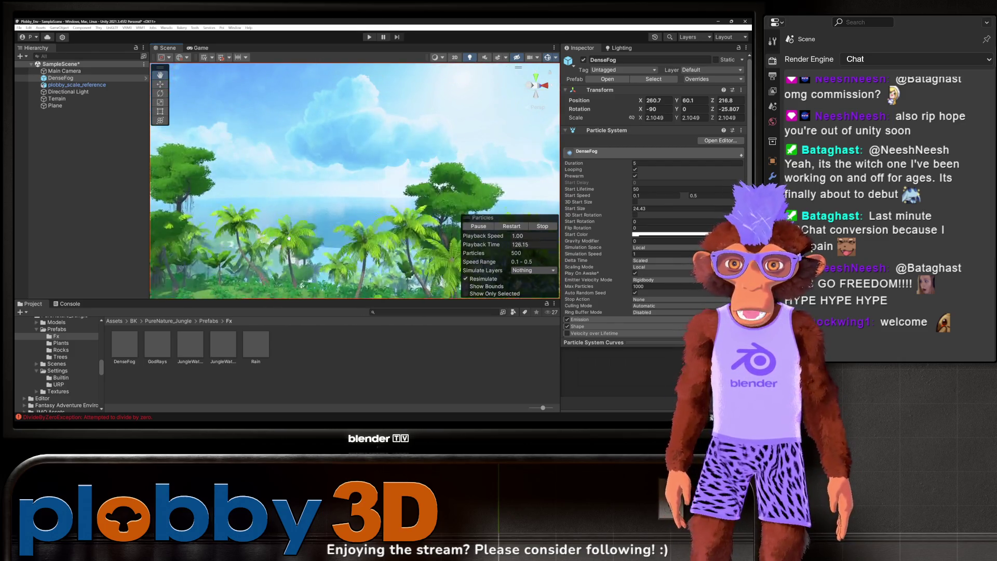
scroll(293, 228, "down", 5)
mouse_move(333, 234)
left_mouse_down()
mouse_move(379, 236)
mouse_move(223, 242)
left_mouse_up()
mouse_move(319, 256)
left_mouse_down()
mouse_move(260, 276)
mouse_move(311, 265)
left_mouse_up()
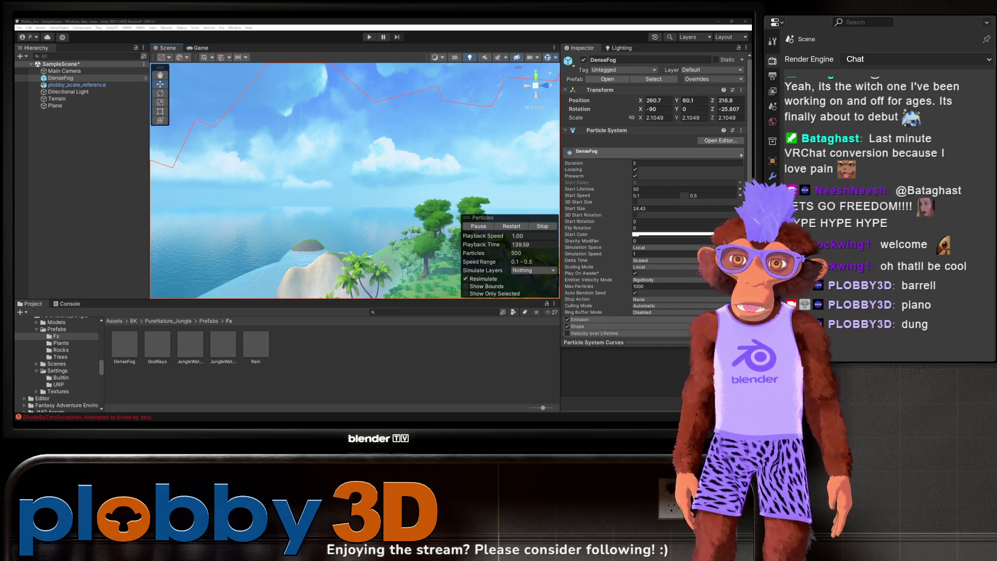
Step: Frame the fog-covered island and zoom around while looking down on it
key("f")
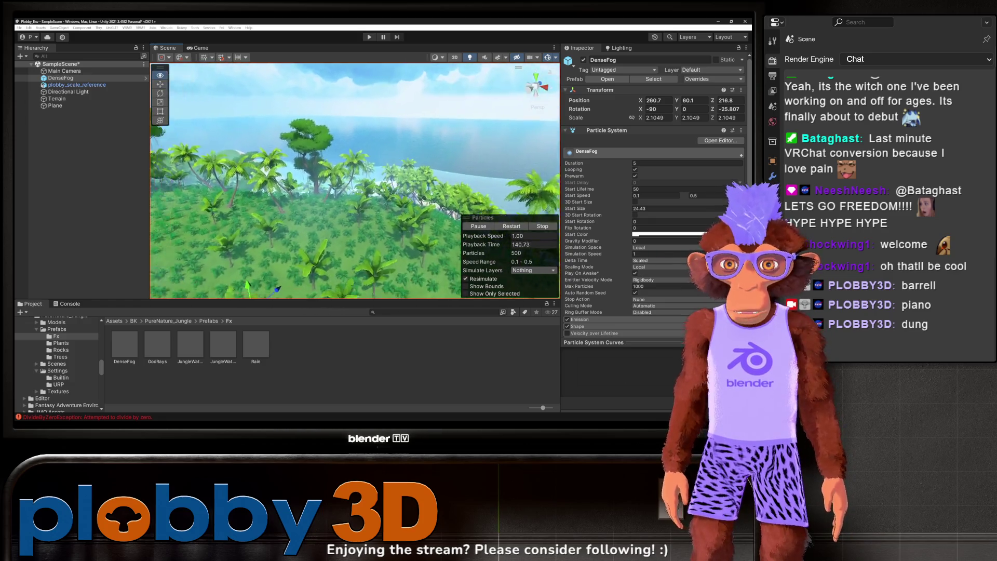
scroll(332, 184, "up", 5)
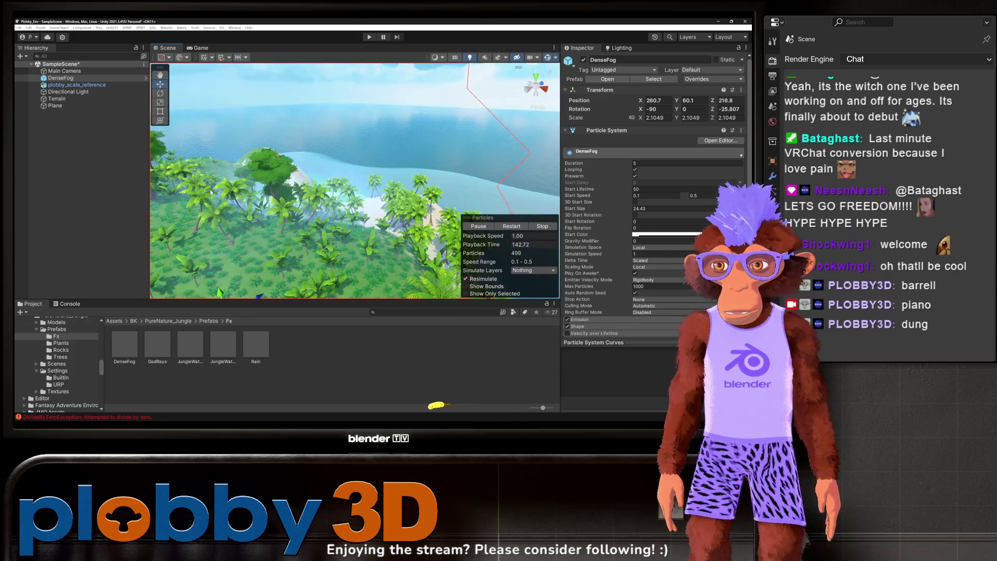
scroll(194, 198, "down", 10)
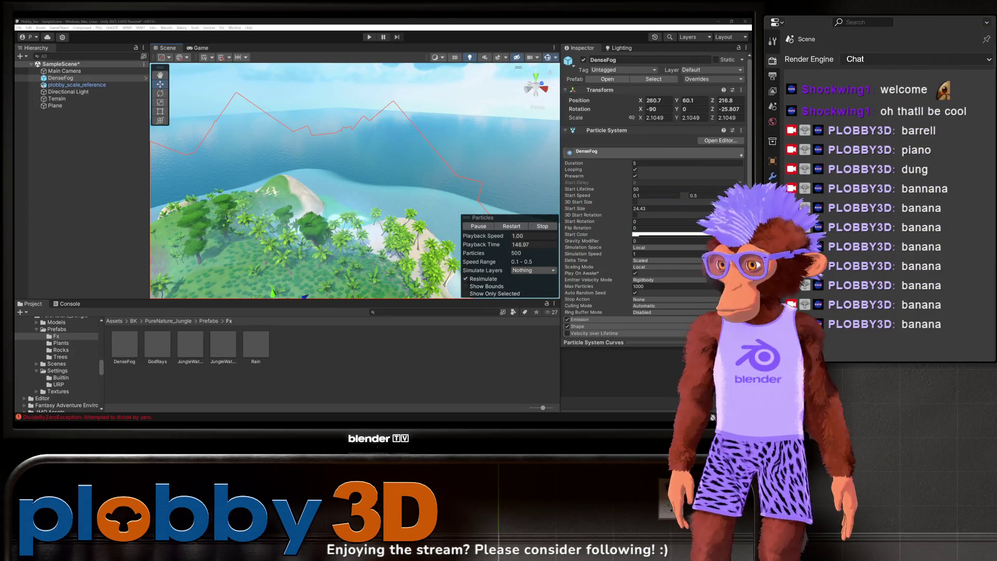
mouse_move(378, 163)
left_mouse_down()
mouse_move(381, 199)
mouse_move(382, 156)
left_mouse_up()
scroll(381, 200, "down", 3)
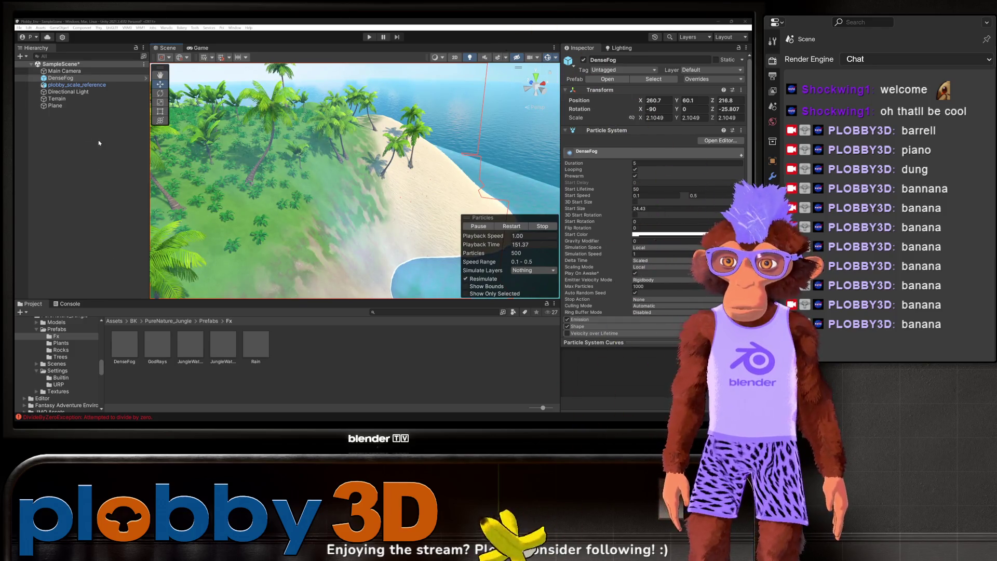
scroll(340, 239, "down", 5)
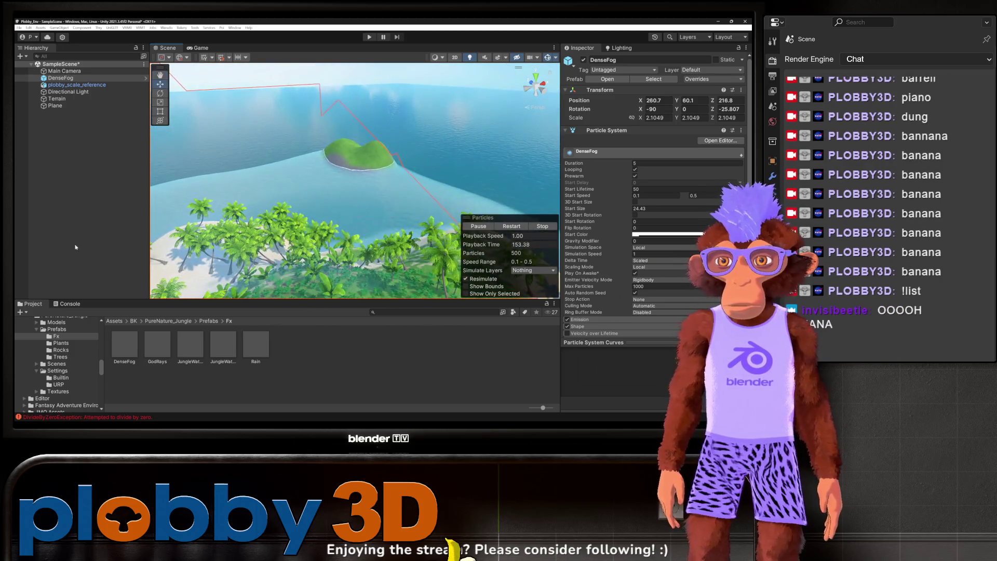
scroll(340, 239, "down", 8)
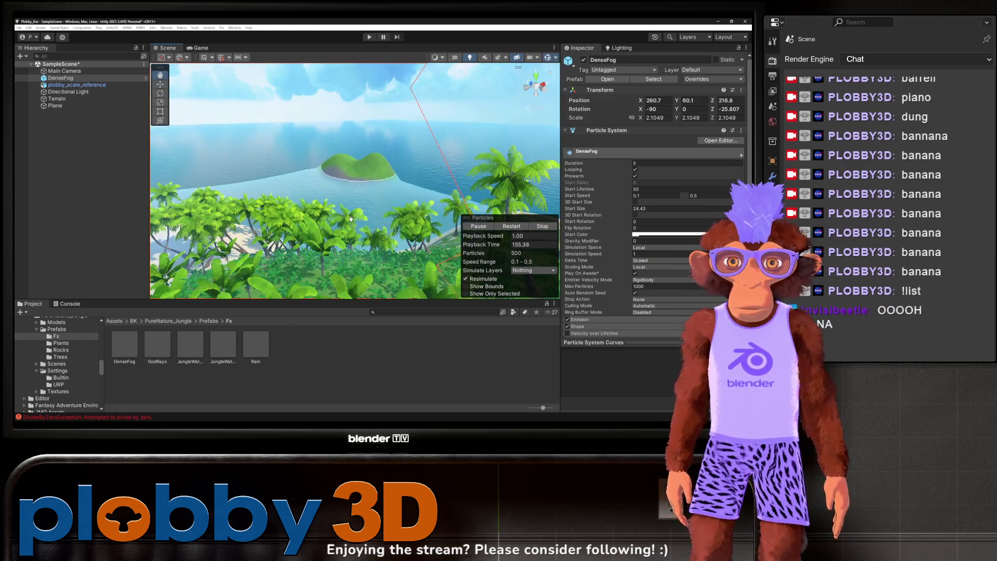
scroll(343, 219, "up", 6)
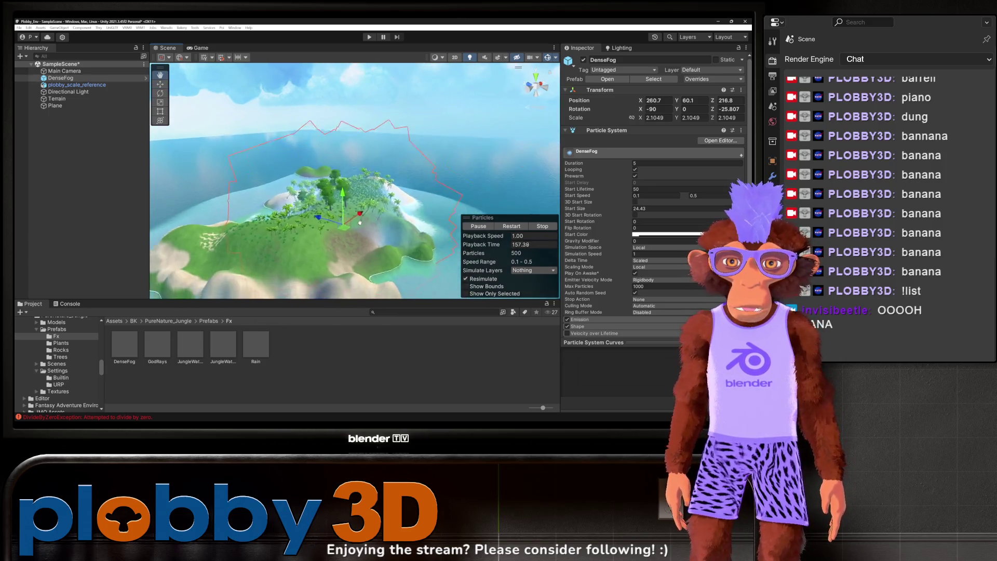
scroll(350, 232, "up", 2)
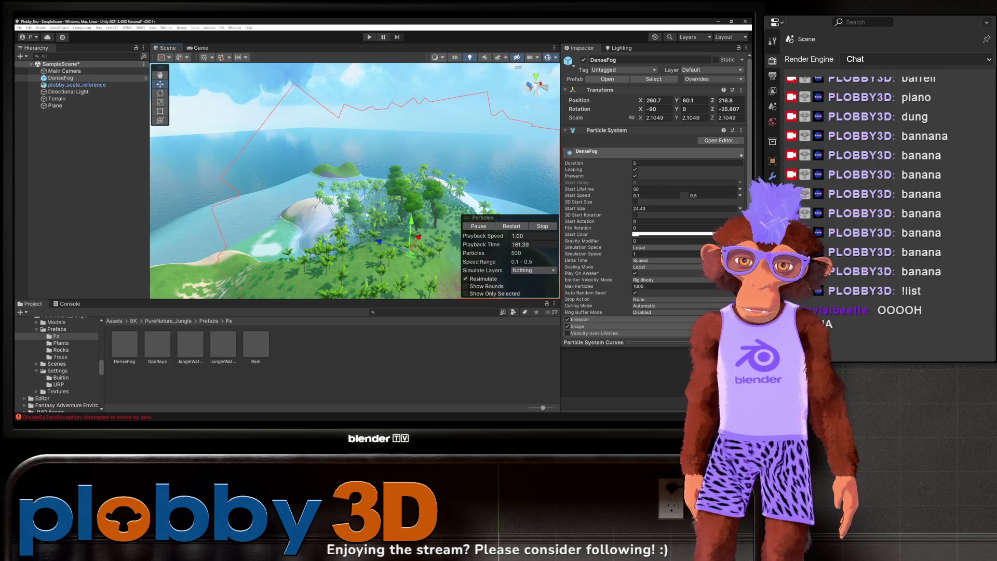
scroll(363, 210, "up", 5)
Step: Look across the ocean, fly close to the tree canopy, then switch to Blender
left_click_drag(405, 210, 403, 218)
scroll(402, 218, "up", 10)
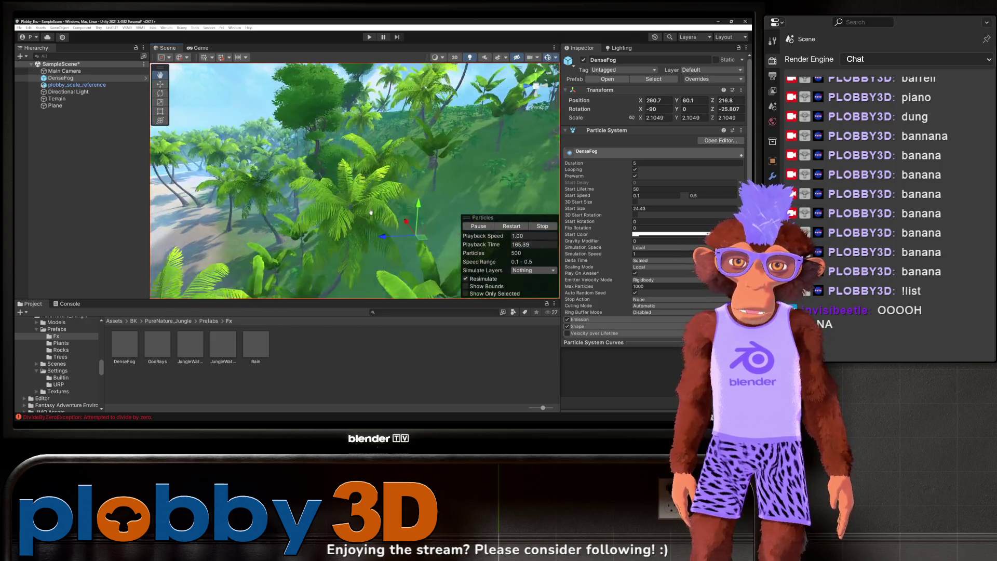
mouse_move(300, 177)
left_mouse_down()
mouse_move(347, 191)
mouse_move(323, 179)
mouse_move(315, 159)
mouse_move(282, 179)
mouse_move(288, 163)
mouse_move(441, 226)
mouse_move(345, 212)
left_mouse_up()
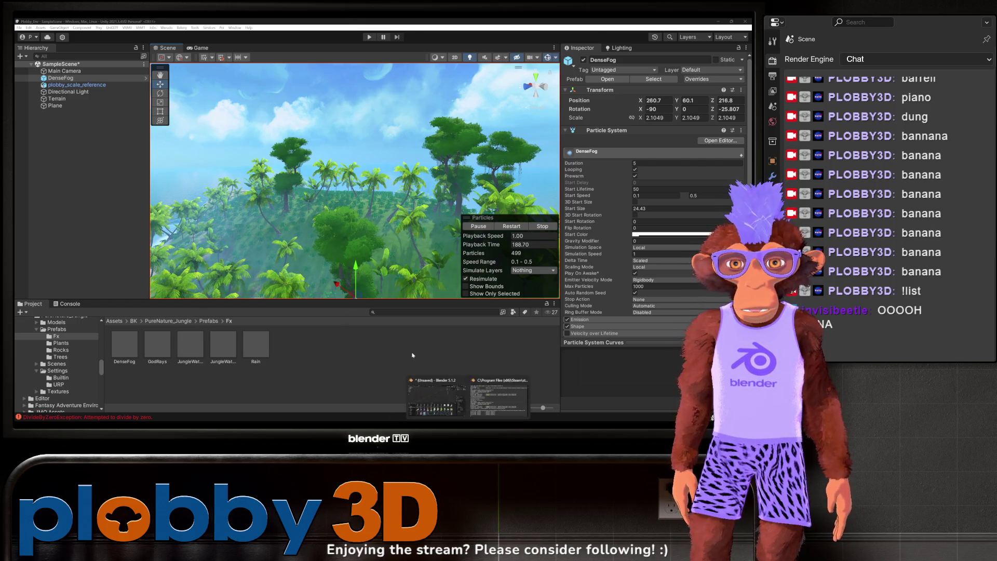
key("alt+Tab")
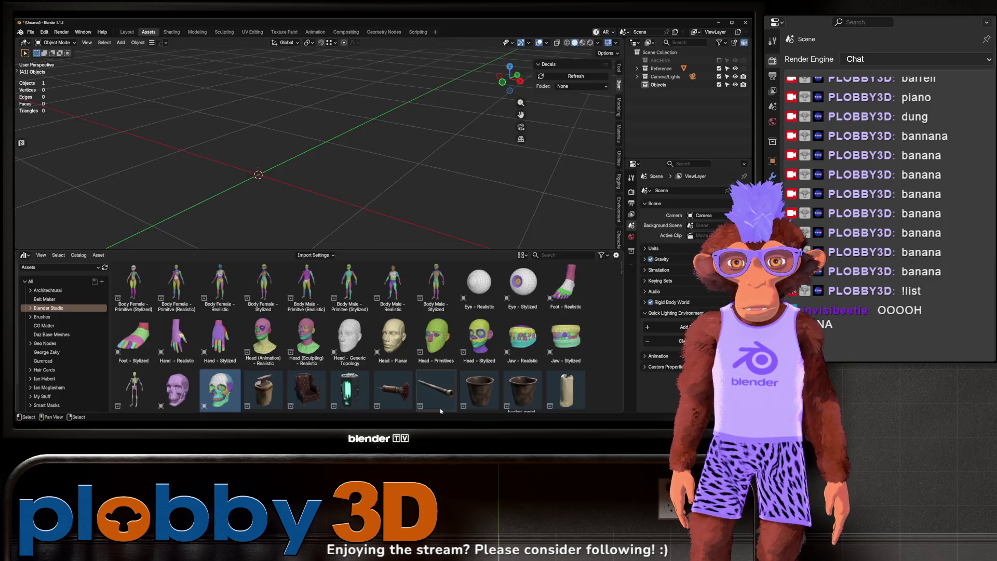
Step: Go to the Layout workspace in Front Orthographic view and drop in the treehouse reference photos
left_click(127, 31)
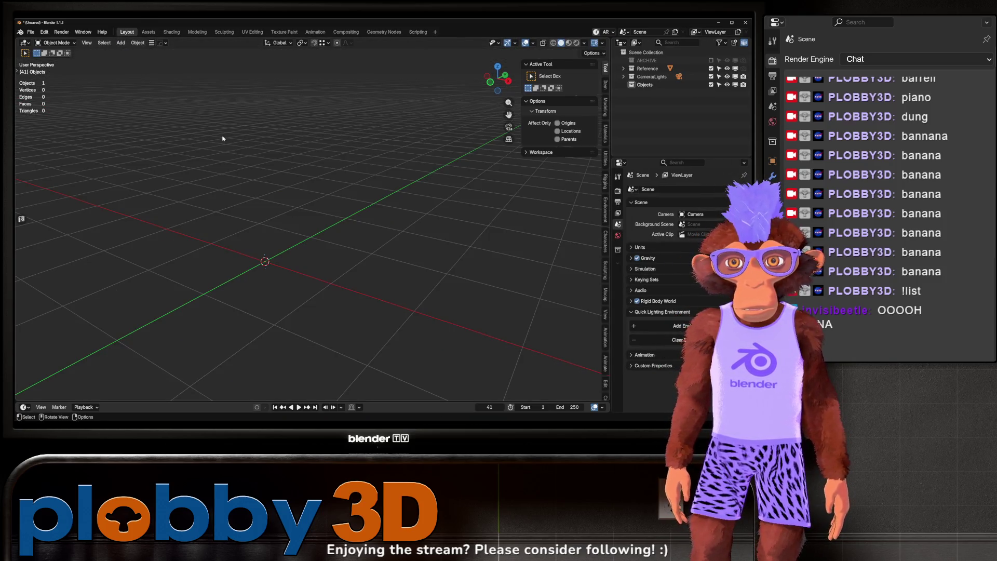
mouse_move(291, 217)
left_mouse_down()
mouse_move(285, 232)
mouse_move(297, 246)
left_mouse_up()
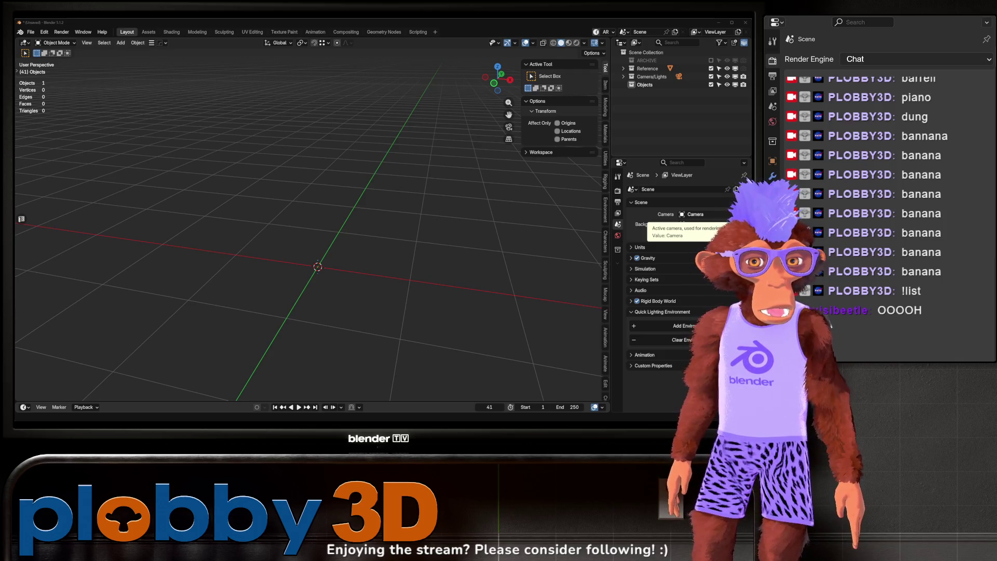
key("KP_4")
key("KP_4")
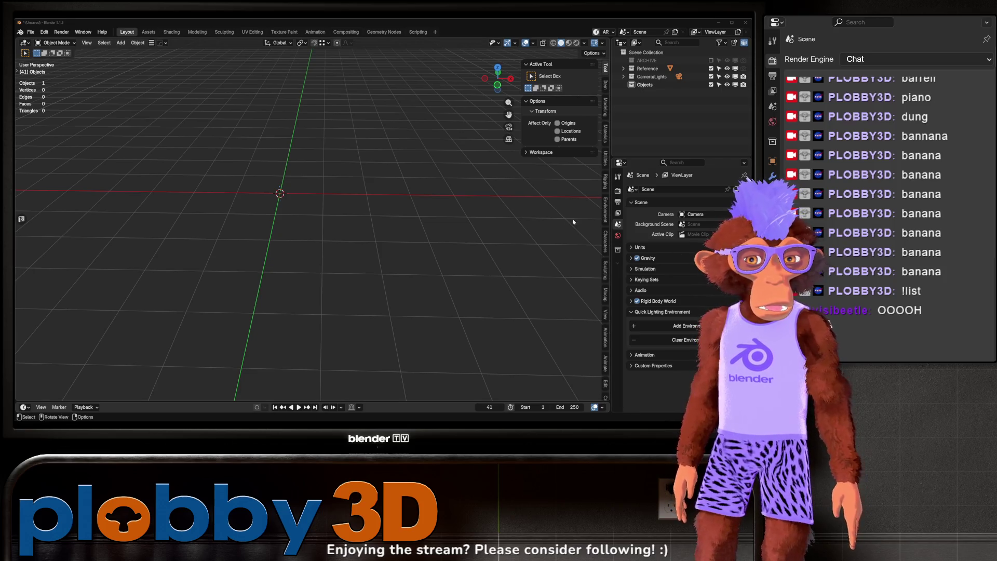
key("KP_1")
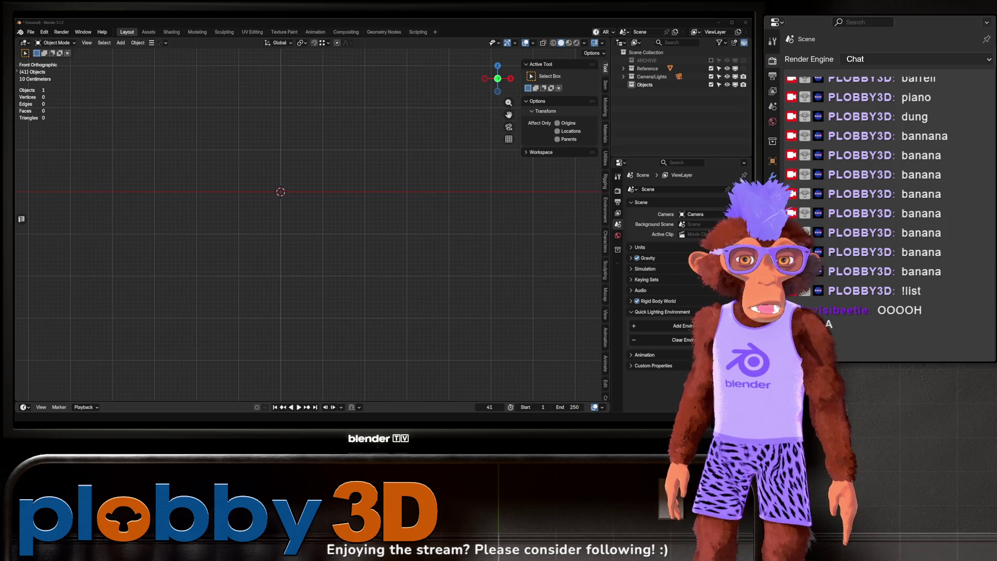
left_click_drag(359, 208, 359, 208)
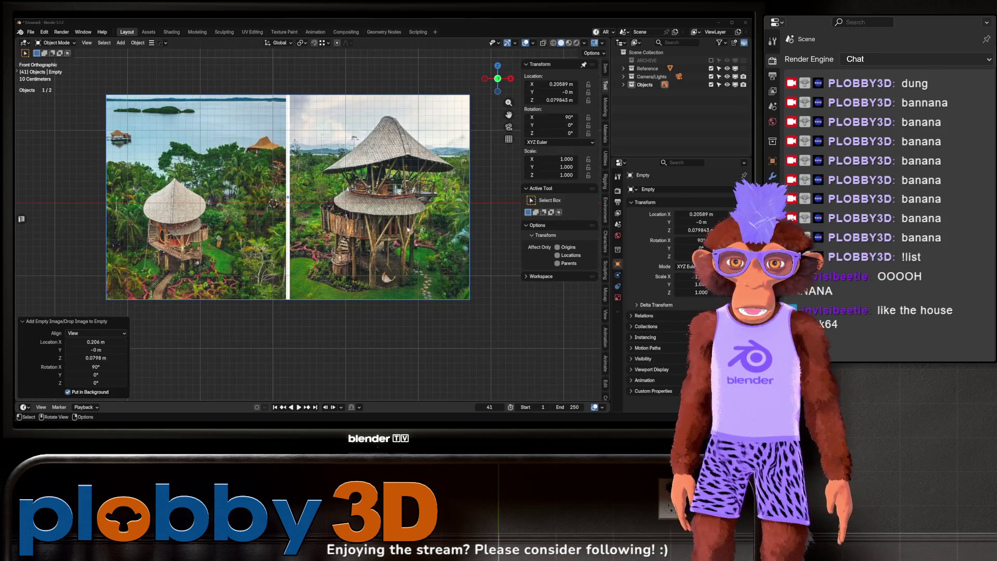
Step: Scale the reference image to 1.717, move it up-left, and return to front orthographic view
key("s")
left_click(363, 249)
scroll(329, 266, "down", 2)
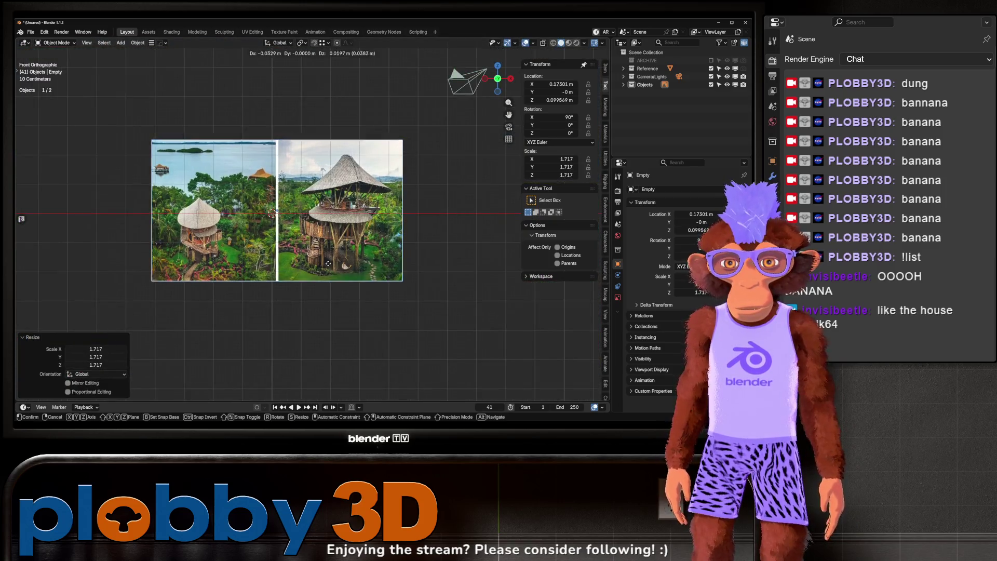
key("g")
left_click(286, 196)
key("KP_Decimal")
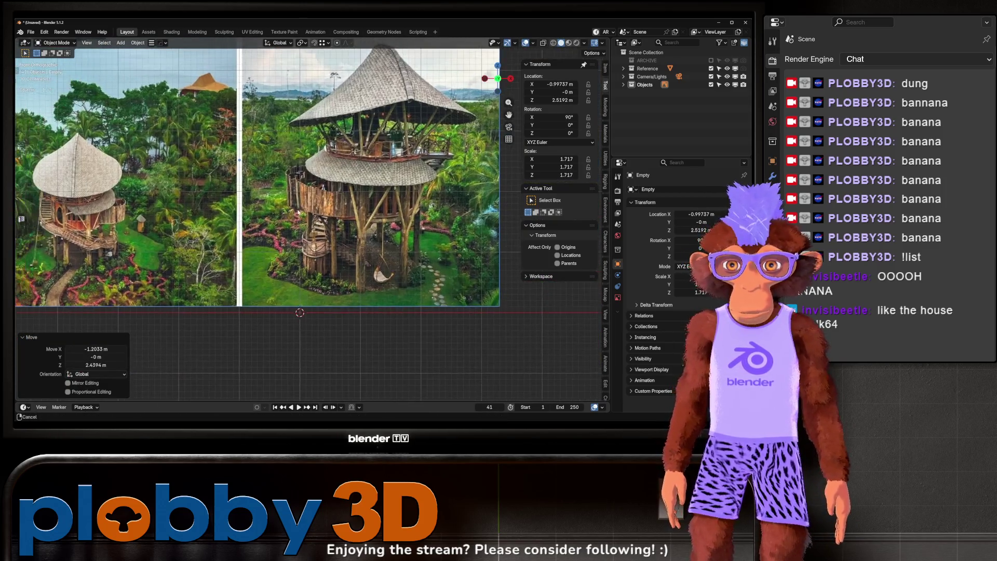
scroll(313, 275, "down", 1)
left_click_drag(313, 275, 257, 207)
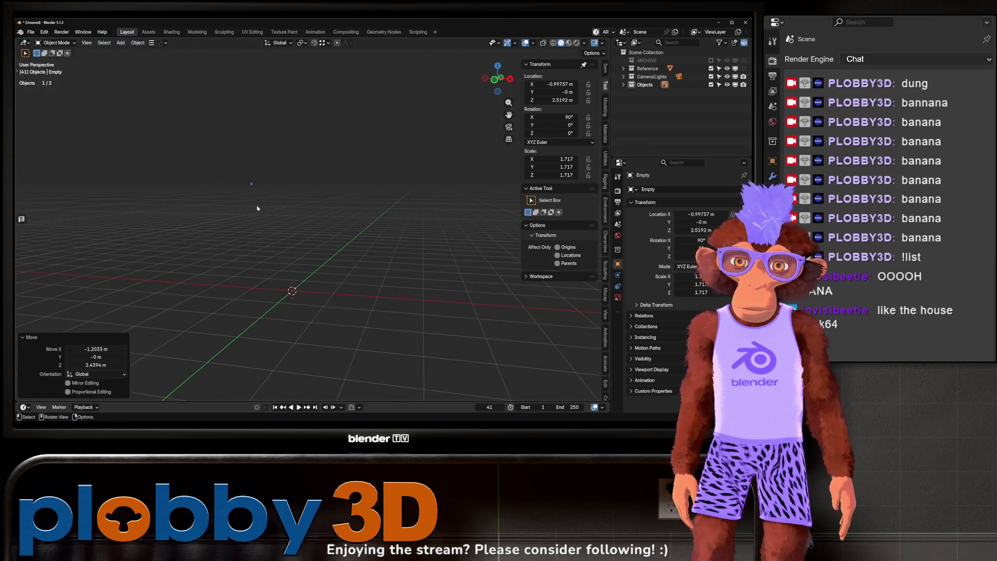
key("KP_1")
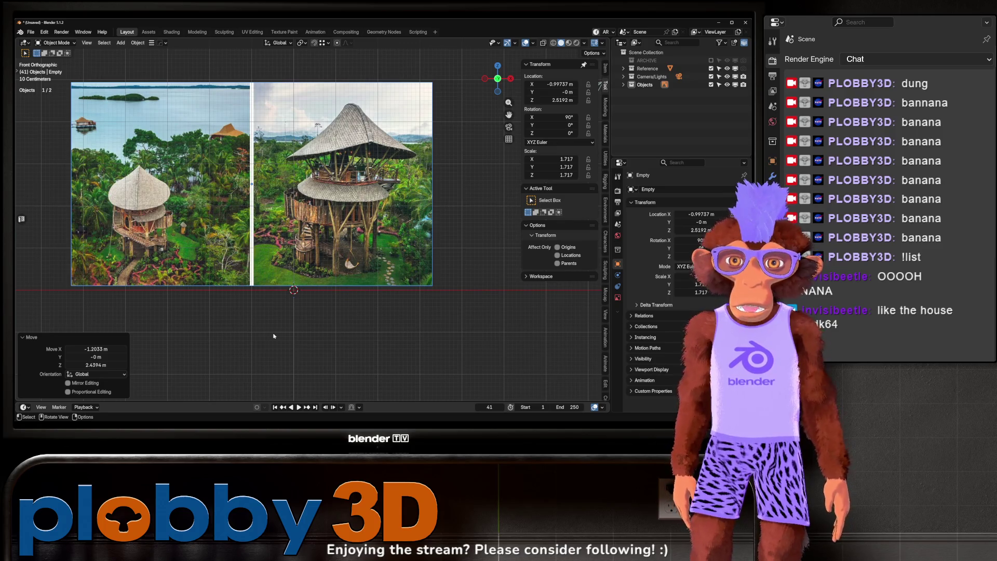
scroll(274, 336, "down", 3)
Step: Enlarge the reference image to 3.566 and raise it 2.444 m onto the ground line
key("s")
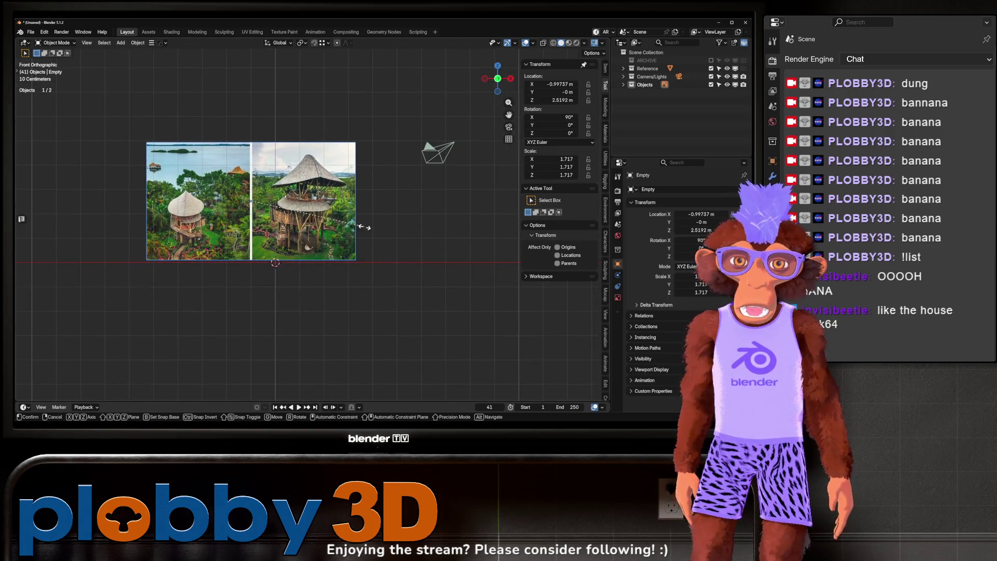
left_click(370, 252)
key("g")
key("z")
left_click(372, 198)
scroll(372, 198, "down", 2)
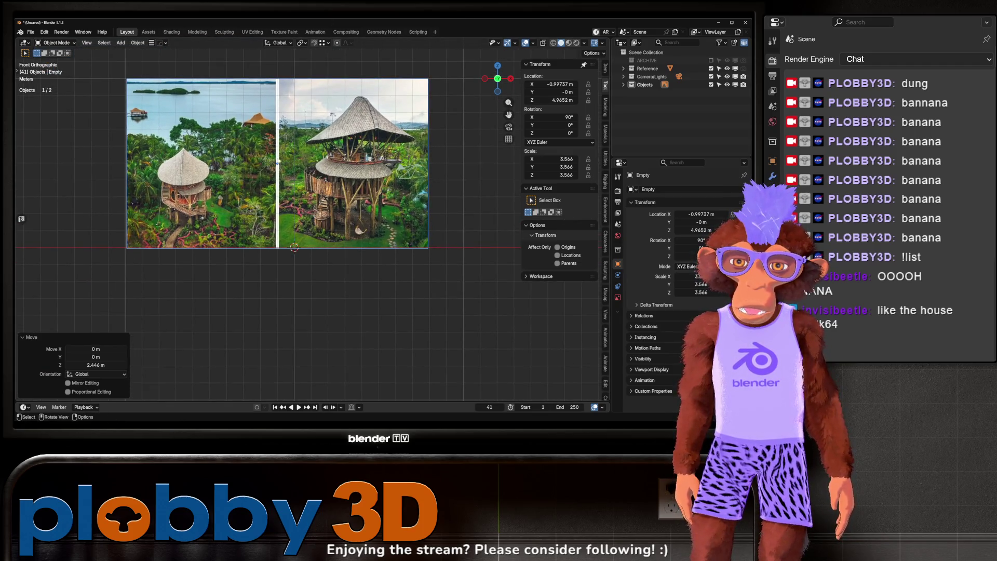
scroll(264, 127, "left", 2)
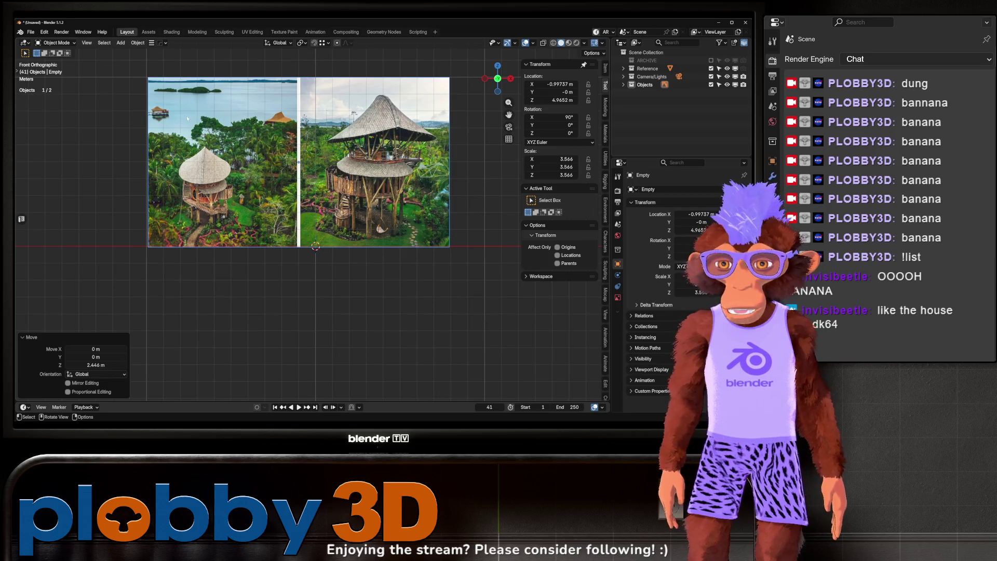
scroll(176, 103, "down", 1)
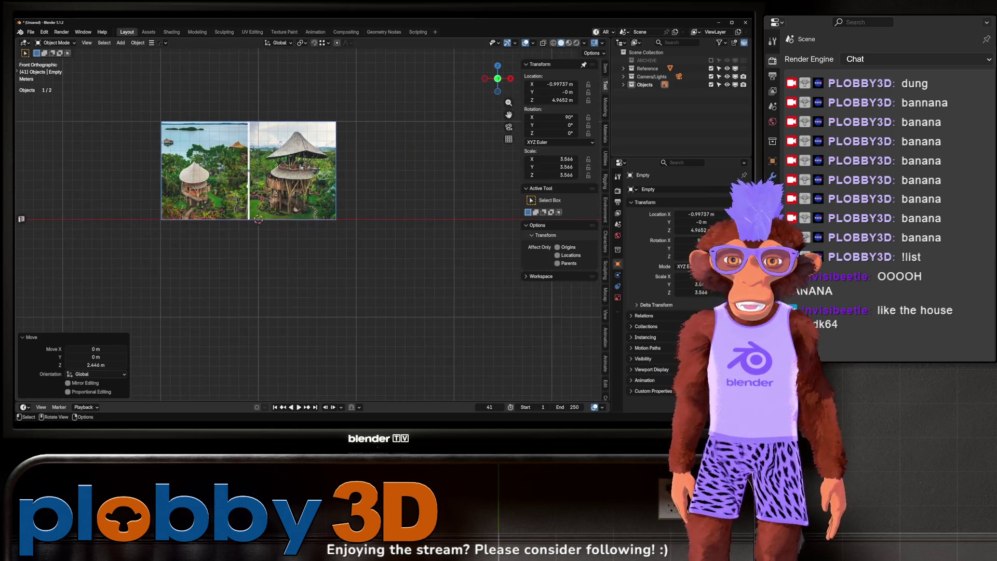
scroll(356, 193, "up", 4)
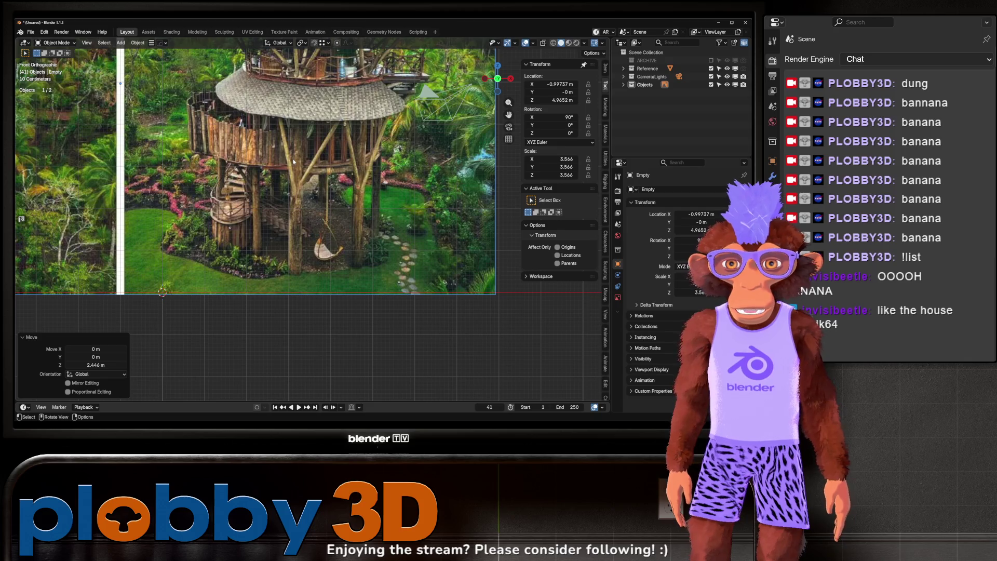
scroll(174, 149, "up", 3)
scroll(174, 150, "down", 3)
scroll(207, 166, "up", 2)
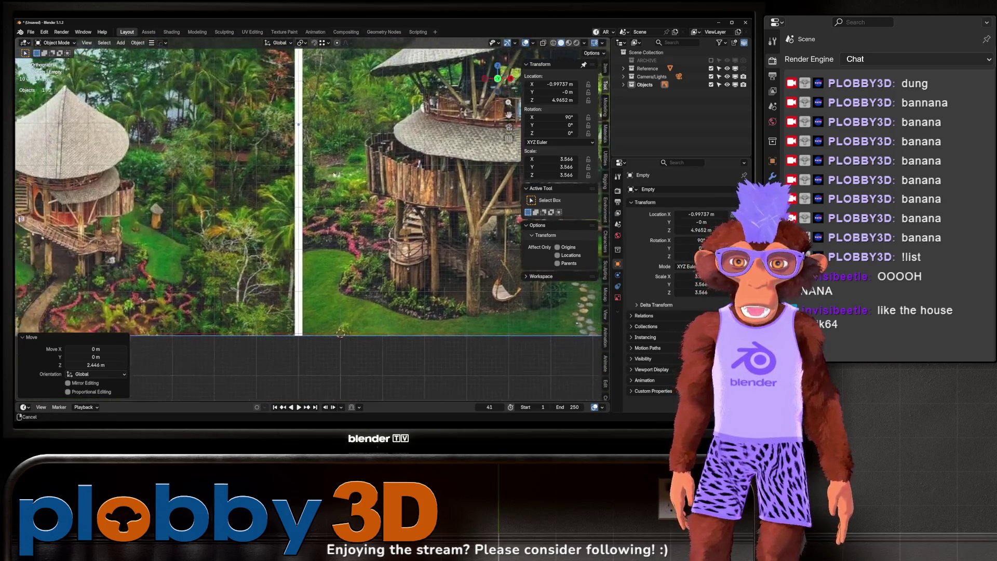
scroll(240, 185, "right", 3)
scroll(141, 213, "down", 2)
scroll(191, 206, "up", 5)
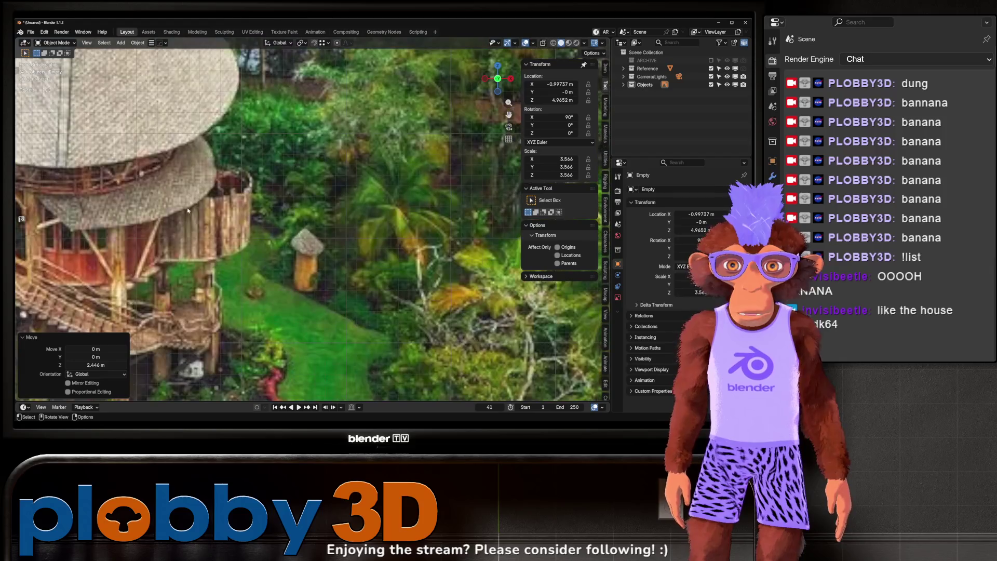
scroll(210, 215, "down", 2)
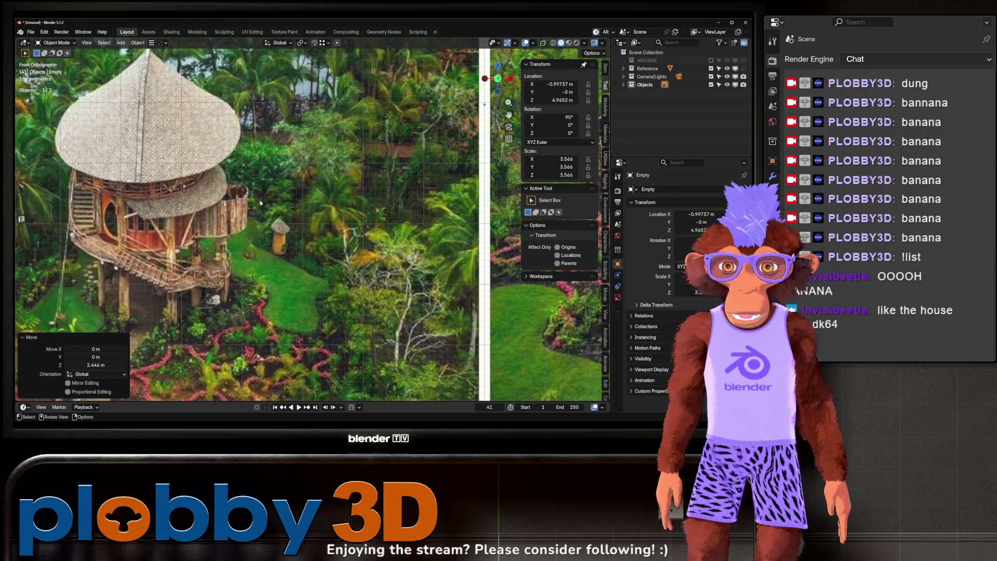
scroll(422, 243, "up", 4)
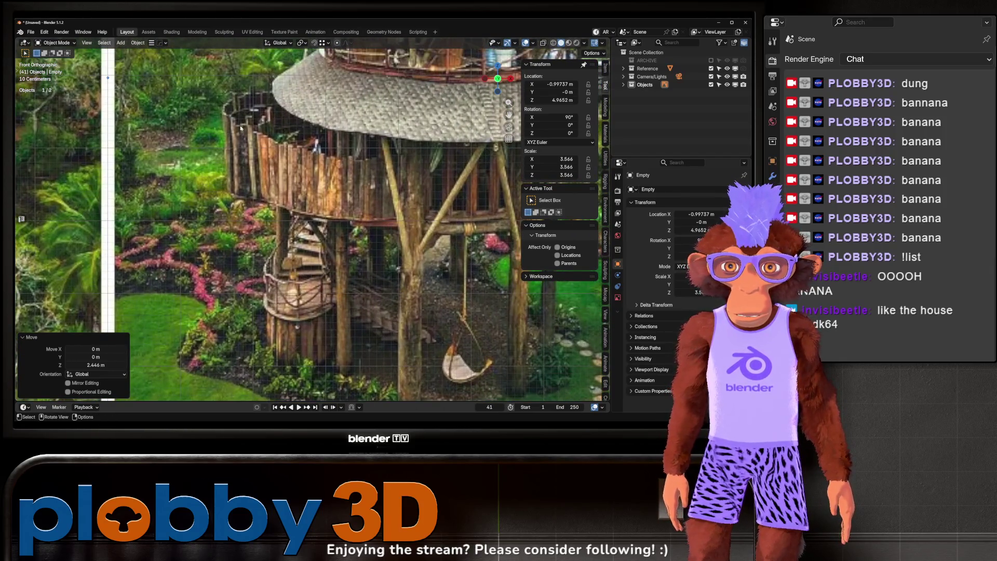
scroll(240, 131, "down", 3)
scroll(297, 217, "up", 2)
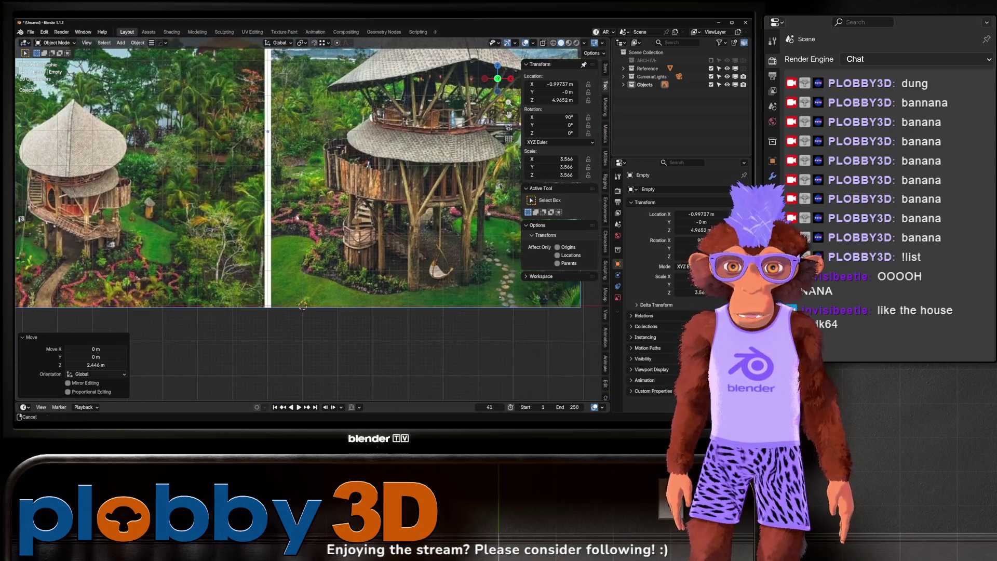
scroll(281, 221, "down", 2)
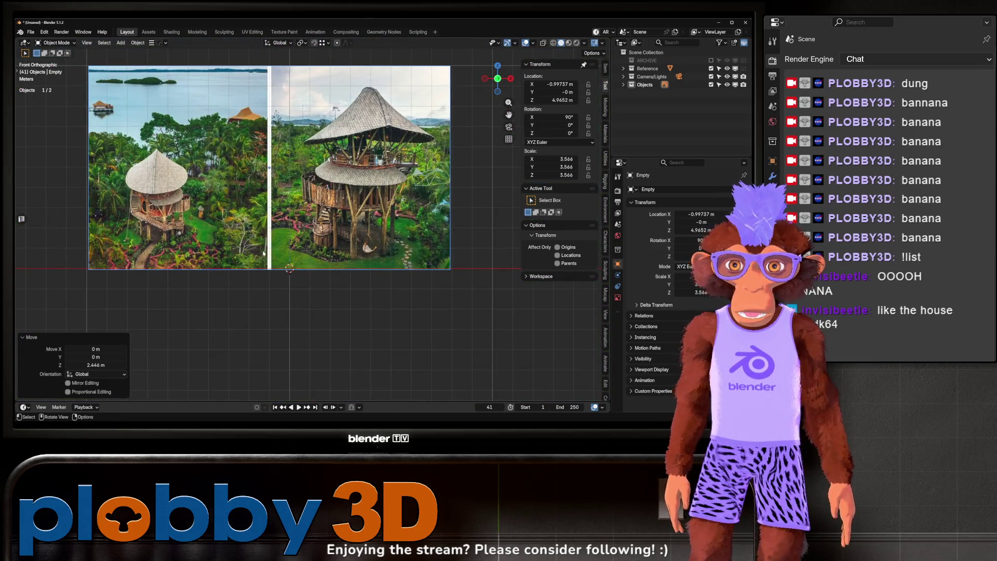
key("shift+a")
Step: Add a plane at the 3D cursor and edit it in front view
mouse_move(317, 241)
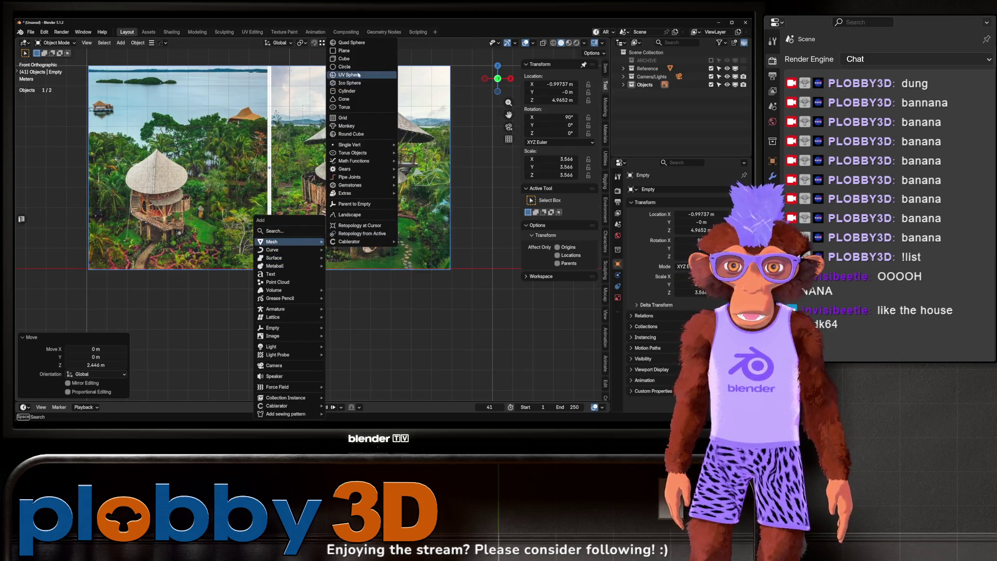
left_click(360, 51)
key("Tab")
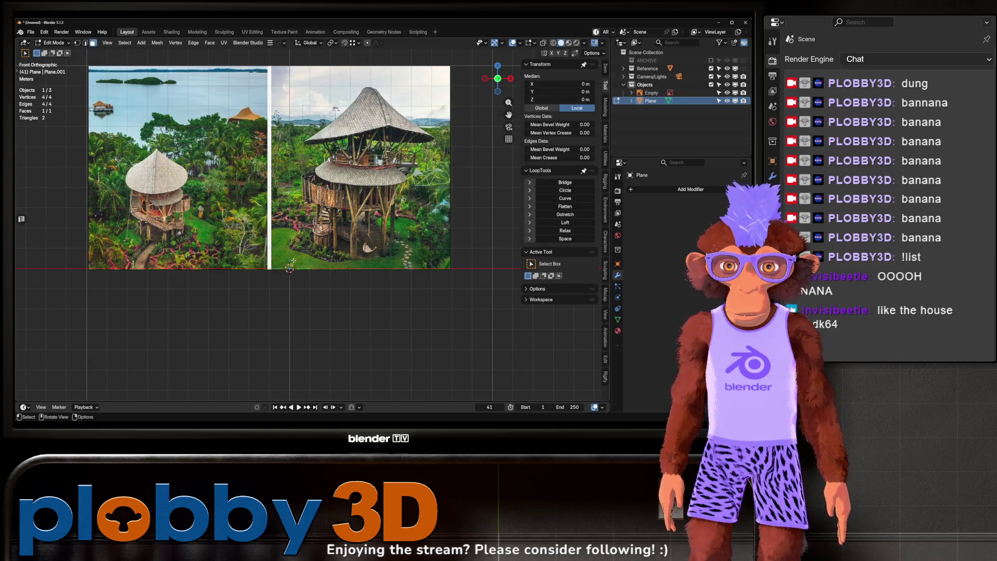
left_click_drag(291, 263, 294, 261)
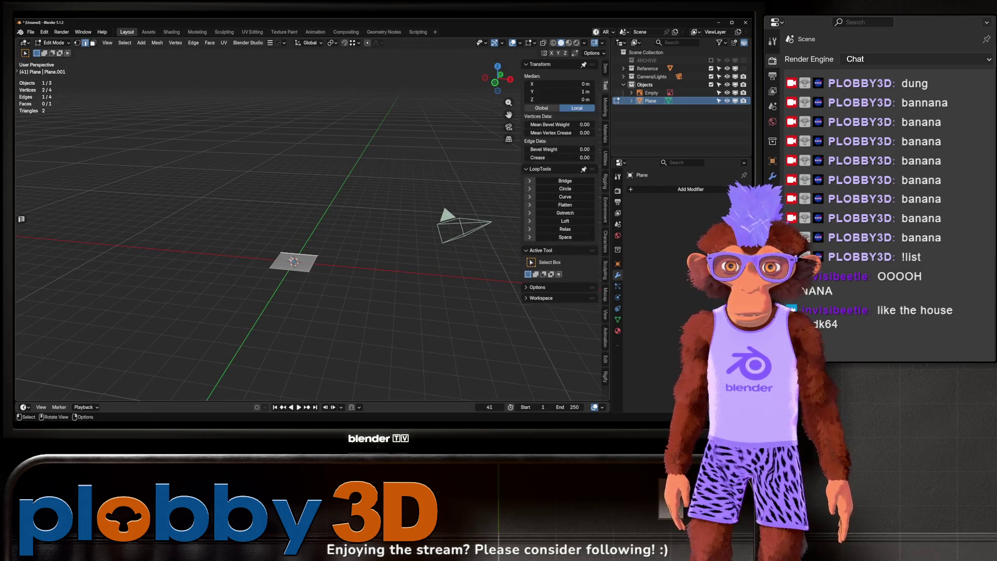
key("KP_1")
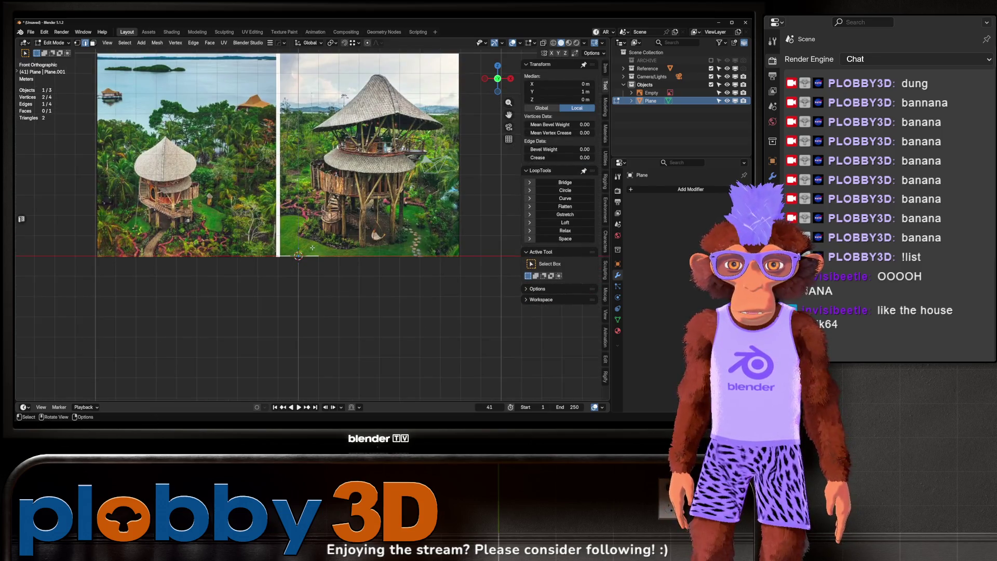
Step: Extrude the plane's edge upward, then forward along Y from Top view
key("e")
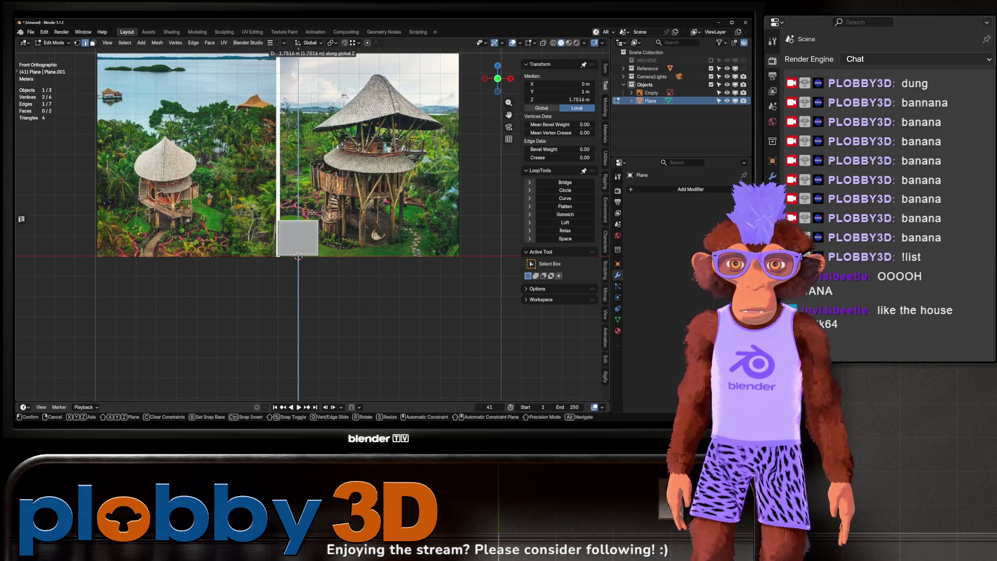
left_click(312, 206)
mouse_move(311, 206)
left_mouse_down()
mouse_move(289, 287)
mouse_move(335, 300)
left_mouse_up()
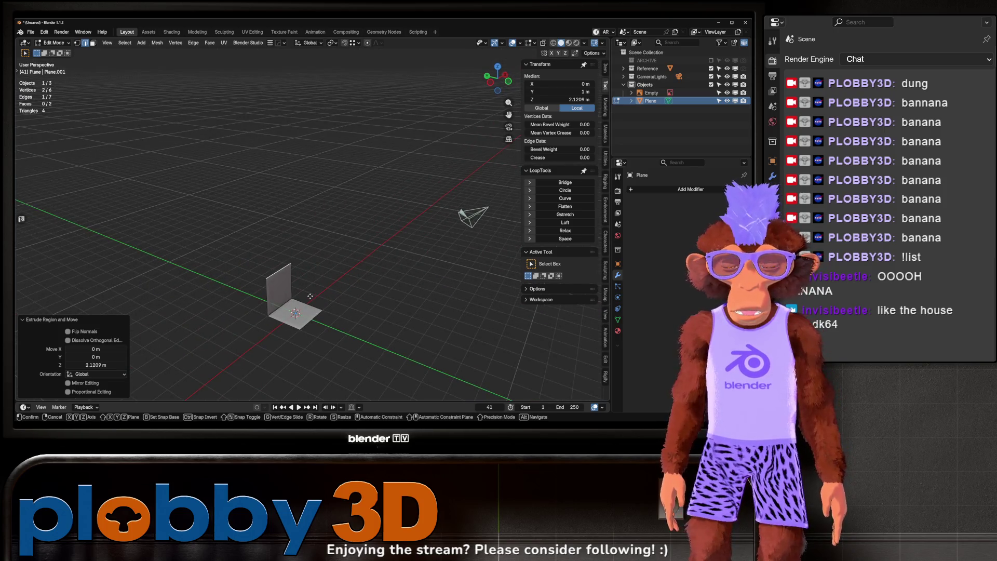
key("y")
left_click(283, 280)
left_click_drag(282, 281, 293, 283)
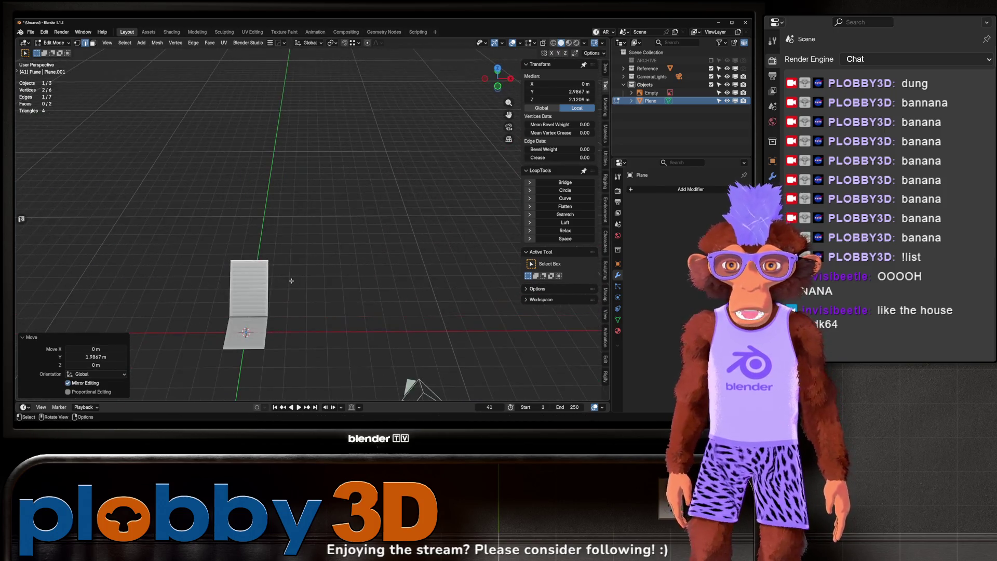
key("KP_7")
key("e")
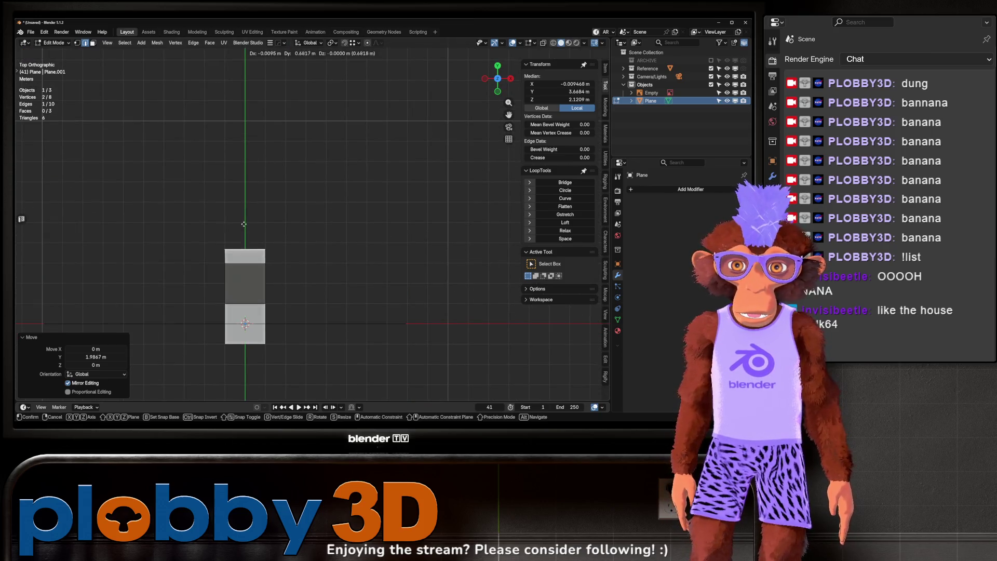
left_click(246, 201)
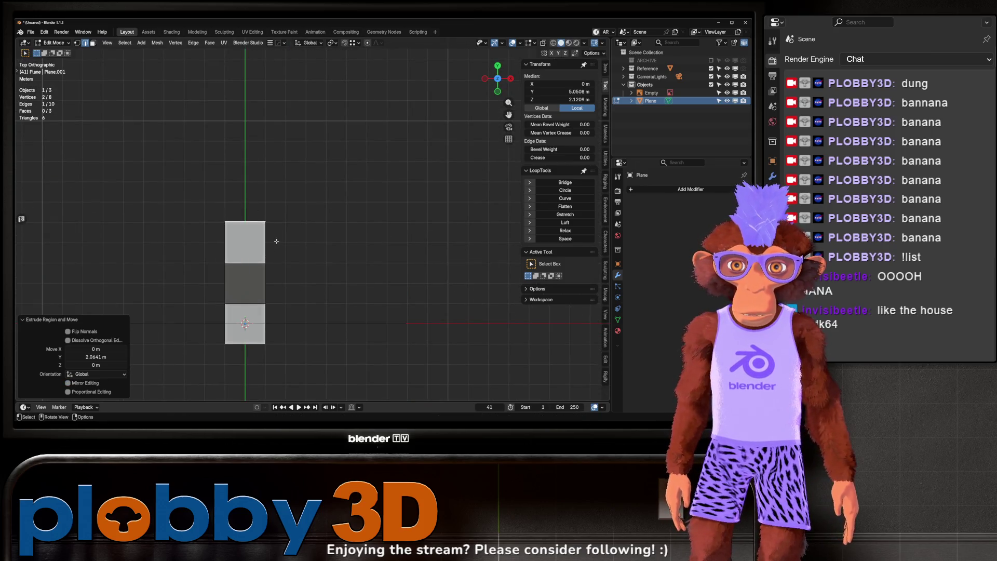
Step: Extend the strip 5.7 m right, add a cut near its end, and extrude downward
left_click(269, 242)
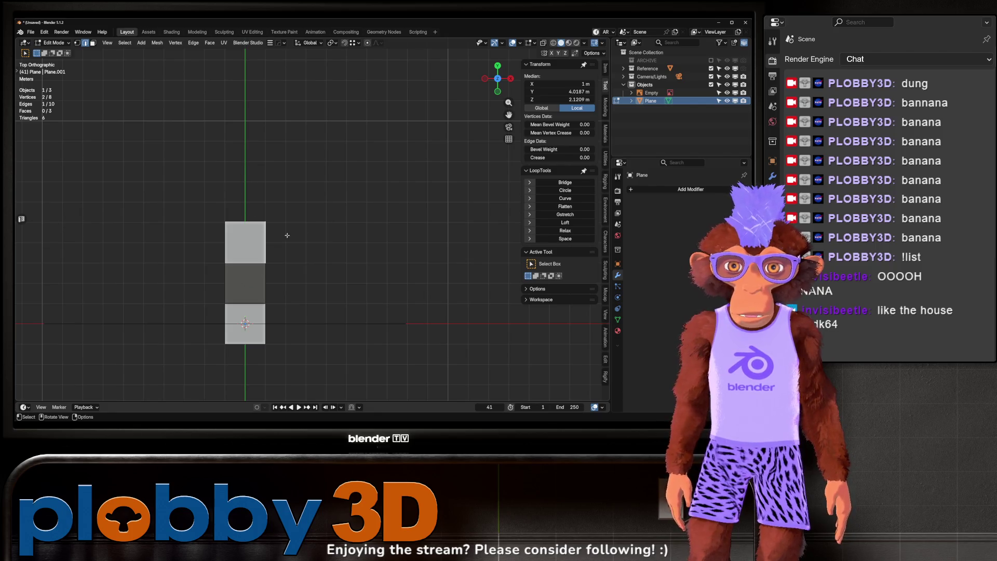
key("e")
left_click(403, 234)
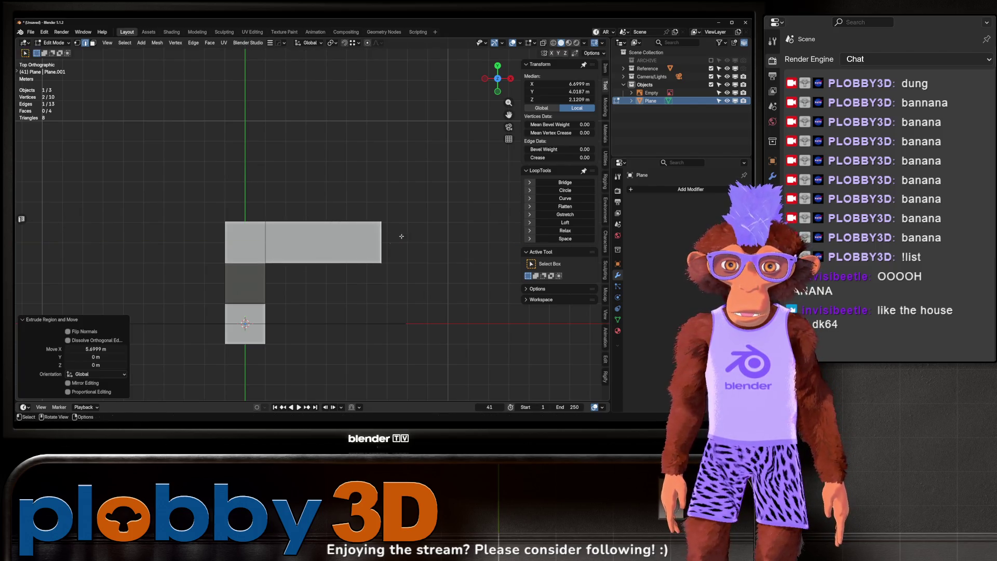
left_click(351, 261)
left_click(355, 264)
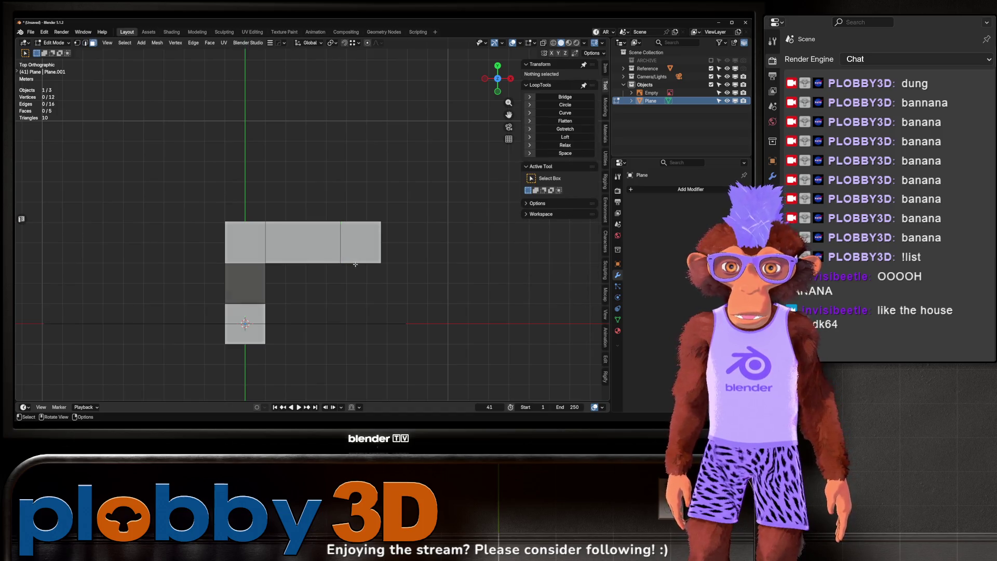
key("2")
left_click(355, 263)
key("e")
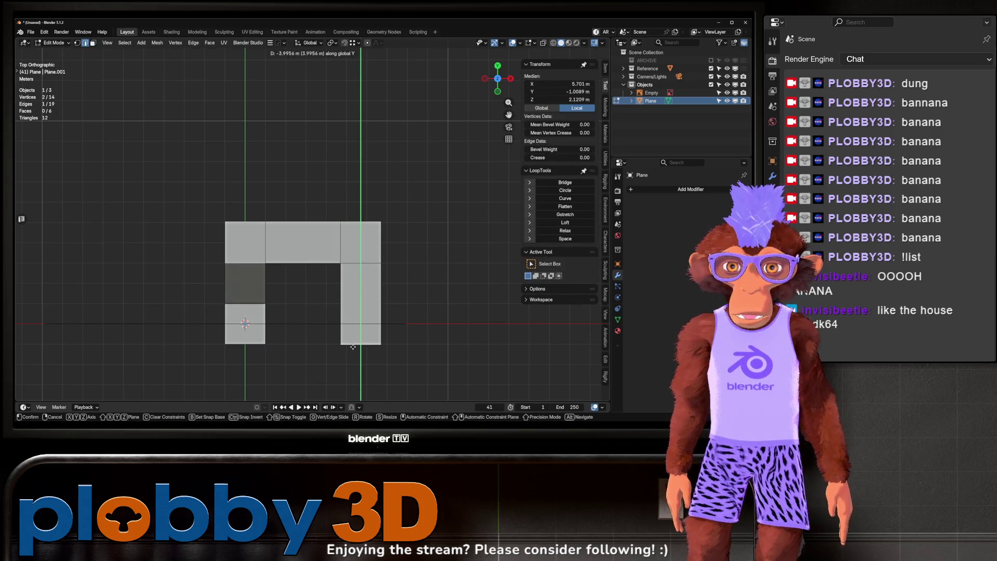
left_click(352, 361)
Step: Raise the end edge about 3 m, extend it further down, then 5.7 m left
scroll(352, 312, "down", 3)
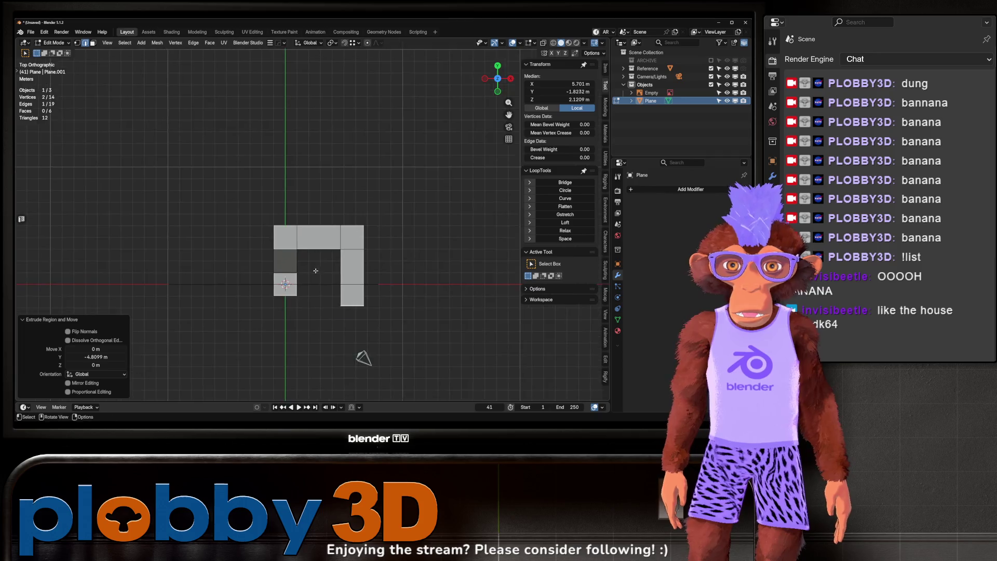
key("e")
key("z")
left_click(318, 193)
mouse_move(318, 193)
left_mouse_down()
mouse_move(365, 331)
mouse_move(374, 302)
mouse_move(225, 315)
left_mouse_up()
key("KP_7")
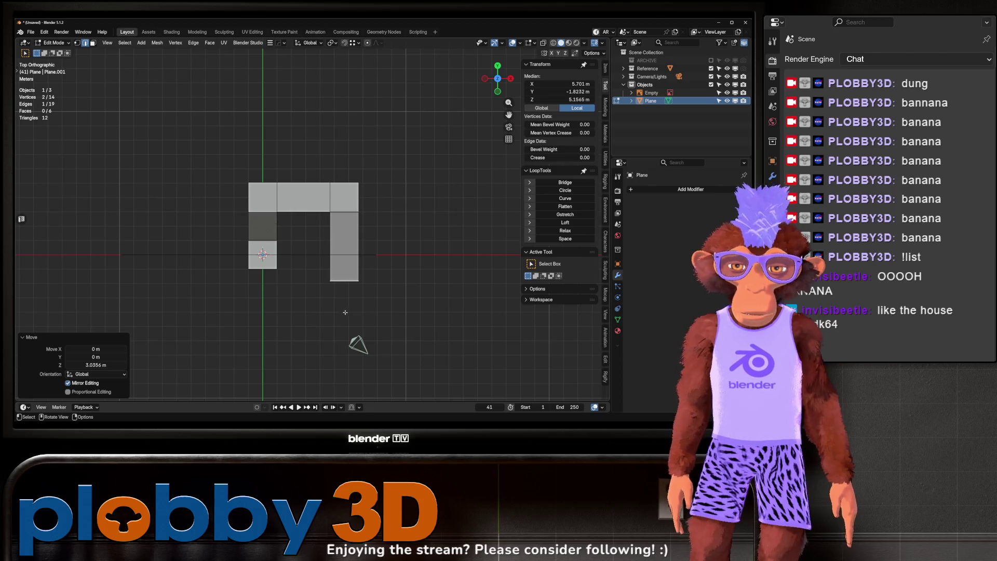
key("e")
left_click(341, 336)
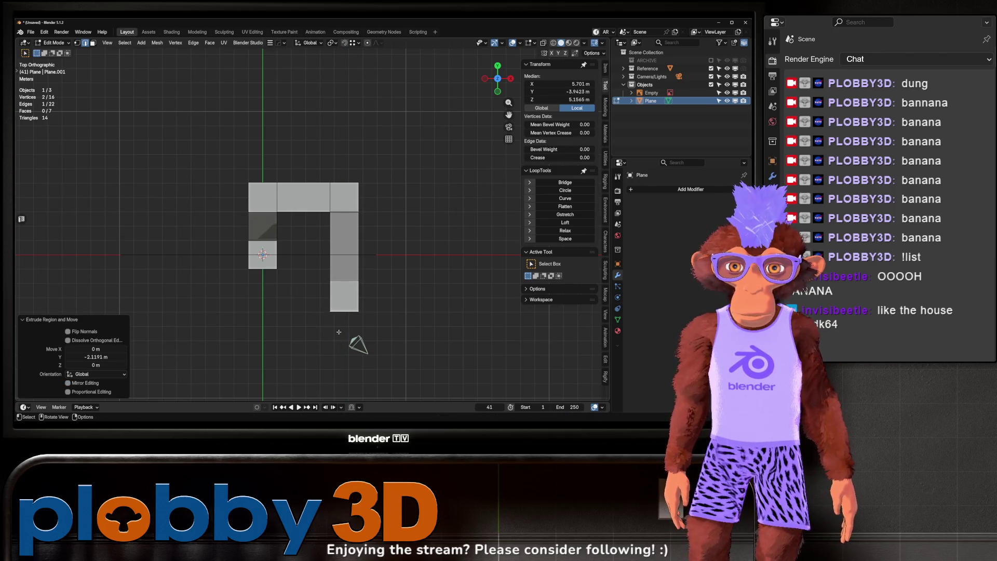
left_click(330, 296)
key("e")
left_click(239, 287)
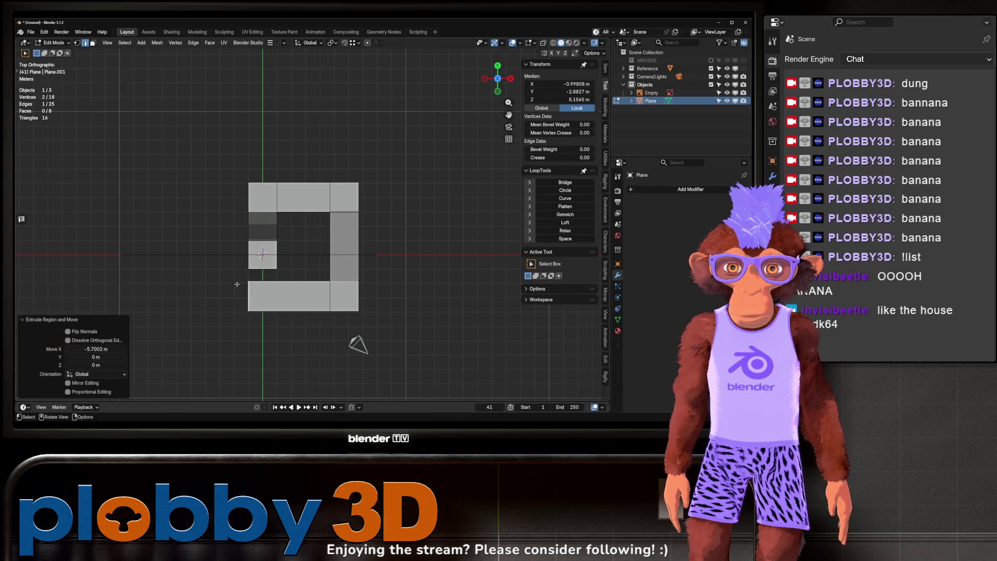
Step: Move the walkway's left column along X to close the loop, then return to Object Mode
left_click_drag(239, 287, 299, 189)
left_click_drag(331, 287, 354, 374)
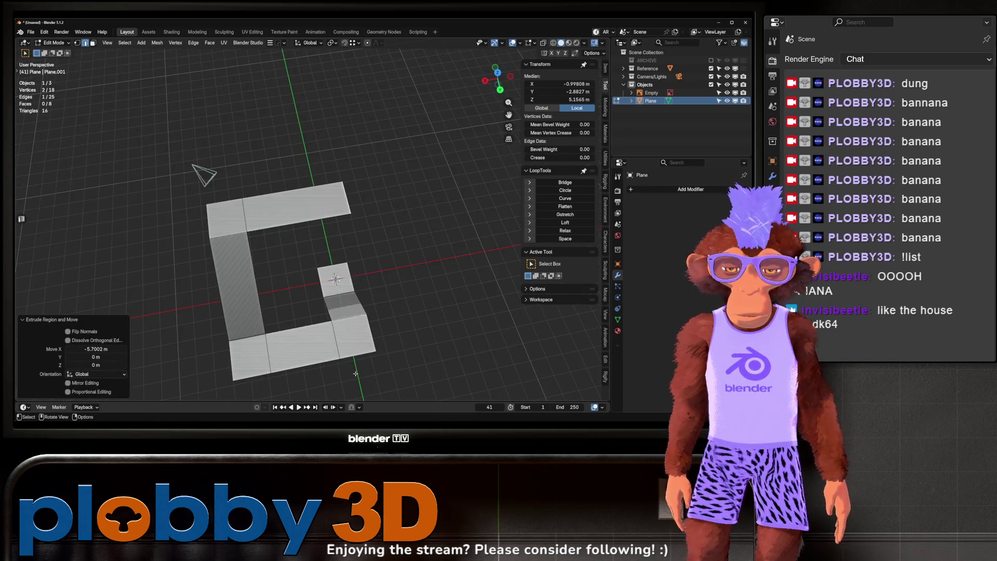
key("KP_7")
left_click_drag(363, 261, 338, 296)
left_click_drag(274, 111, 342, 214)
key("ctrl+KP_Add")
key("g")
key("x")
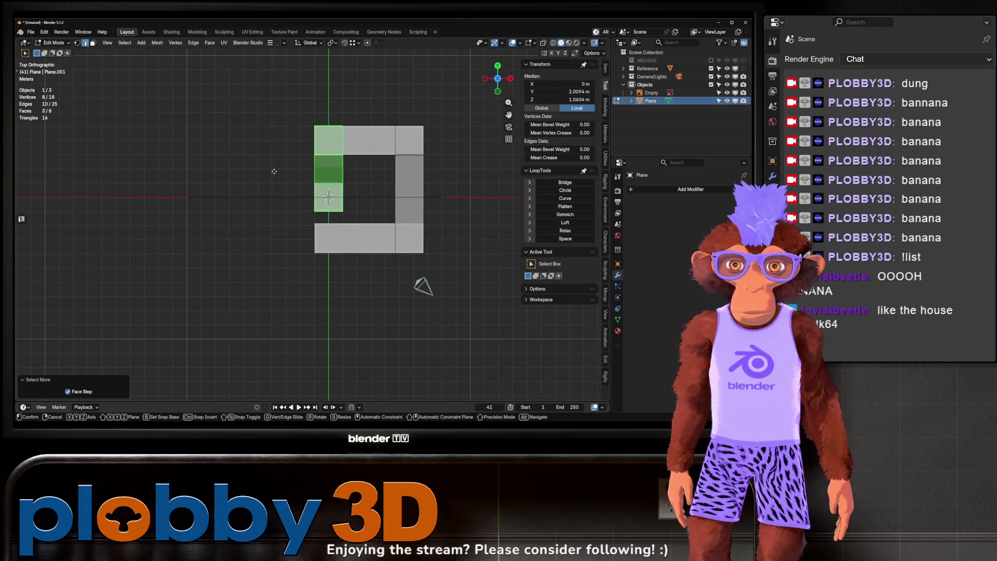
left_click(236, 172)
mouse_move(237, 171)
left_mouse_down()
mouse_move(304, 222)
mouse_move(310, 250)
mouse_move(304, 182)
mouse_move(326, 235)
left_mouse_up()
key("Tab")
Step: Shift the walkway along X, then add a monkey head, enlarged and lifted along Z
key("g")
key("x")
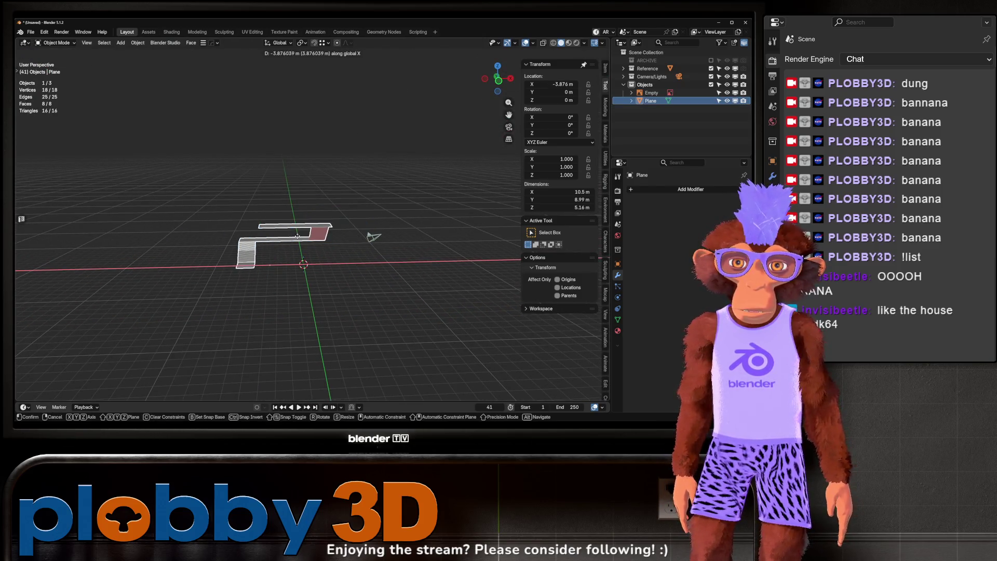
left_click(392, 258)
key("shift+a")
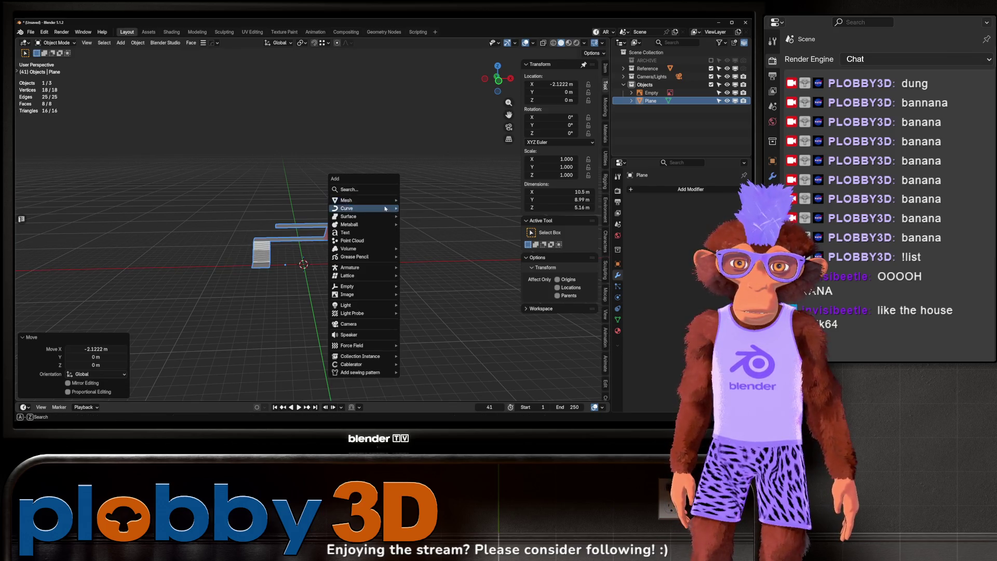
mouse_move(390, 200)
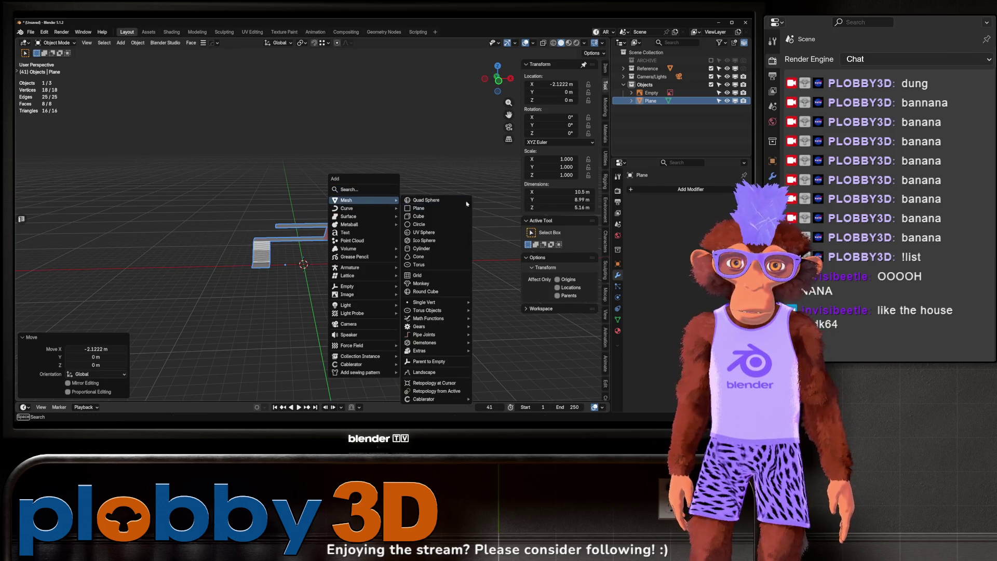
left_click(425, 283)
key("Return")
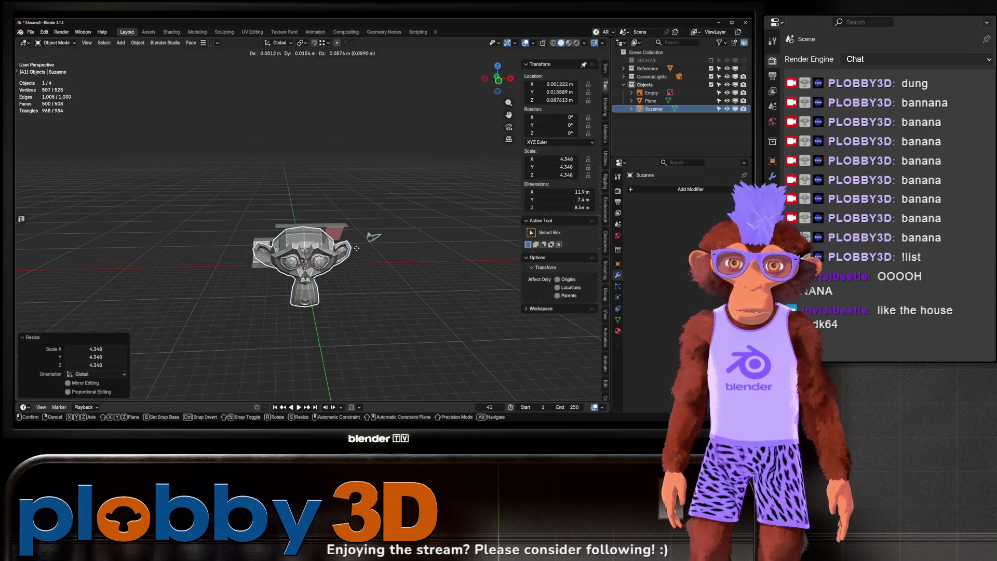
key("g")
key("z")
key("Return")
Step: Shrink the walkway to 0.58 and set the monkey head to scale 2.364 at Z 7.385 m
left_click(335, 235)
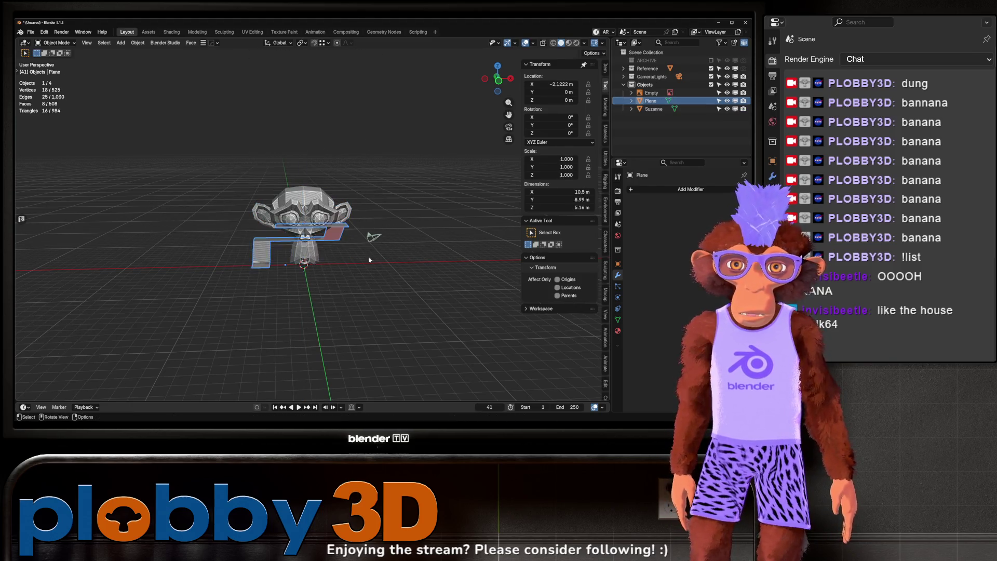
left_click(341, 274)
left_click(303, 215)
key("shift+r")
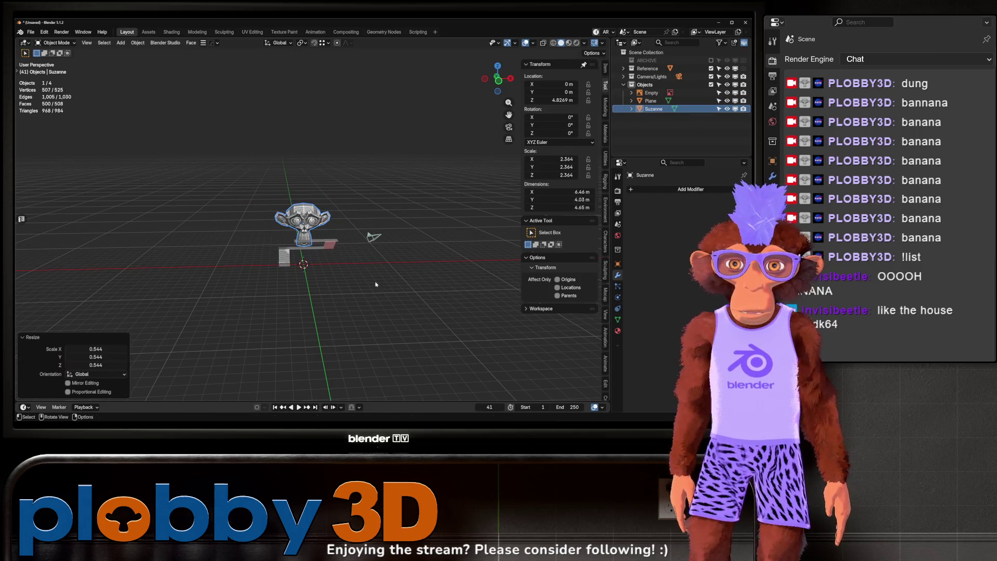
scroll(376, 284, "up", 5)
key("g")
key("z")
left_click(258, 221)
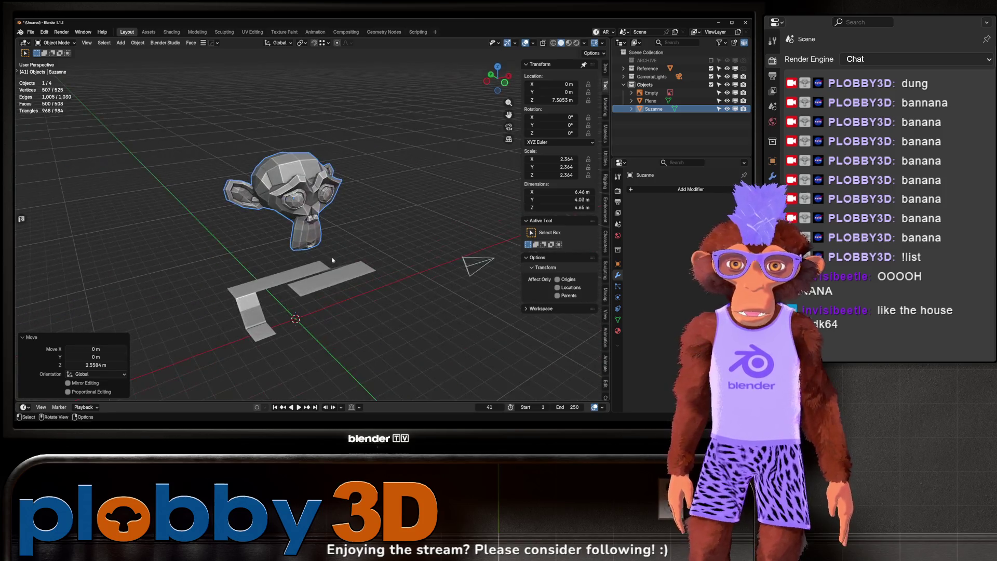
key("q")
key("shift+a")
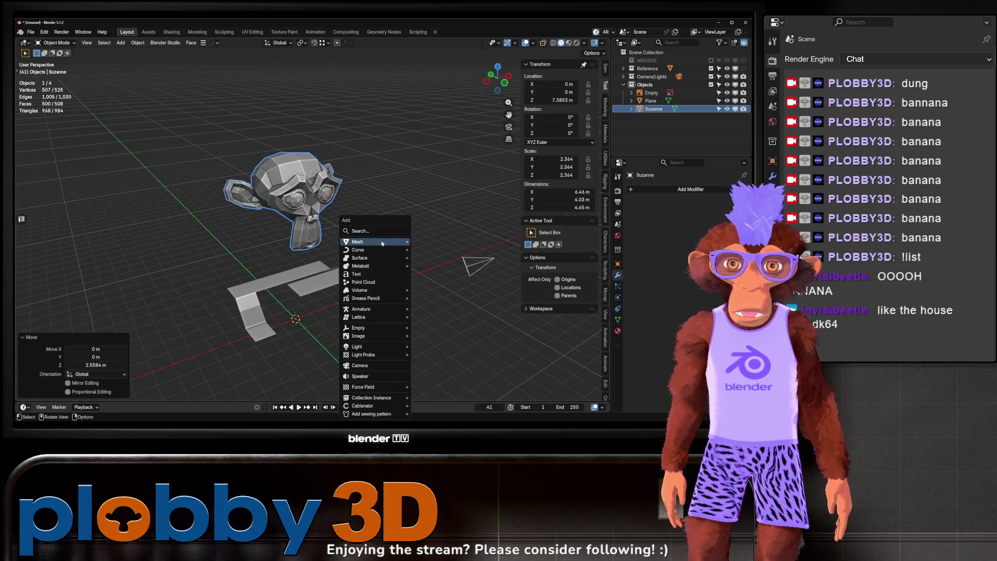
Step: Add a cylinder for the trunk and apply its rotation, scale and all transforms
mouse_move(382, 243)
left_click(432, 90)
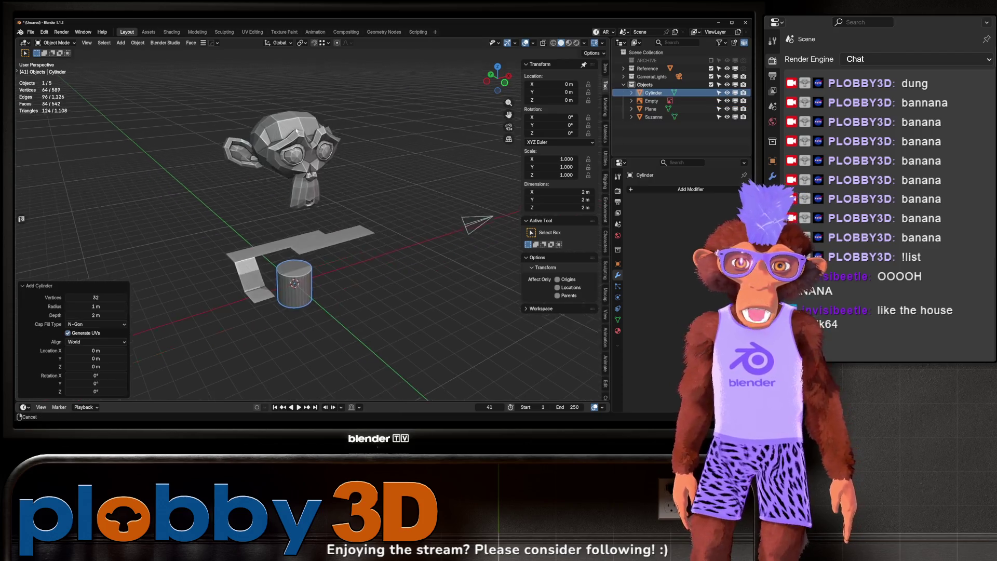
key("ctrl+a")
left_click(353, 250)
key("ctrl+a")
left_click(373, 243)
Step: Scale the cylinder into a 3.77×3.77×5.08 m trunk and slide the monkey head onto it
key("s")
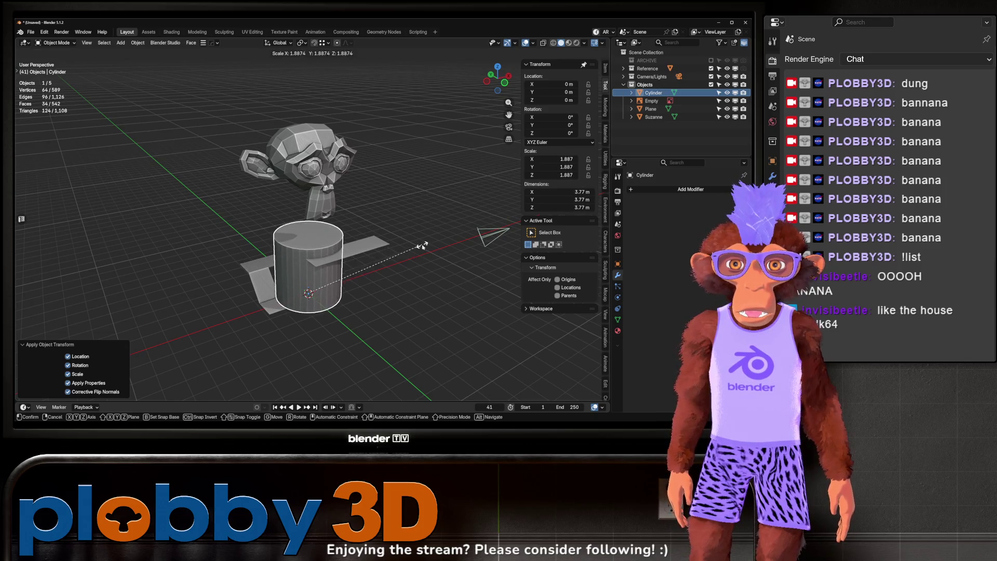
left_click(423, 234)
key("s")
key("z")
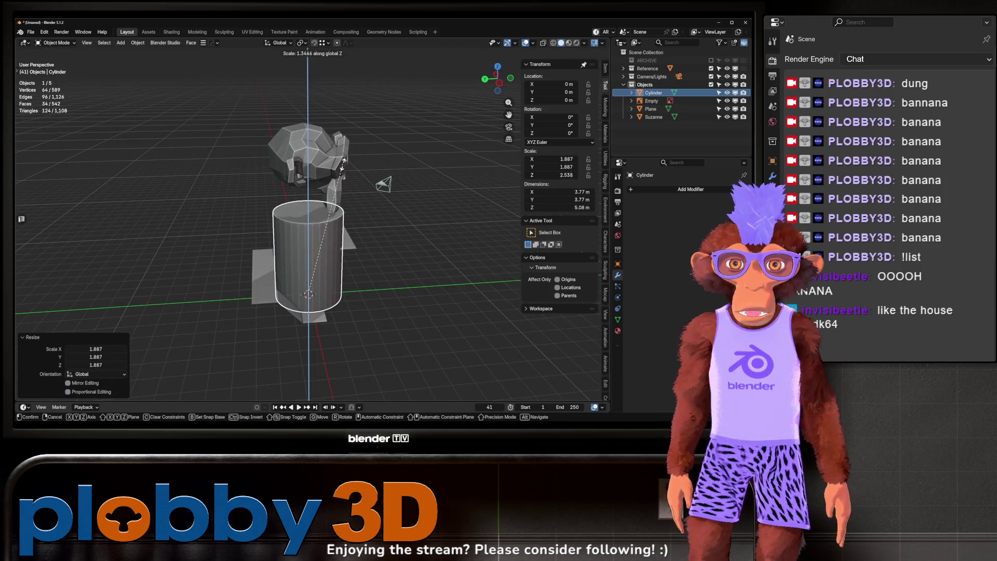
left_click(368, 137)
left_click_drag(337, 151, 370, 177)
left_click(370, 177)
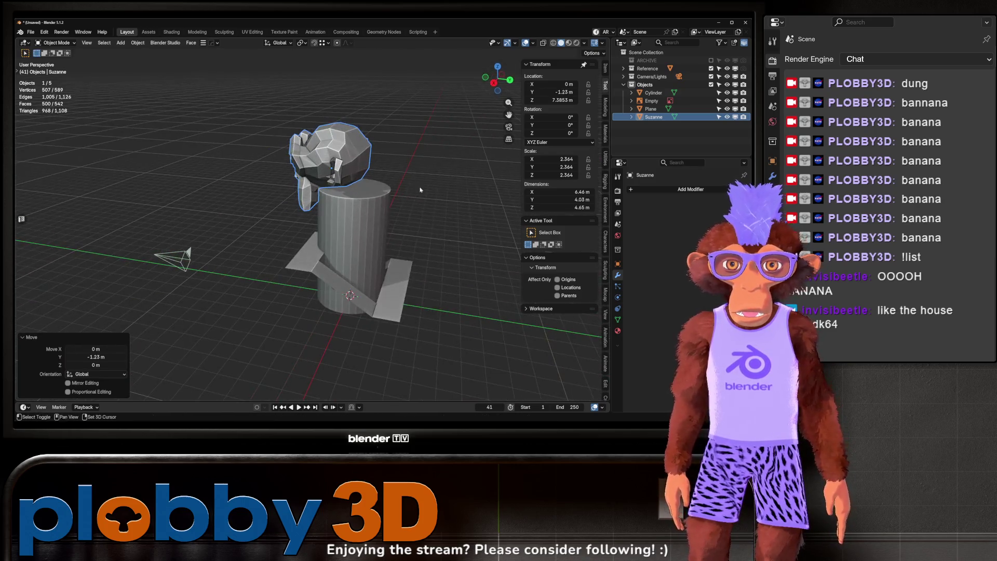
Step: Add a quad sphere, raise it vertically atop the trunk, and enter Edit Mode on it
key("shift+a")
mouse_move(418, 196)
left_click(485, 200)
key("g")
key("z")
left_click(469, 139)
key("Tab")
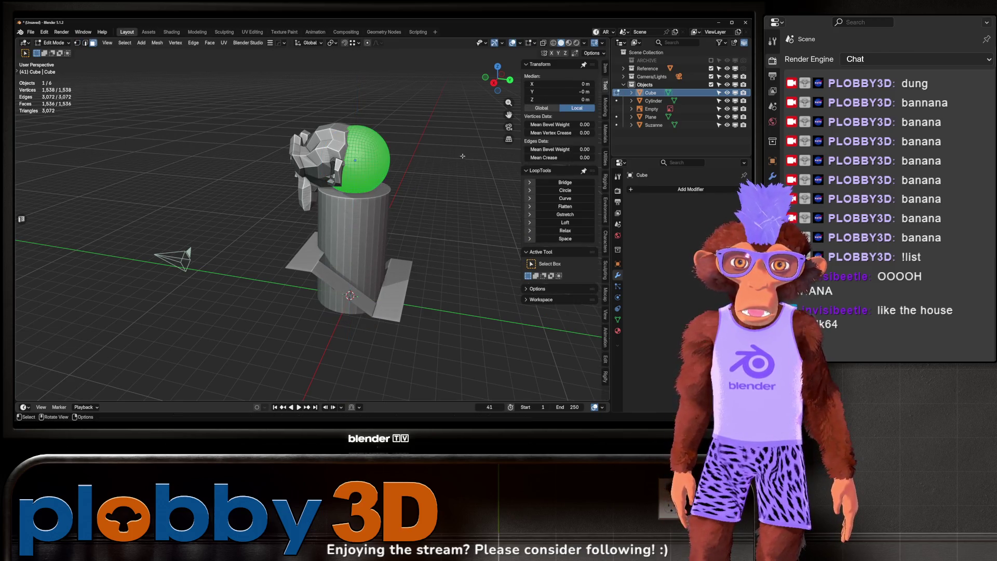
Step: Un-Subdivide the sphere mesh twice to lower its poly count
right_click(454, 169)
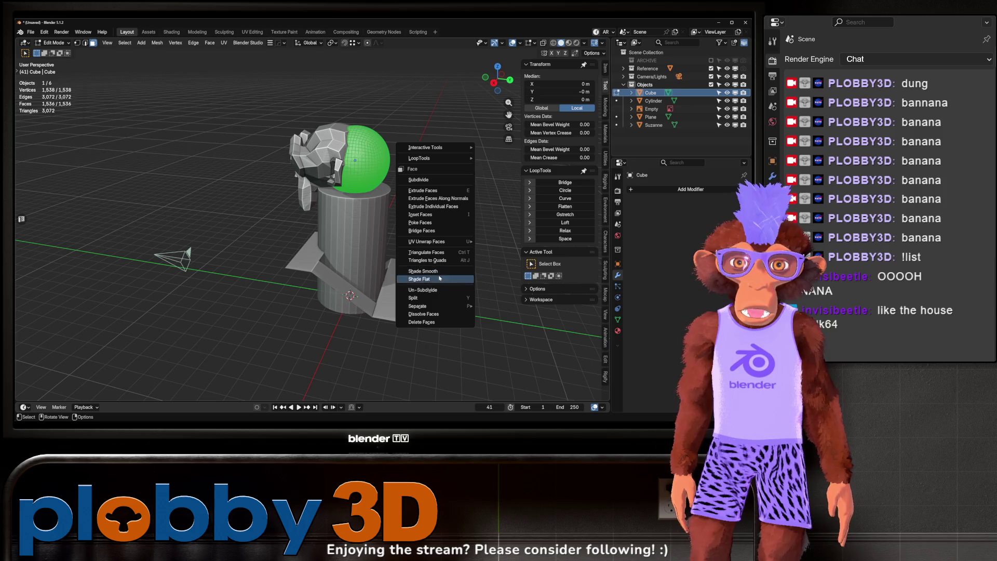
left_click(440, 289)
right_click(427, 287)
left_click(426, 287)
key("Tab")
Step: Scale the sphere head to 1.22 and give it flat shading
key("s")
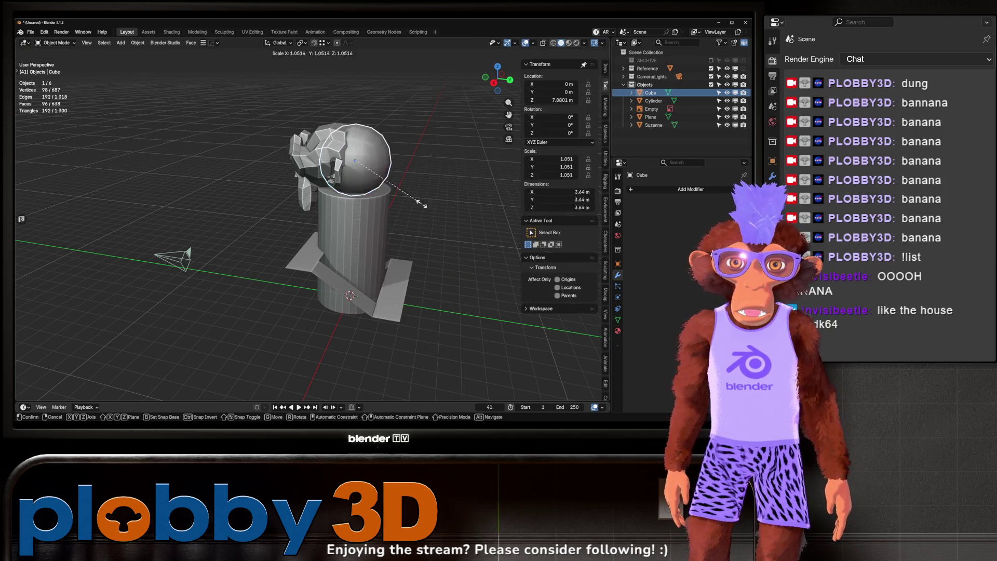
left_click(431, 219)
right_click(403, 218)
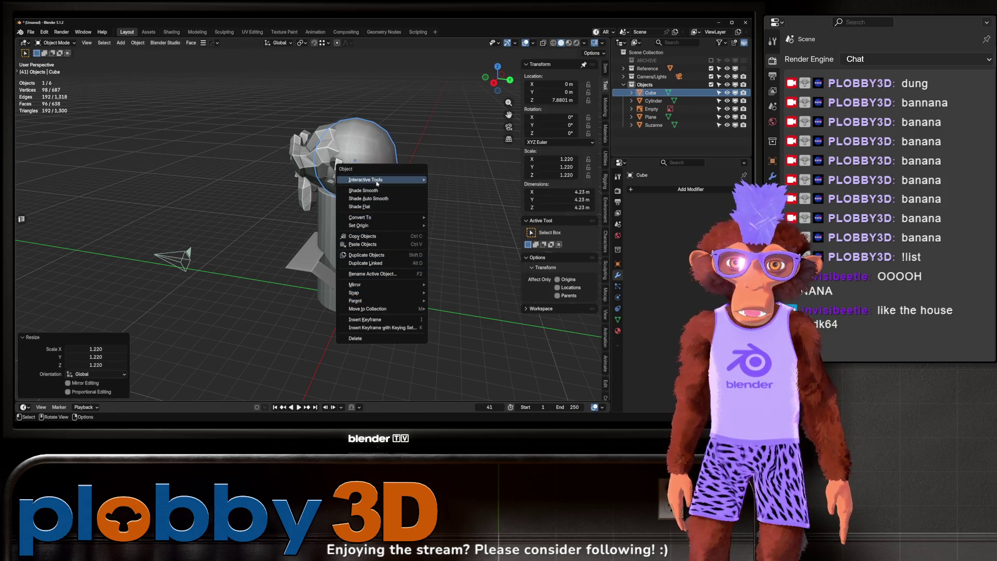
left_click(377, 207)
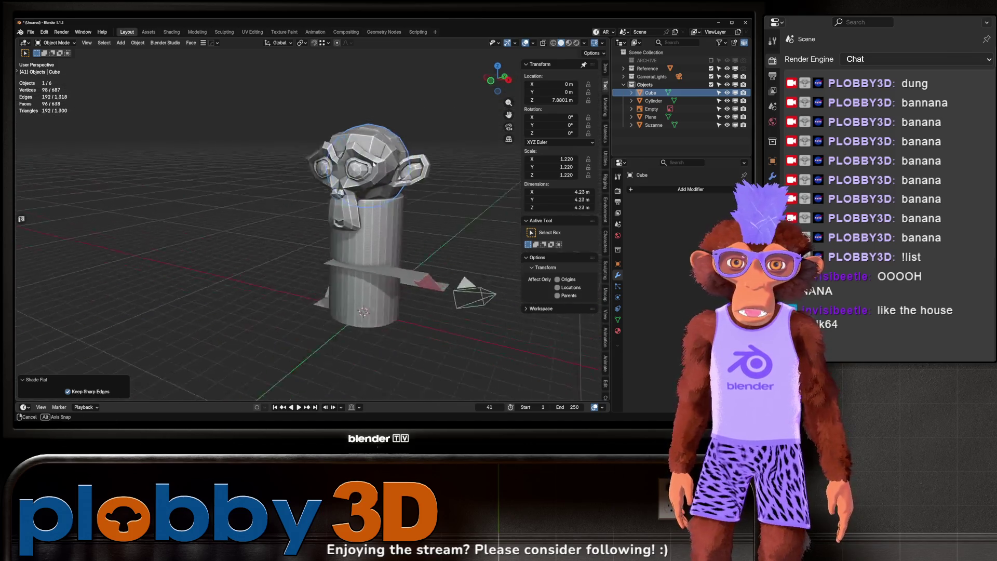
key("shift+a")
Step: Add a cone, raise it above the head, and widen it in X and Y
mouse_move(348, 208)
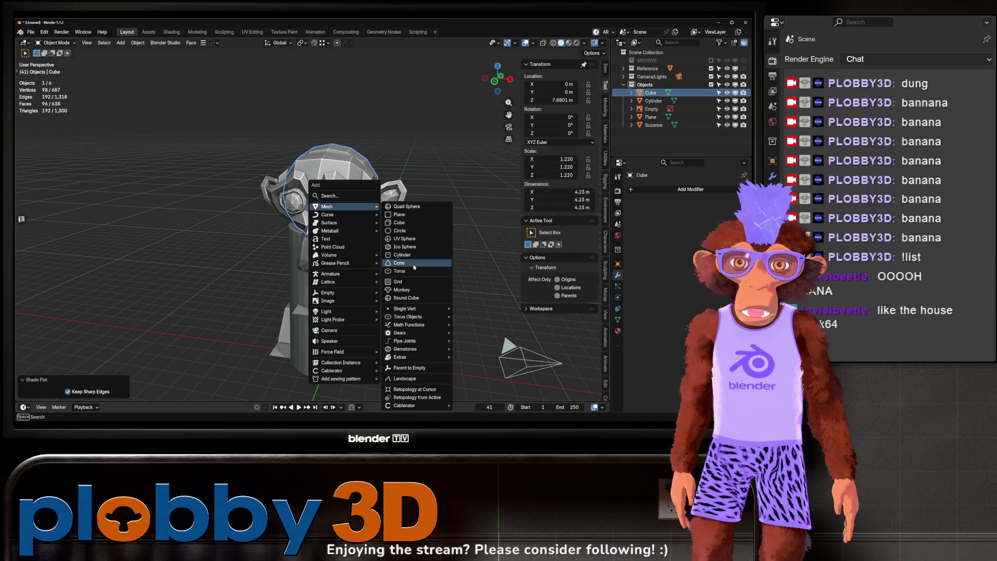
left_click(413, 267)
scroll(363, 218, "down", 5)
key("g")
key("z")
left_click(356, 176)
key("shift+z")
left_click(415, 223)
scroll(364, 234, "up", 4)
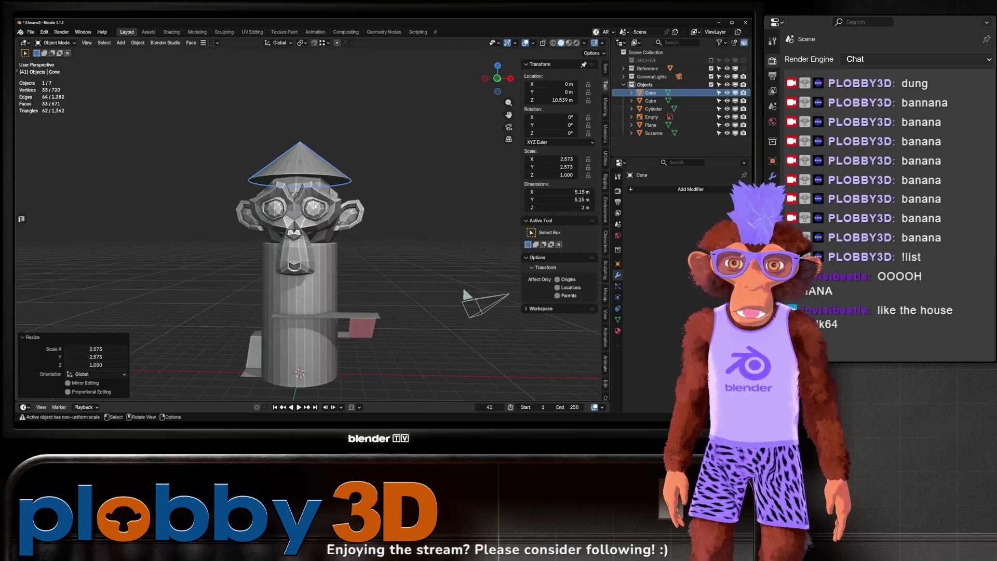
Step: Delete the cone's bottom face to leave it open-bottomed
key("Tab")
left_click(297, 180)
key("x")
left_click(281, 205)
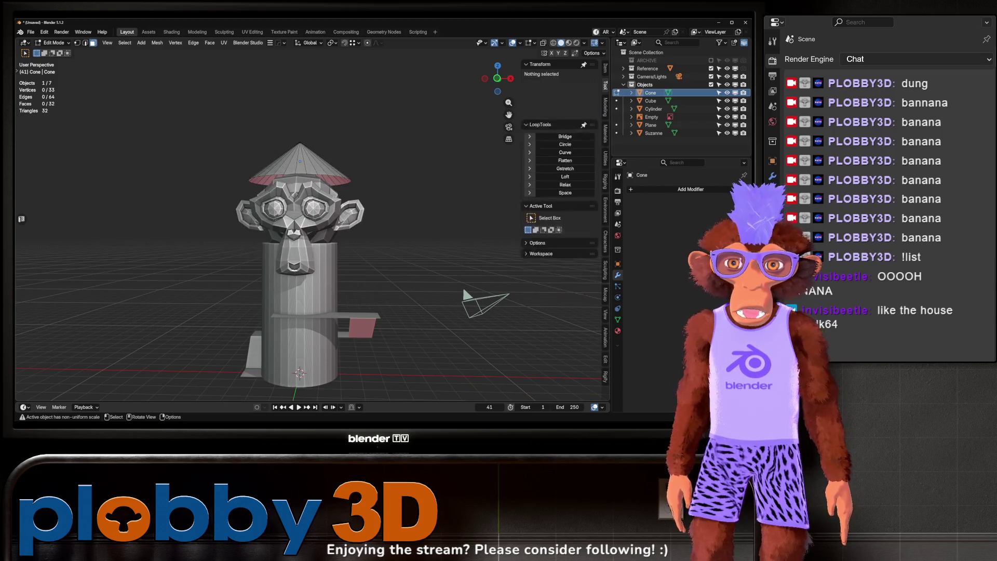
key("Tab")
Step: Settle the 6.62×6.62×2.57 m cone roof lower onto the head at Z 10.563 m
left_click(333, 200)
key("g")
key("z")
left_click(281, 248)
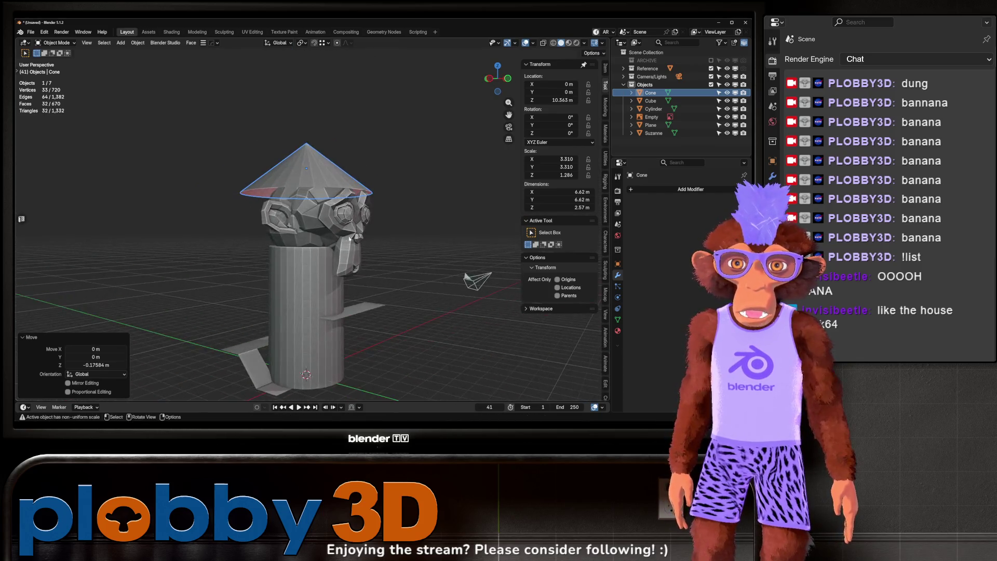
mouse_move(381, 265)
left_mouse_down()
mouse_move(359, 260)
mouse_move(337, 271)
left_mouse_up()
scroll(359, 260, "down", 3)
key("Tab")
Step: Extrude the walkway plane's end edge into two new sections
key("alt+q")
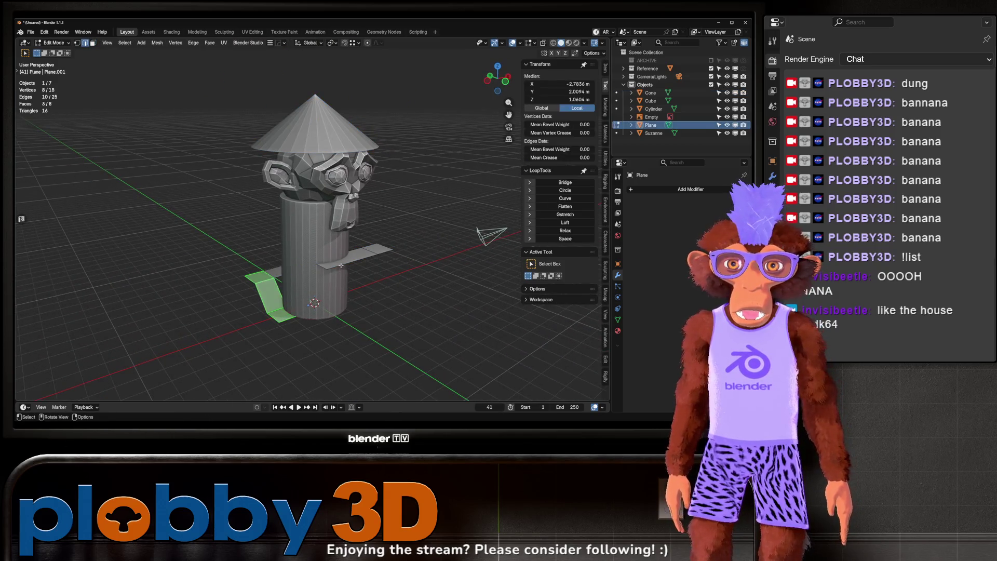
left_click(380, 251, "ctrl")
key("e")
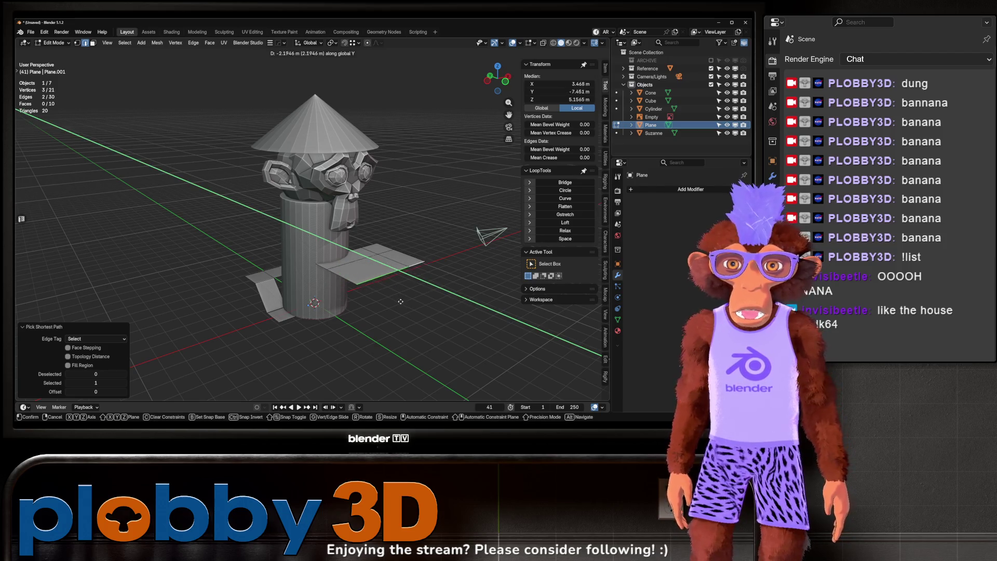
left_click(400, 302)
key("3")
left_click(320, 269)
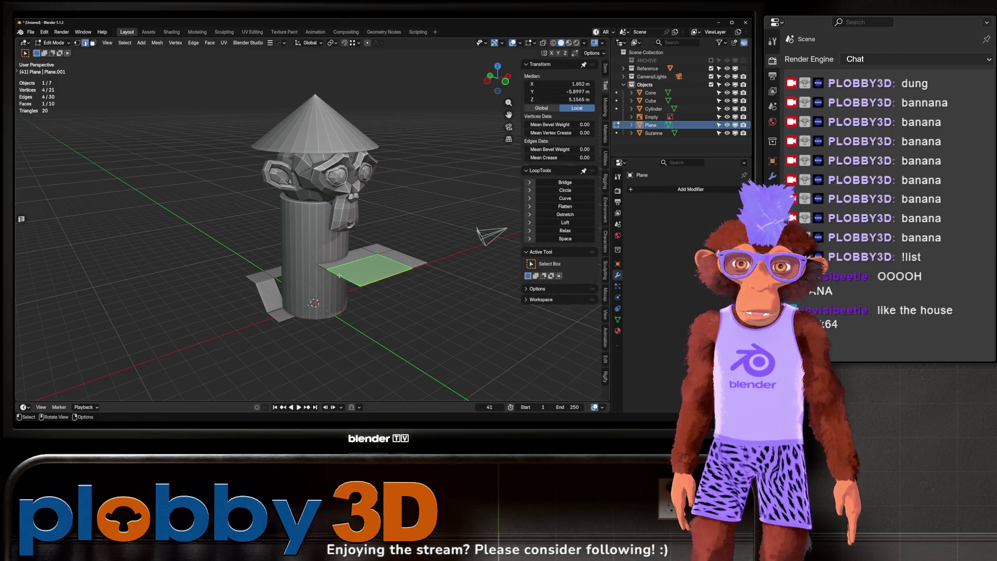
left_click(258, 286)
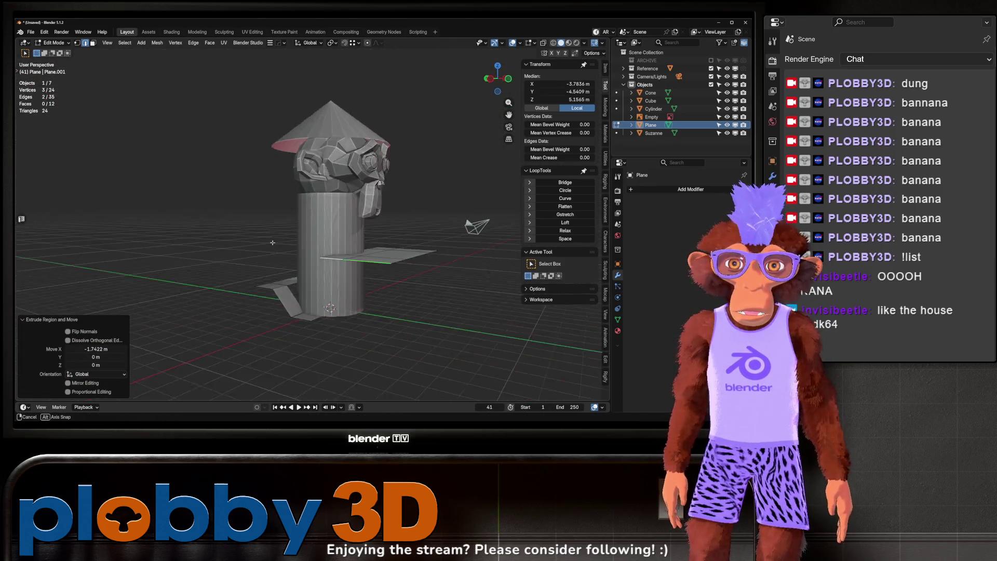
key("Tab")
Step: Extend the walkway's edge path further so it wraps around the trunk
mouse_move(347, 289)
left_mouse_down()
mouse_move(298, 213)
mouse_move(294, 186)
mouse_move(397, 231)
mouse_move(196, 232)
mouse_move(254, 202)
mouse_move(328, 315)
left_mouse_up()
key("Tab")
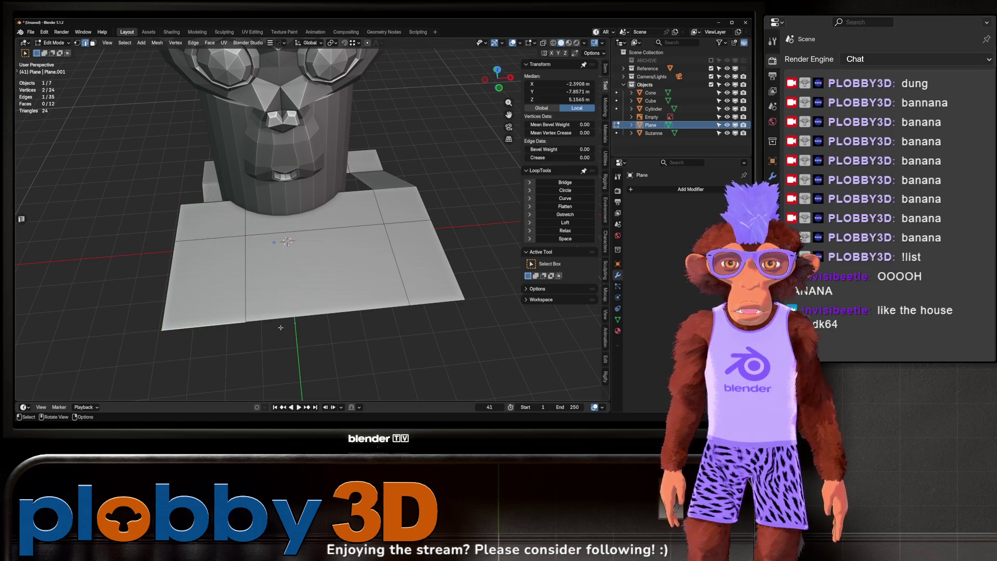
left_click(443, 307, "ctrl")
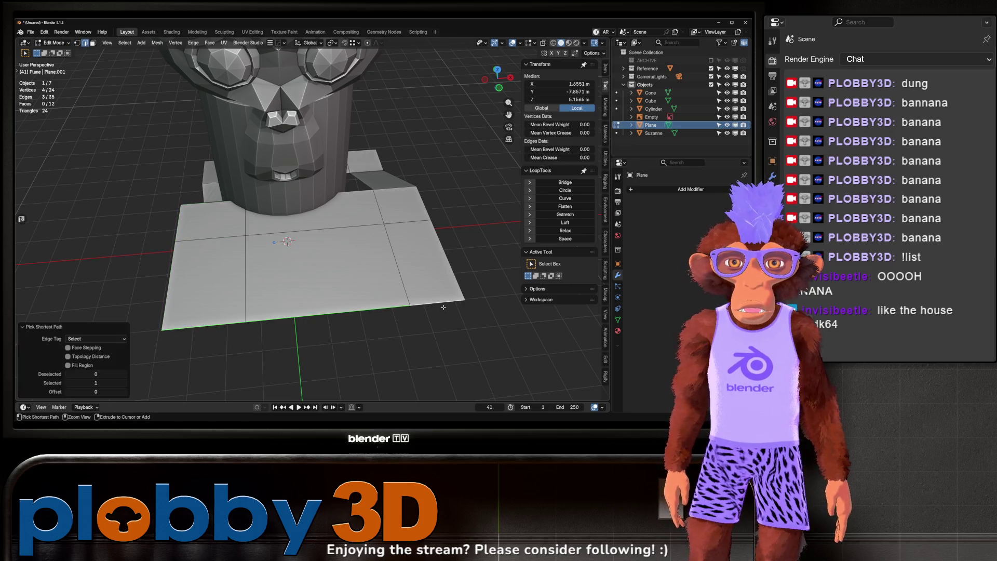
left_click(432, 155)
mouse_move(432, 154)
left_mouse_down()
mouse_move(457, 208)
mouse_move(436, 218)
mouse_move(343, 208)
mouse_move(387, 154)
mouse_move(336, 170)
left_mouse_up()
key("Tab")
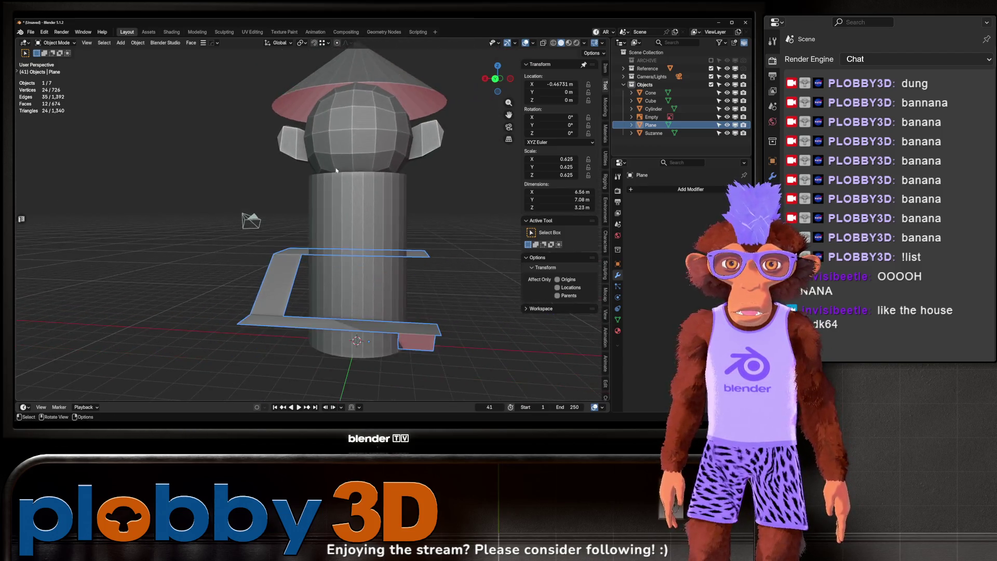
Step: Select the eight front faces of the sphere head in Edit Mode
scroll(332, 156, "up", 2)
left_click(326, 120)
key("Tab")
left_click_drag(402, 147, 403, 147)
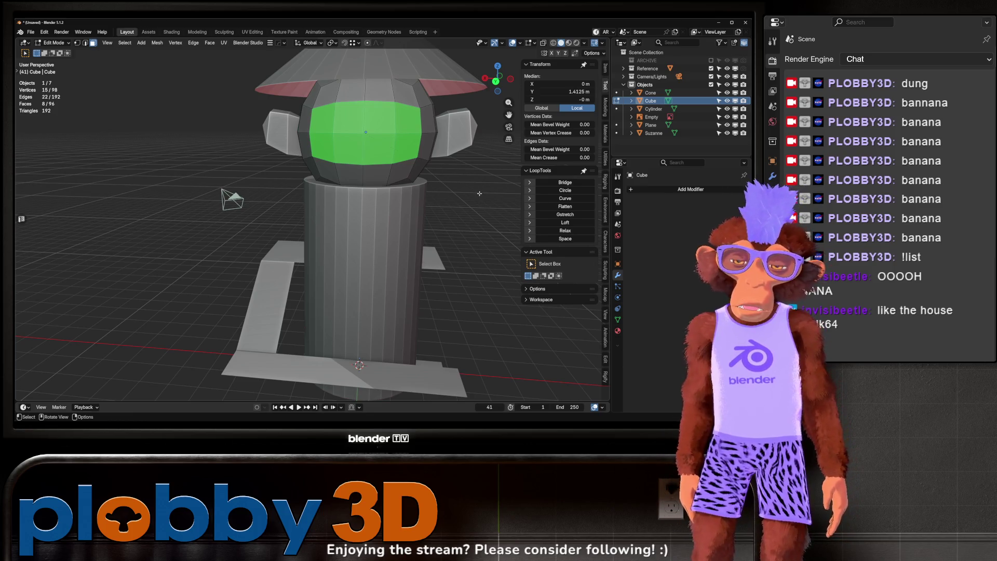
Step: Cancel the head's face options, return to Object Mode, and view the model from the front
right_click(476, 198)
key("Escape")
key("Tab")
mouse_move(446, 203)
left_mouse_down()
mouse_move(362, 208)
mouse_move(379, 202)
mouse_move(320, 178)
mouse_move(269, 208)
mouse_move(296, 210)
mouse_move(270, 206)
mouse_move(351, 236)
left_mouse_up()
key("KP_1")
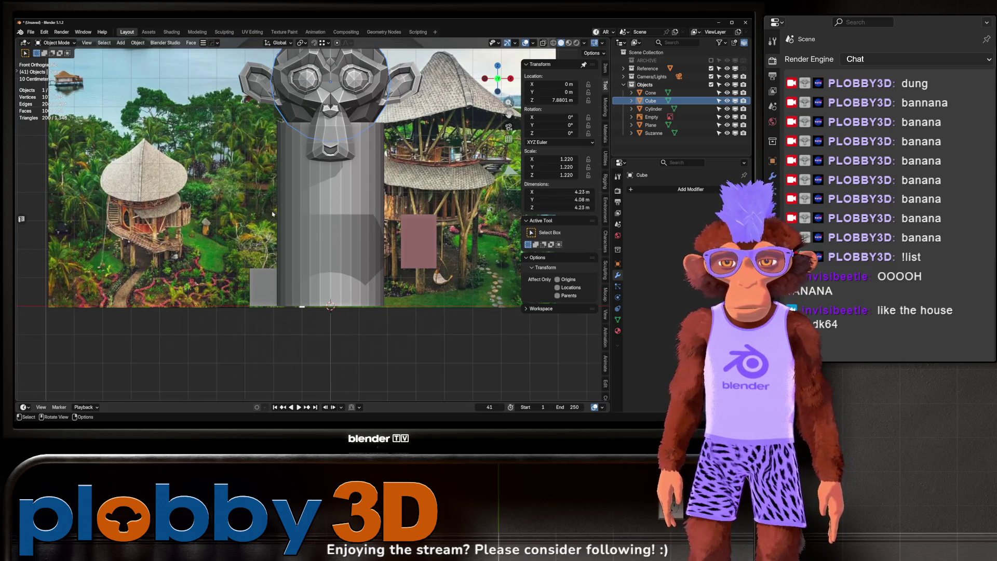
scroll(271, 214, "down", 4)
Step: Shorten the trunk by moving its top face down along Z
left_click(313, 210)
key("Tab")
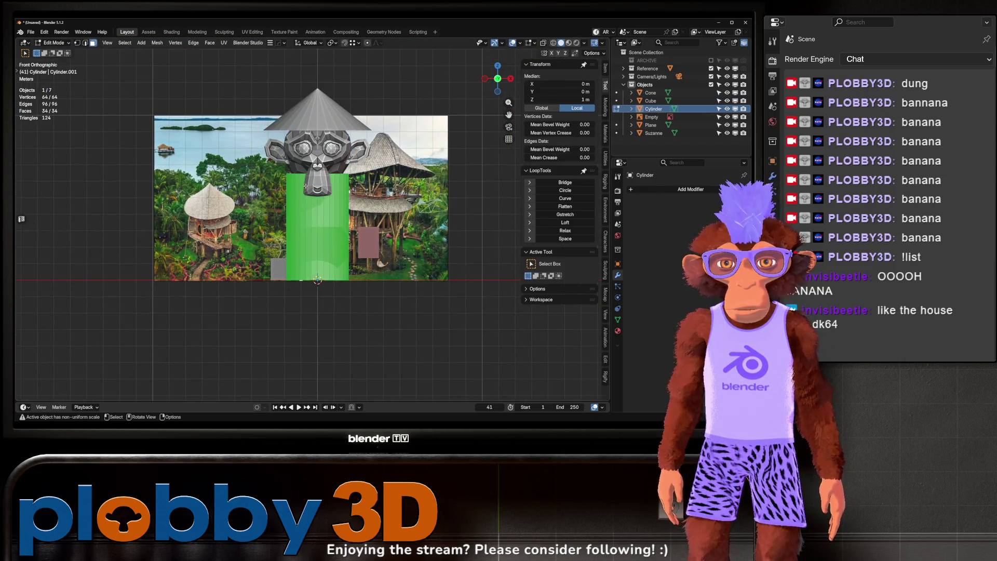
key("alt+a")
left_click_drag(291, 198, 255, 175)
left_click(255, 174)
key("g")
key("z")
left_click(255, 206)
key("Tab")
Step: Lower the sphere head, cone roof and monkey together by about 2.1 m
left_click(260, 156)
key("g")
key("z")
key("Escape")
left_click(228, 112, "shift")
left_click(307, 156, "shift")
key("g")
key("z")
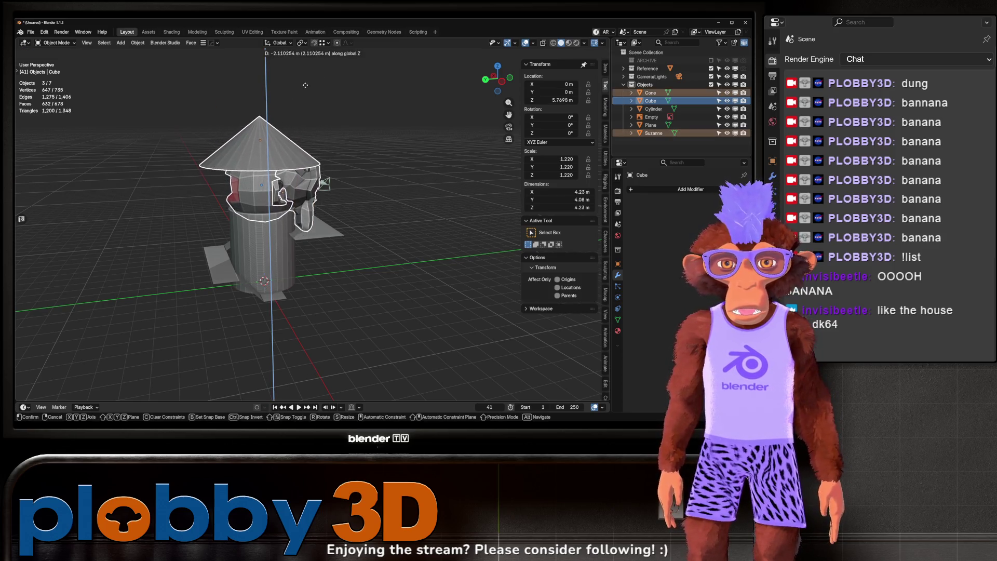
left_click(305, 86)
Step: Drop four walkway faces by -0.2489 m in Z down to the trunk
scroll(222, 235, "up", 5)
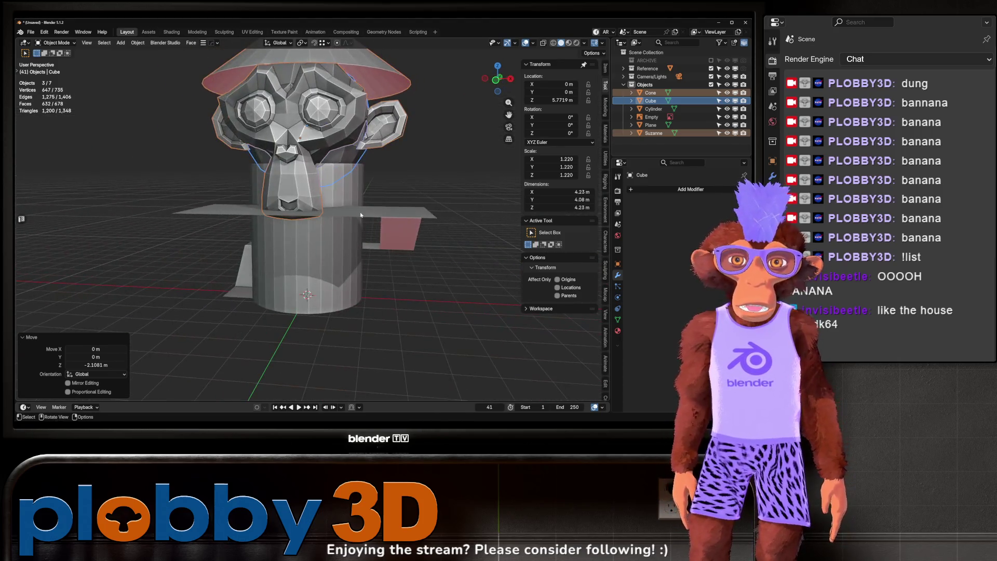
left_click(370, 236)
key("Tab")
left_click_drag(428, 233, 414, 227)
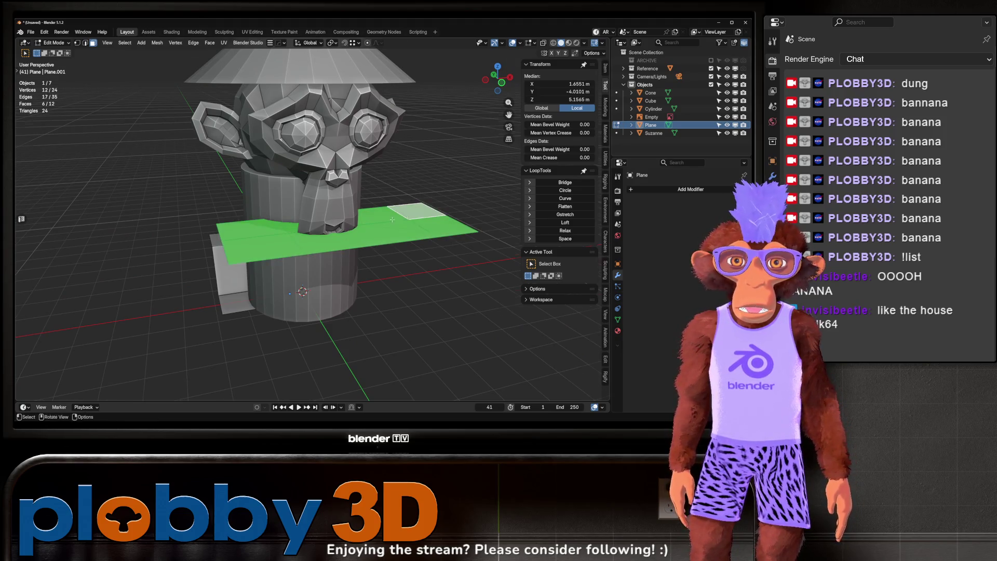
key("g")
key("z")
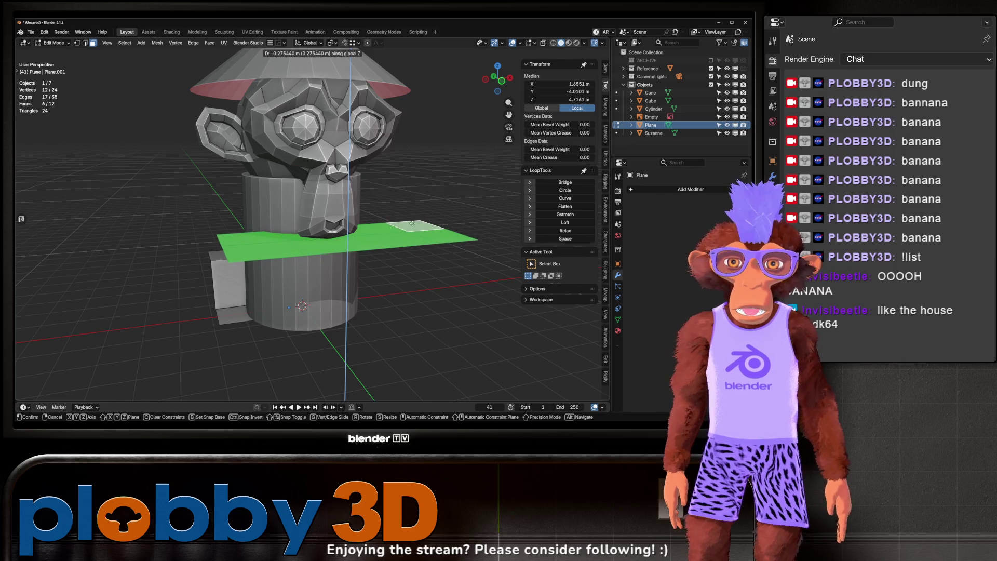
left_click(218, 240)
mouse_move(218, 240)
left_mouse_down()
mouse_move(320, 256)
mouse_move(351, 233)
left_mouse_up()
scroll(244, 248, "up", 5)
key("Tab")
key("shift+a")
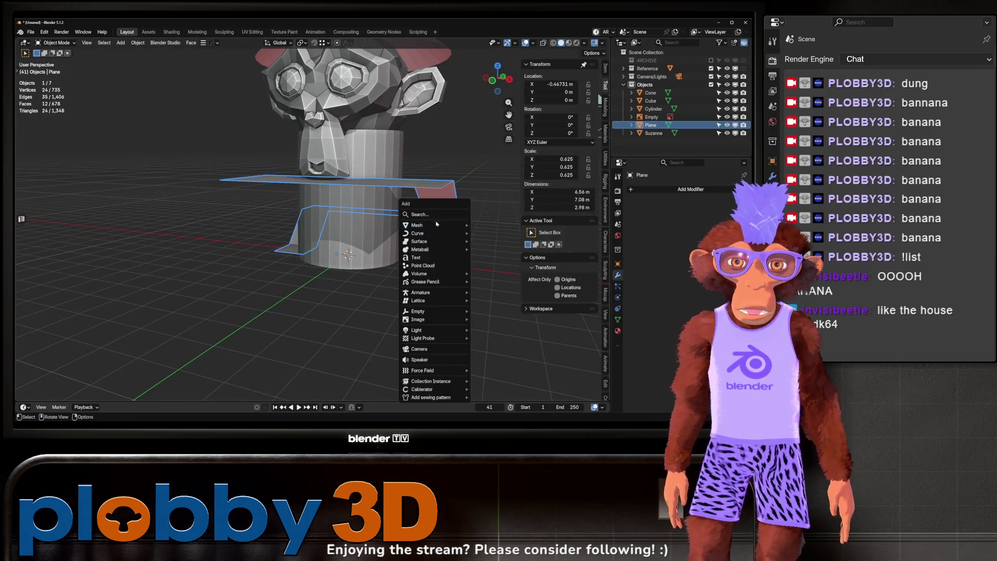
Step: Add a cylinder, raise it 1 m along Z, and apply all its transforms
mouse_move(431, 224)
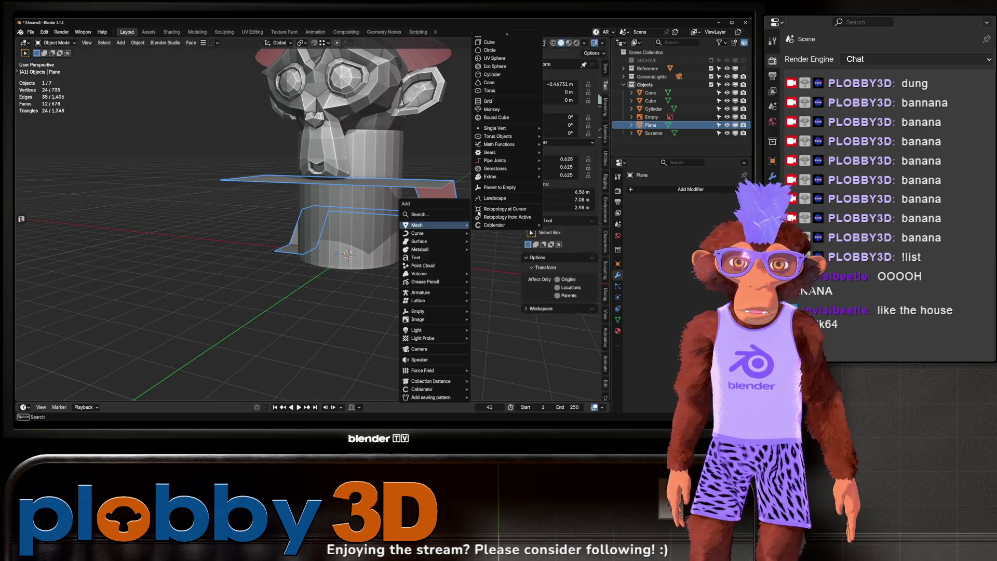
left_click(496, 74)
key("g")
key("z")
key("1")
key("Return")
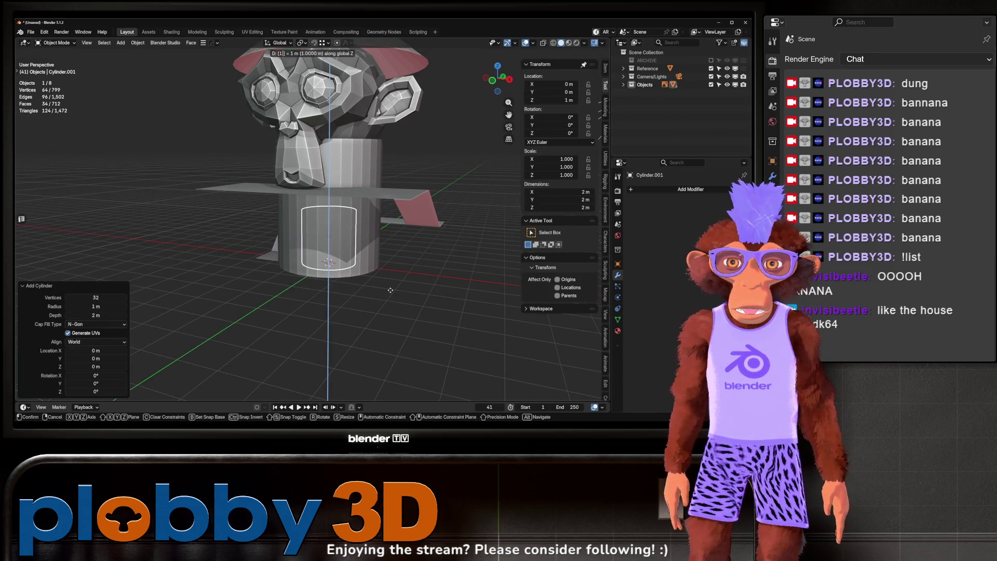
key("ctrl+a")
left_click(385, 289)
Step: Duplicate the cylinder beside the trunk and extrude its top face into a taller post
key("shift+d")
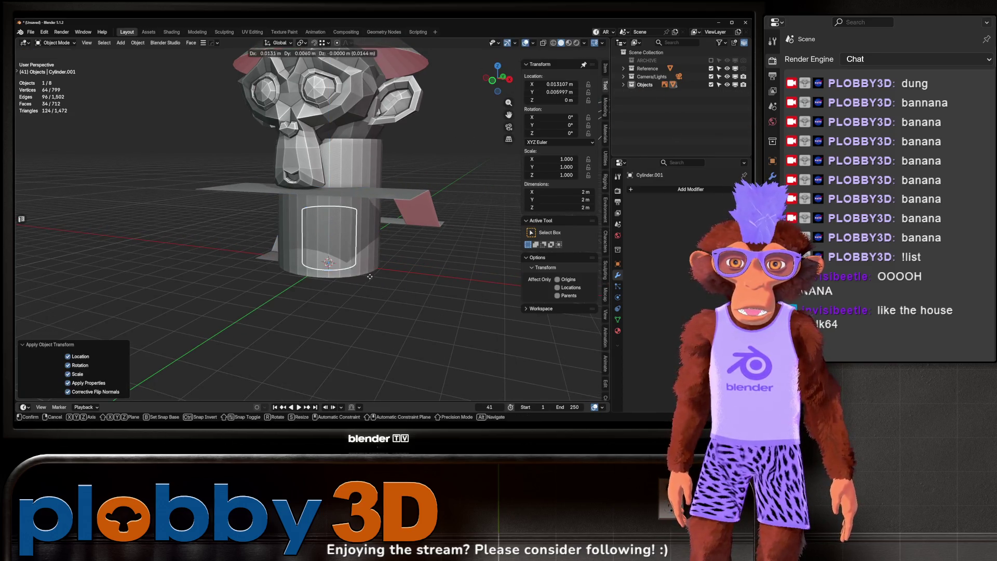
left_click(296, 349)
key("Tab")
left_click(245, 241)
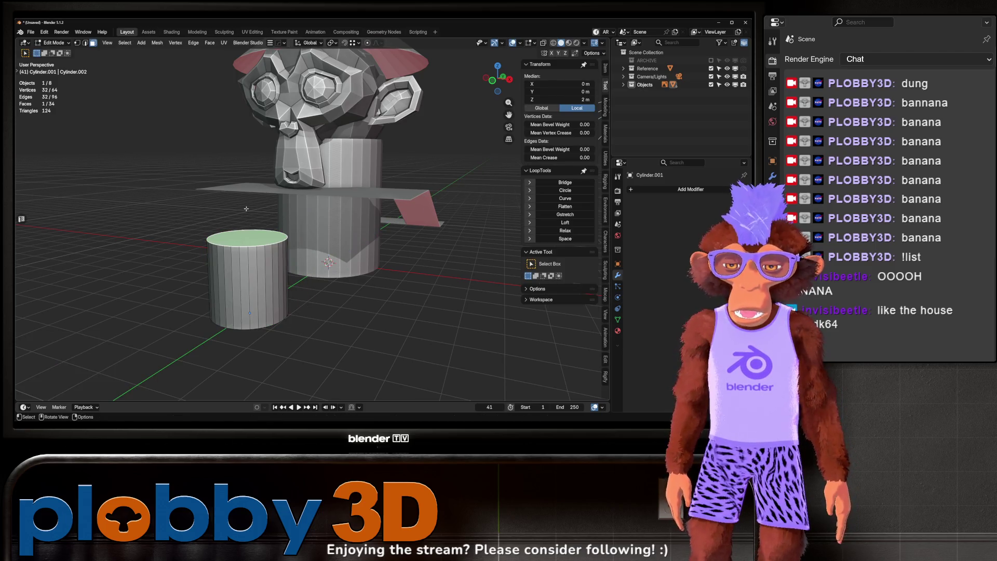
key("e")
left_click(246, 176)
key("Tab")
Step: Thin the post twice without changing its height, then apply its scale
key("s")
key("shift+z")
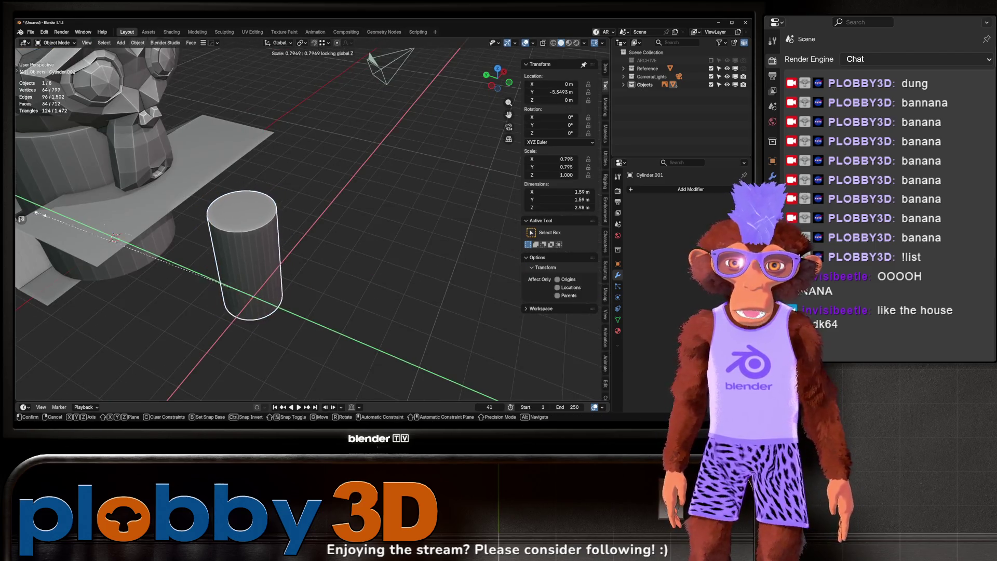
left_click(78, 295)
key("s")
key("shift+z")
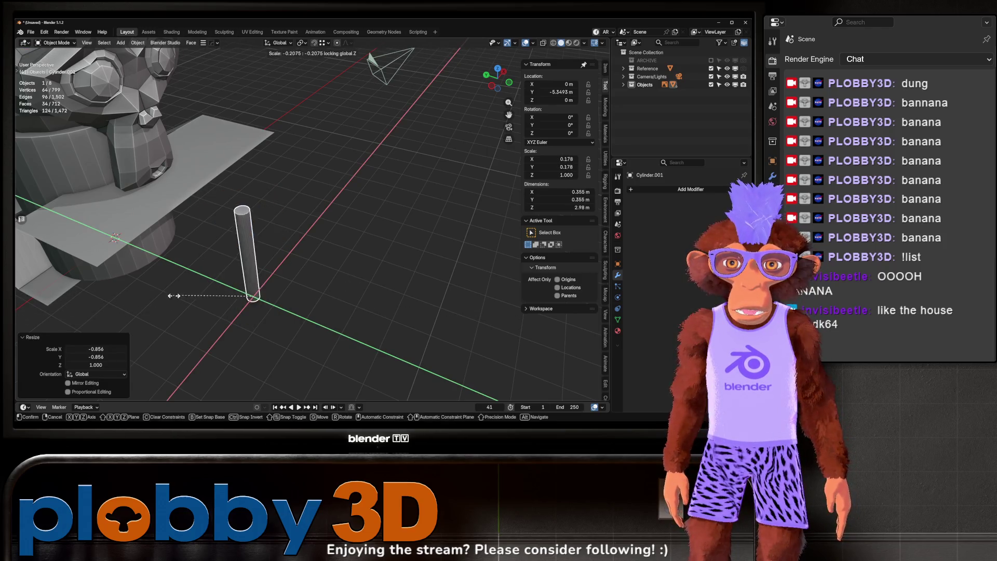
left_click(273, 307)
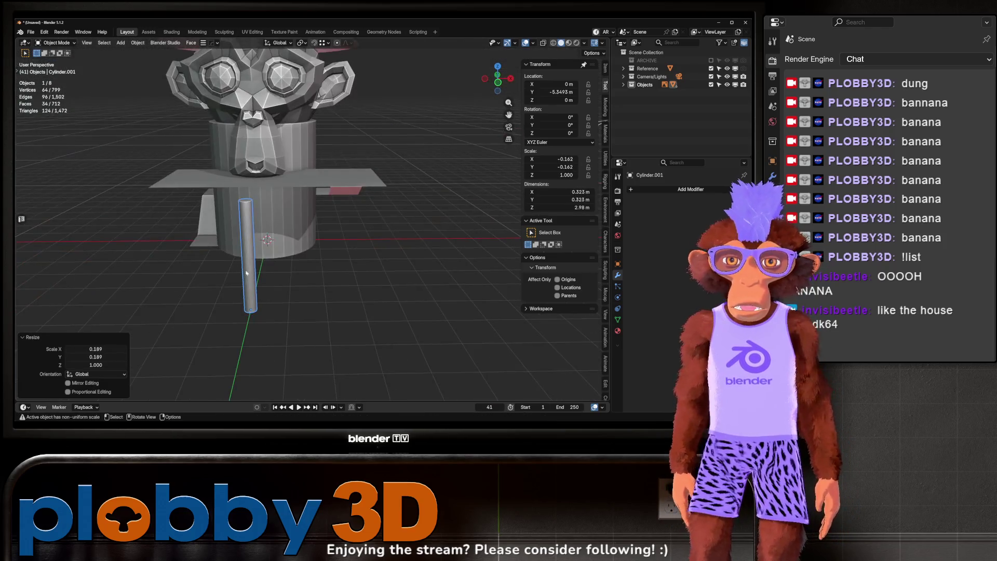
key("ctrl+a")
left_click(257, 276)
Step: Set the thin post's origin to its base with Quick Favorites' Quick Origin
mouse_move(304, 240)
left_mouse_down()
mouse_move(258, 240)
mouse_move(364, 207)
left_mouse_up()
key("Tab")
key("q")
left_click(377, 191)
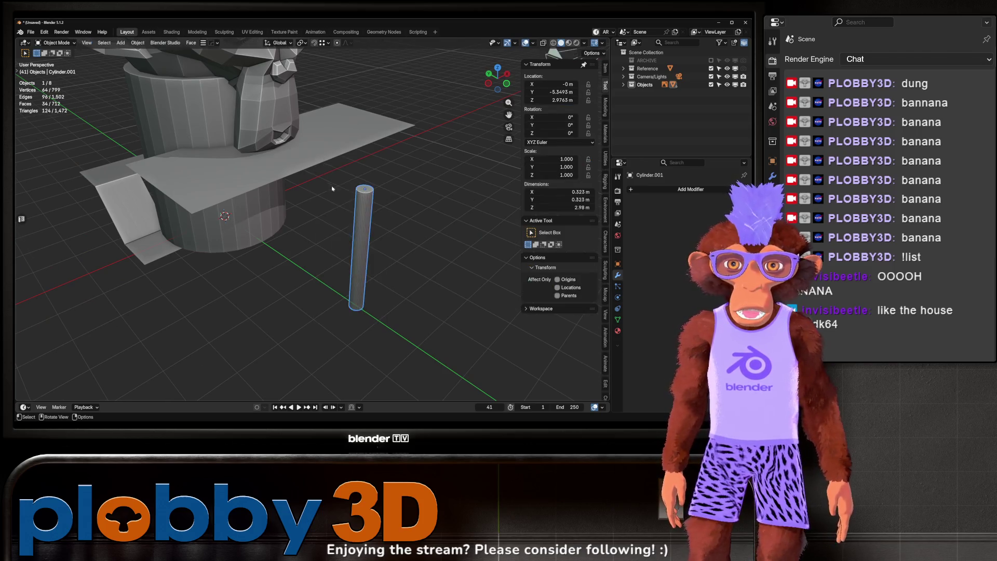
scroll(310, 194, "down", 3)
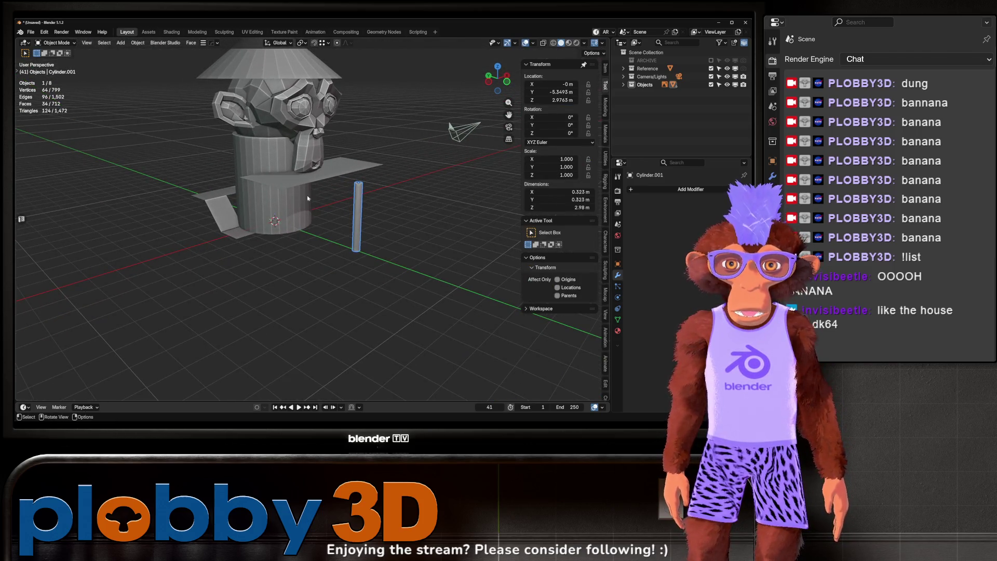
Step: Duplicate the post to platform corners, 6.557 m along X and 2.778 m along Y
key("shift+d")
left_click(293, 198)
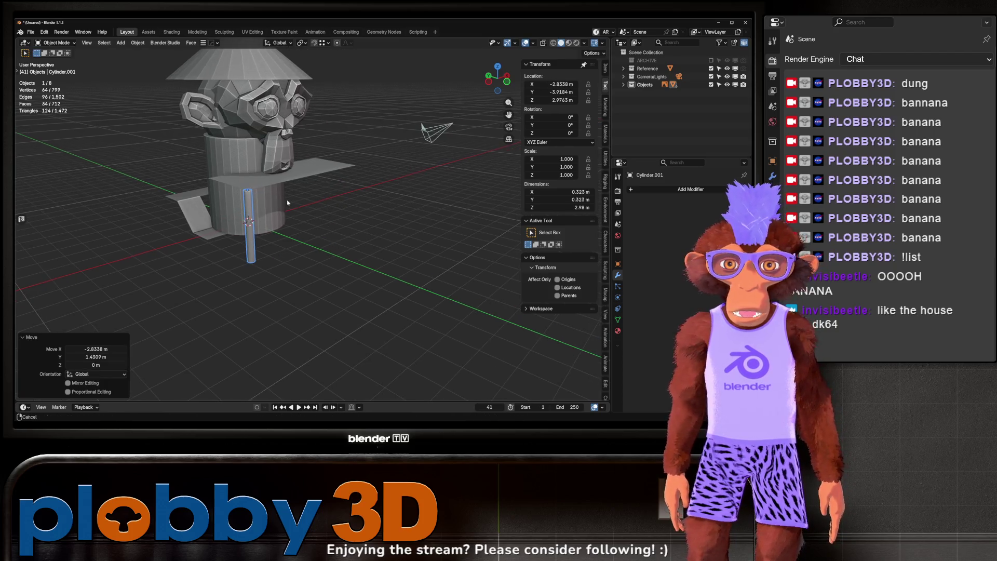
key("g")
key("x")
left_click(462, 213)
mouse_move(462, 213)
left_mouse_down()
mouse_move(331, 223)
mouse_move(321, 237)
mouse_move(413, 269)
mouse_move(415, 291)
left_mouse_up()
key("shift+d")
key("y")
left_click(333, 229)
Step: Duplicate a fourth post into the remaining corner under the platform
key("shift+d")
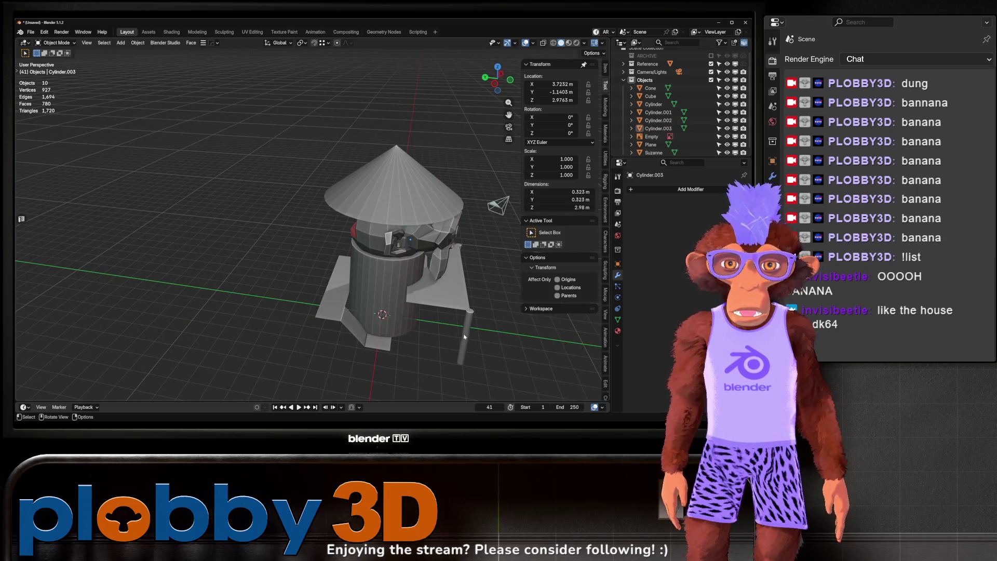
left_click(416, 328)
key("Tab")
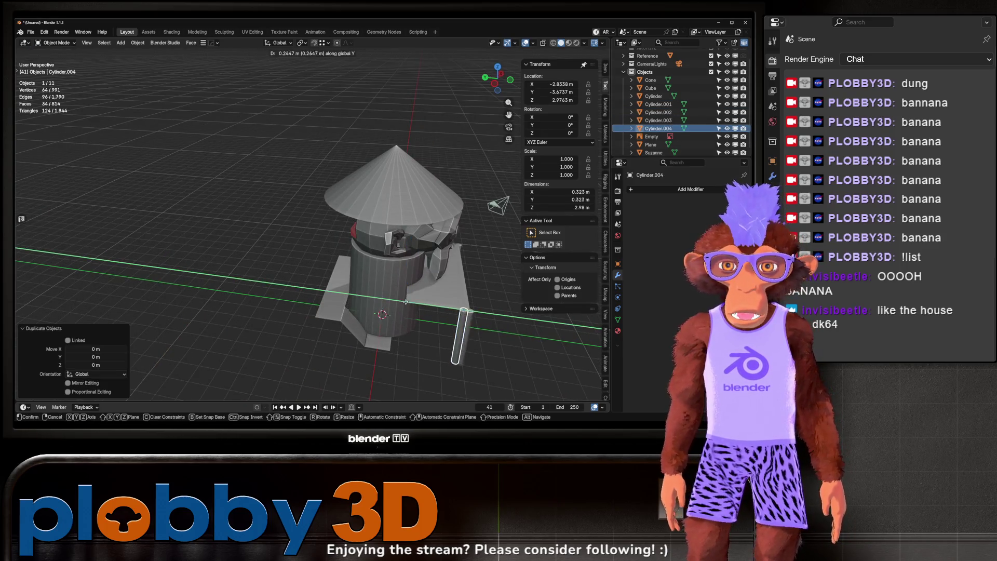
left_click_drag(415, 328, 377, 301)
key("Tab")
key("g")
left_click(408, 302)
Step: Select the platform plane and enter its Edit Mode
mouse_move(409, 302)
left_mouse_down()
mouse_move(362, 285)
mouse_move(260, 282)
left_mouse_up()
scroll(346, 289, "up", 5)
left_click(263, 270)
key("Tab")
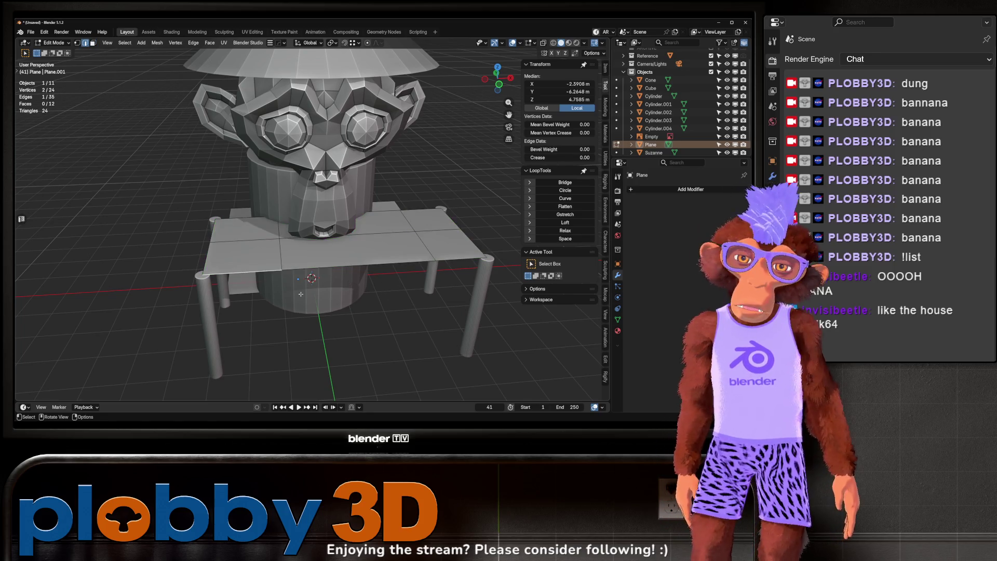
Step: Select a shortest edge path running along the platform's edges
left_click(423, 246, "ctrl")
mouse_move(423, 246)
left_mouse_down()
mouse_move(305, 249)
mouse_move(319, 248)
left_mouse_up()
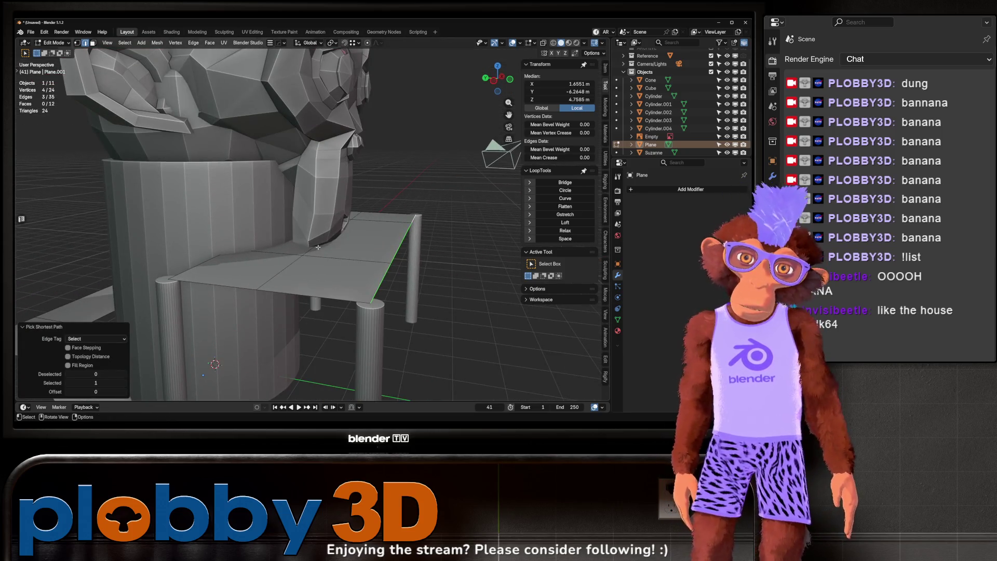
left_click(231, 268, "shift")
left_click(201, 264, "shift")
mouse_move(201, 263)
left_mouse_down()
mouse_move(348, 249)
mouse_move(310, 244)
mouse_move(330, 305)
mouse_move(270, 289)
mouse_move(163, 289)
mouse_move(186, 311)
mouse_move(301, 285)
mouse_move(275, 342)
mouse_move(291, 317)
mouse_move(459, 309)
mouse_move(318, 272)
mouse_move(333, 208)
mouse_move(364, 156)
left_mouse_up()
left_click(362, 249, "shift")
left_click(322, 245, "shift")
left_click(181, 306, "shift")
Step: Duplicate the edge path into its own object and select the new Plane.001
key("g")
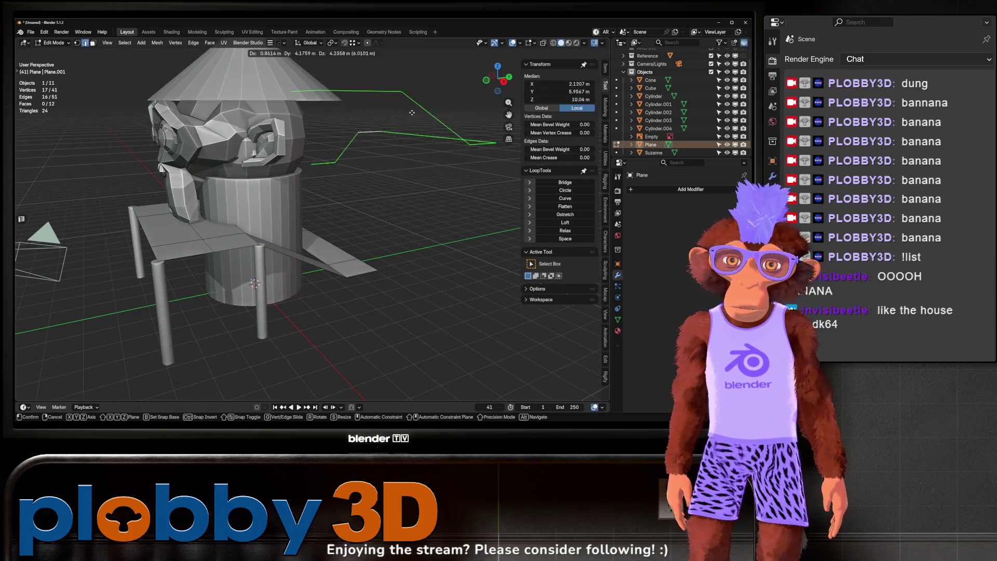
left_click(410, 113)
key("Tab")
mouse_move(332, 198)
left_mouse_down()
mouse_move(310, 224)
mouse_move(356, 234)
left_mouse_up()
left_click(356, 233)
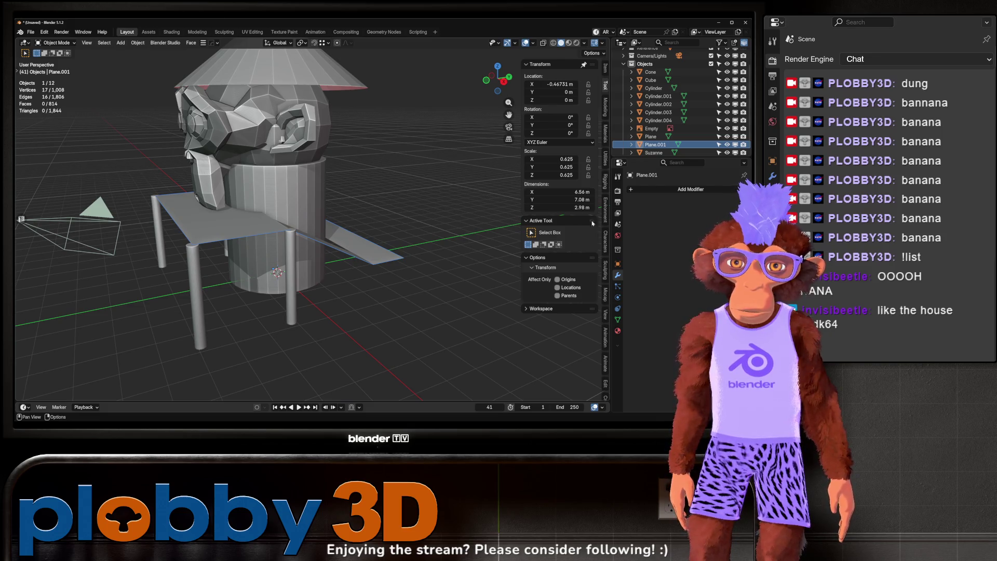
Step: Convert the walkway Plane.001 into a curve
left_click_drag(363, 260, 419, 278)
right_click(420, 269)
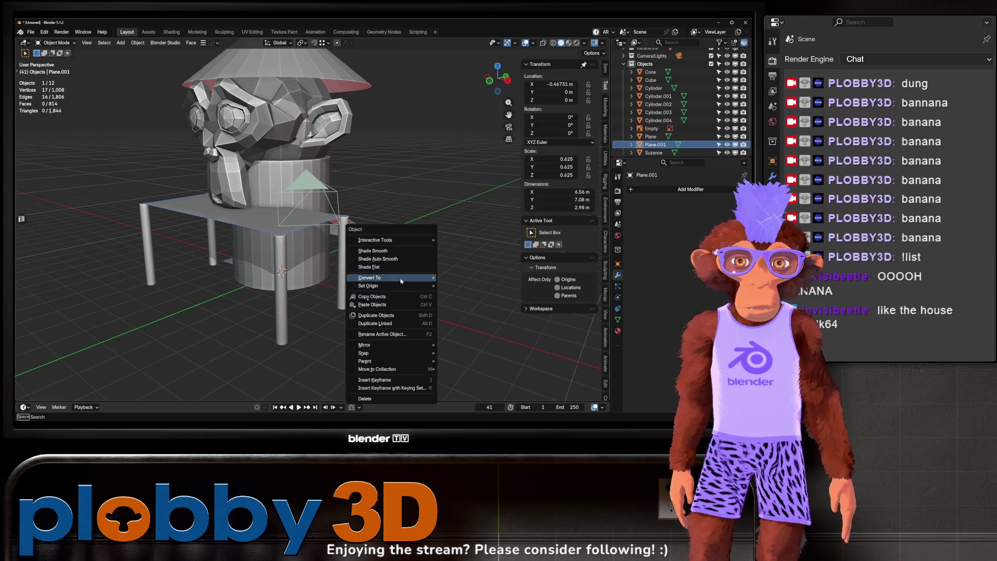
mouse_move(401, 281)
left_click(459, 284)
right_click(458, 284)
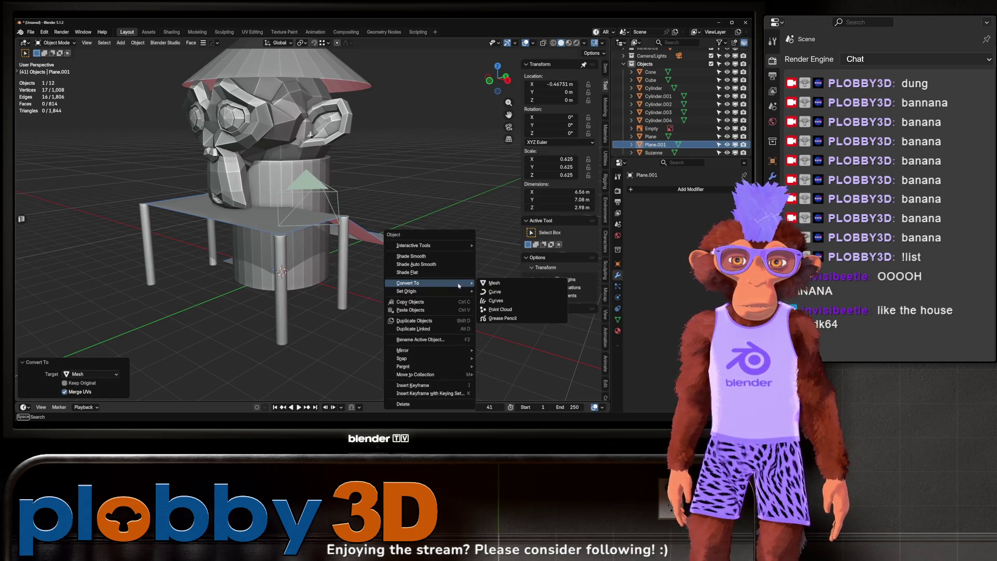
left_click(488, 291)
Step: Add a cube and move it 5.05 m along negative Y
left_click_drag(364, 218, 254, 136)
left_click_drag(237, 265, 307, 243)
key("shift+a")
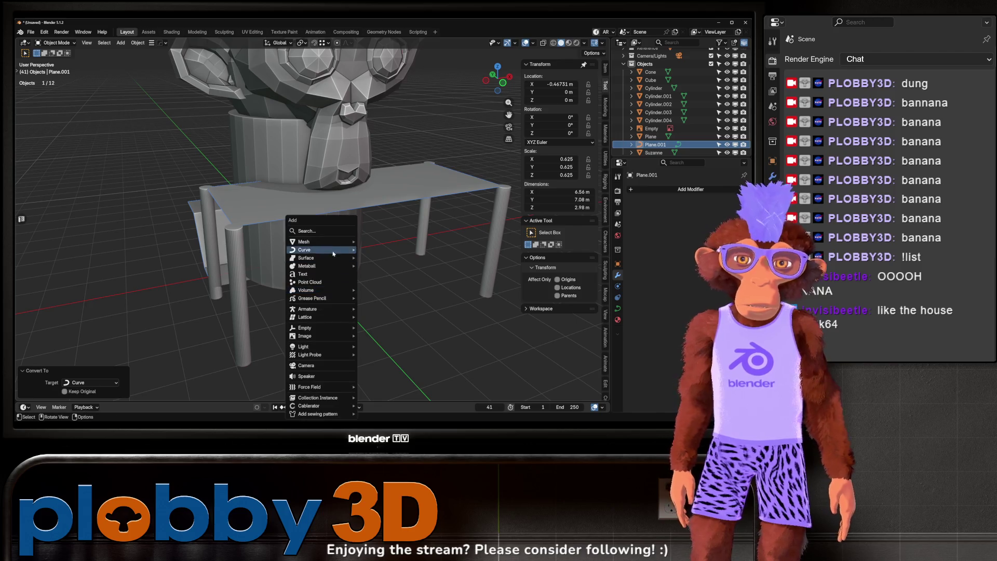
mouse_move(336, 244)
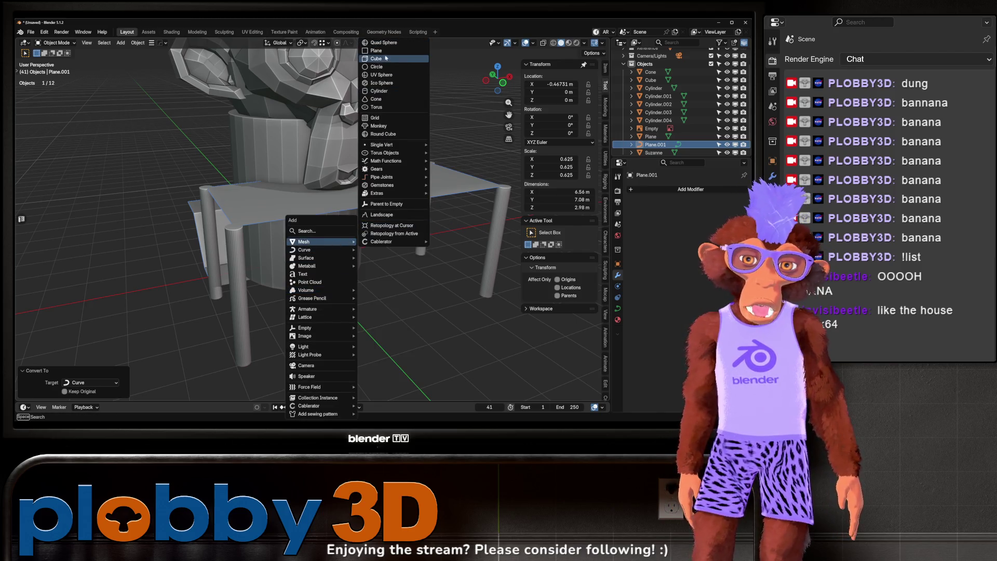
left_click(386, 58)
key("g")
key("y")
left_click(413, 397)
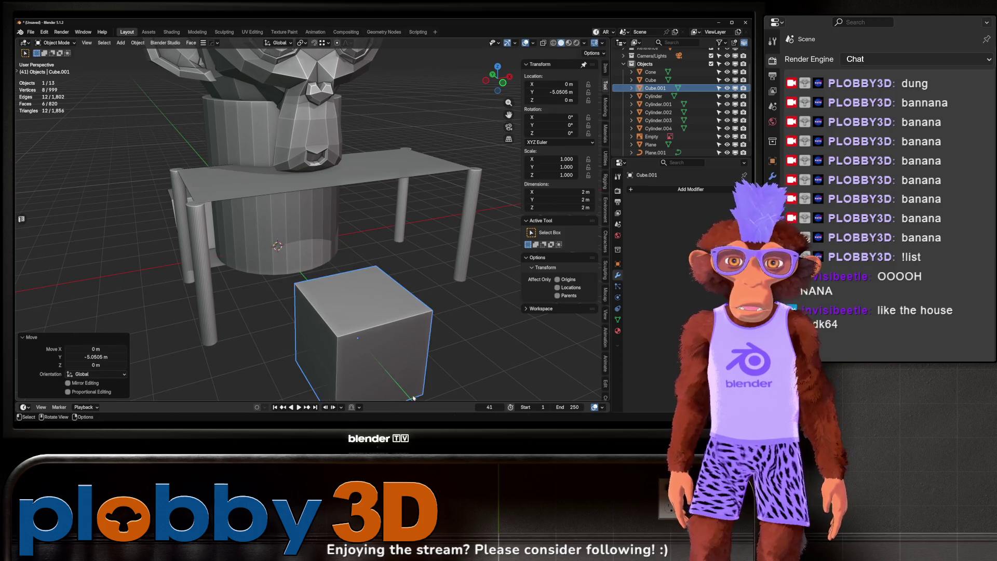
Step: Set the cube's origin to its bottom face and shrink it to 0.794 in X and Y
key("Tab")
left_click(365, 353)
key("q")
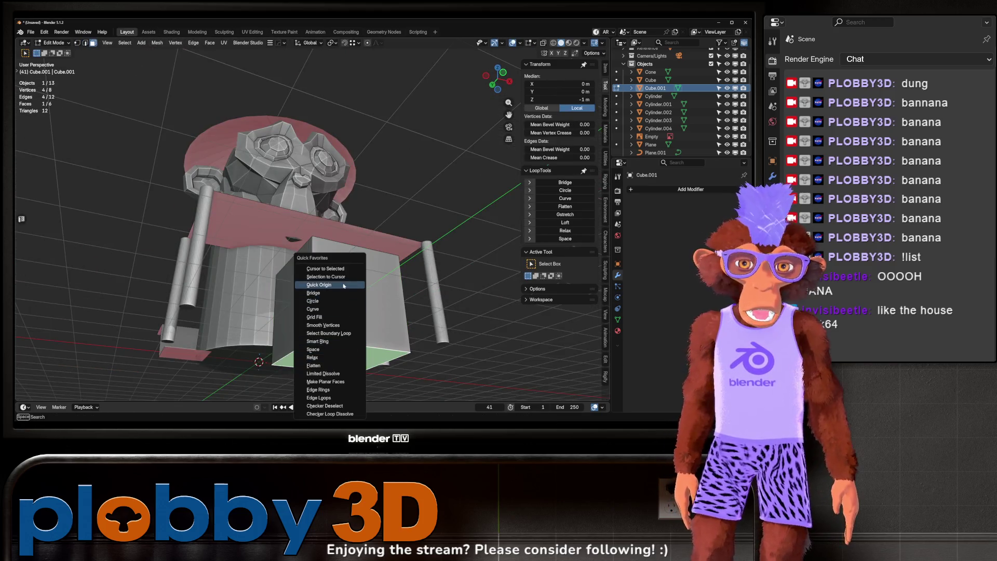
left_click(343, 286)
key("s")
key("shift+z")
left_click(432, 389)
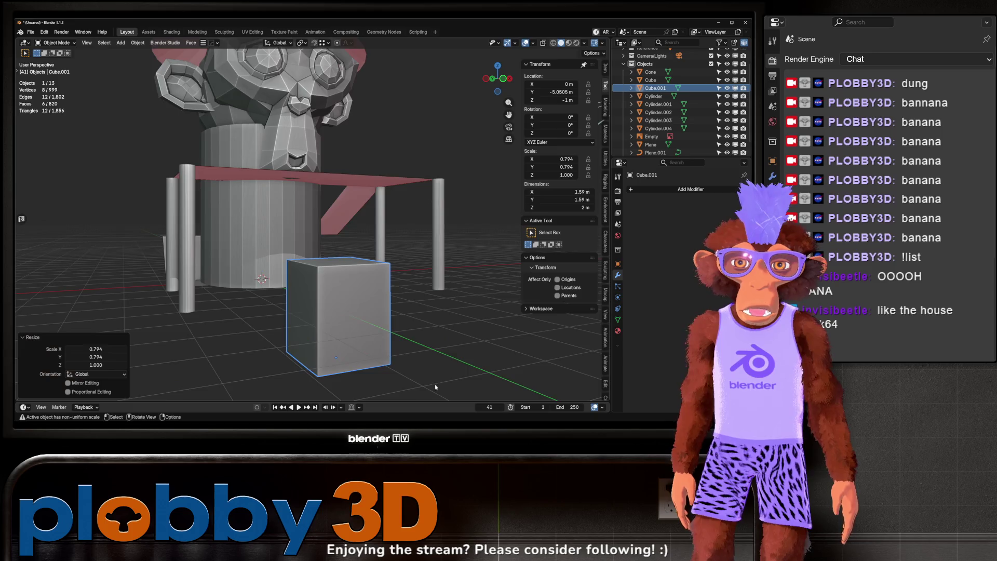
Step: Flatten the cube along Y and X and adjust its height along Z into a pillar
key("s")
key("y")
left_click(436, 341)
key("s")
key("x")
left_click(435, 341)
key("s")
key("z")
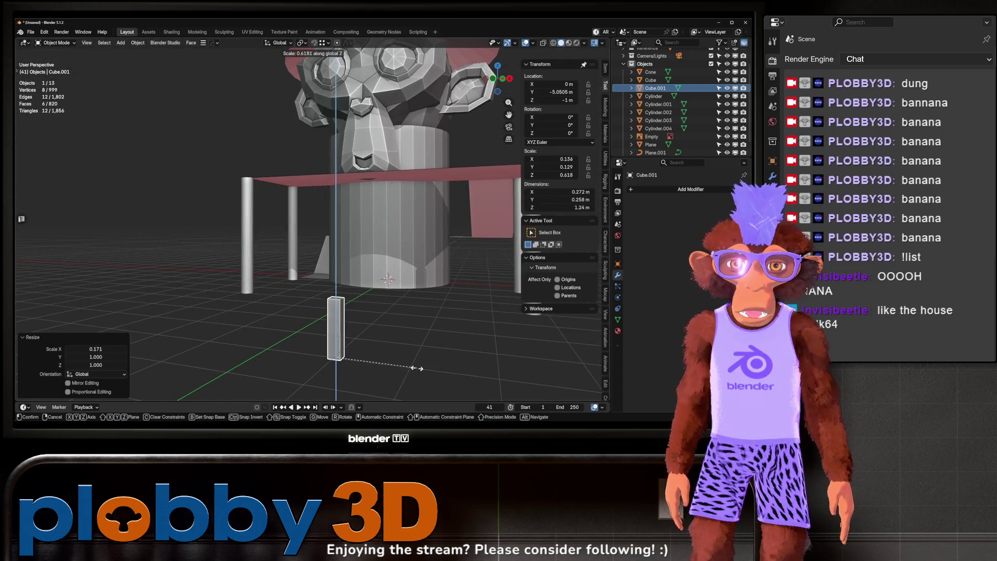
left_click(439, 372)
Step: Scale the pillar uniformly to 0.814
key("g")
key("z")
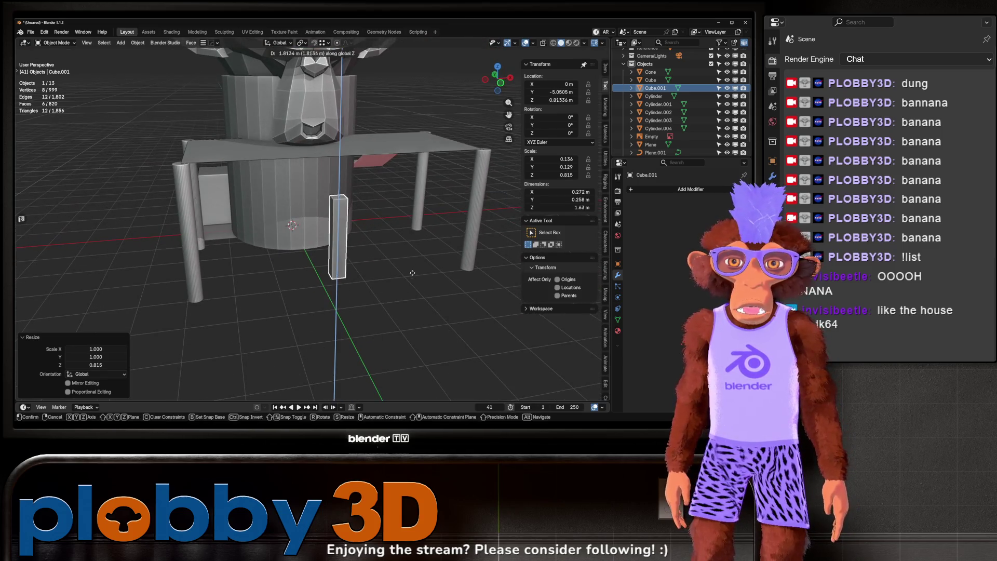
key("Escape")
key("s")
left_click(384, 291)
scroll(363, 259, "up", 4)
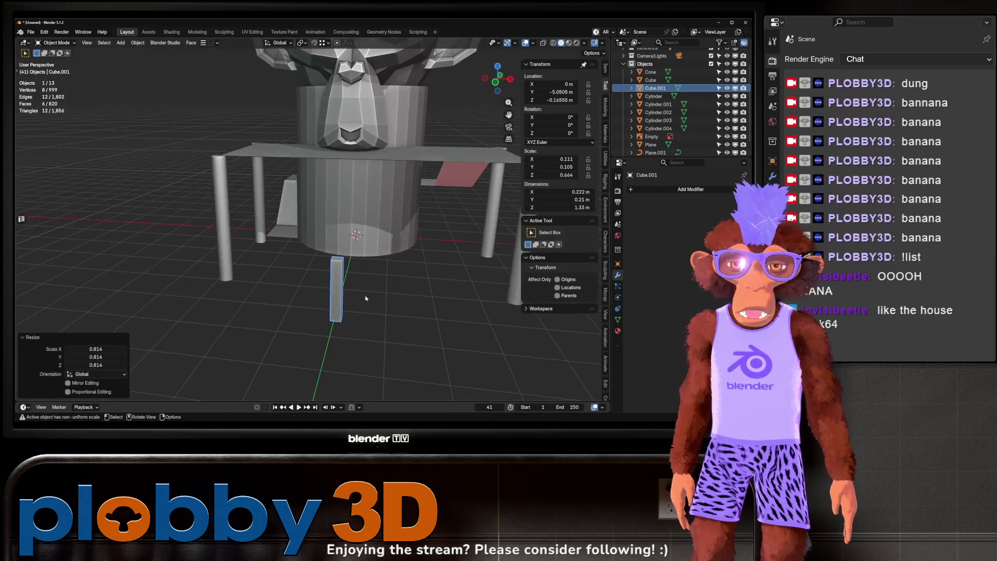
right_click(356, 253)
Step: Bevel the pillar's four vertical edges
key("Tab")
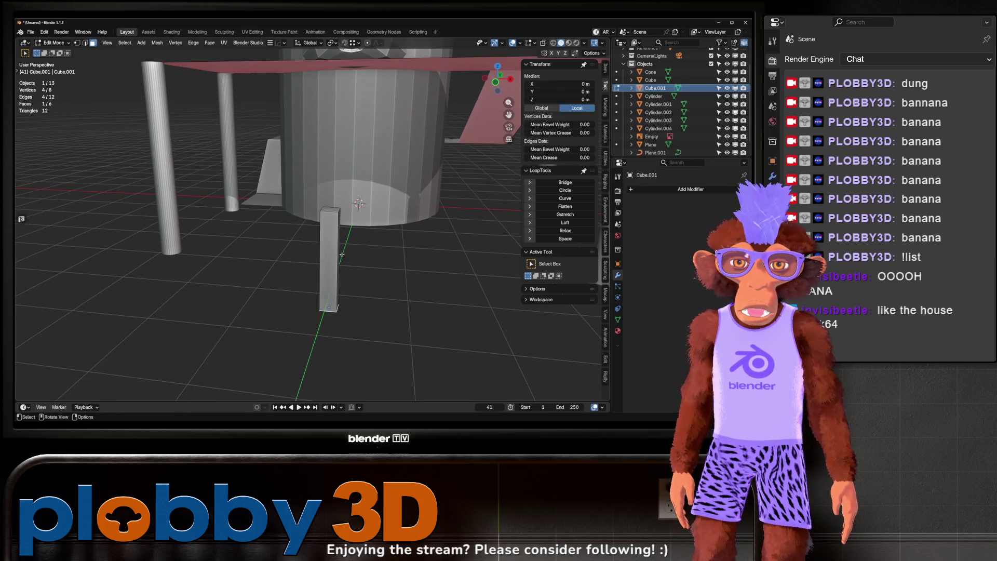
left_click(335, 258)
key("q")
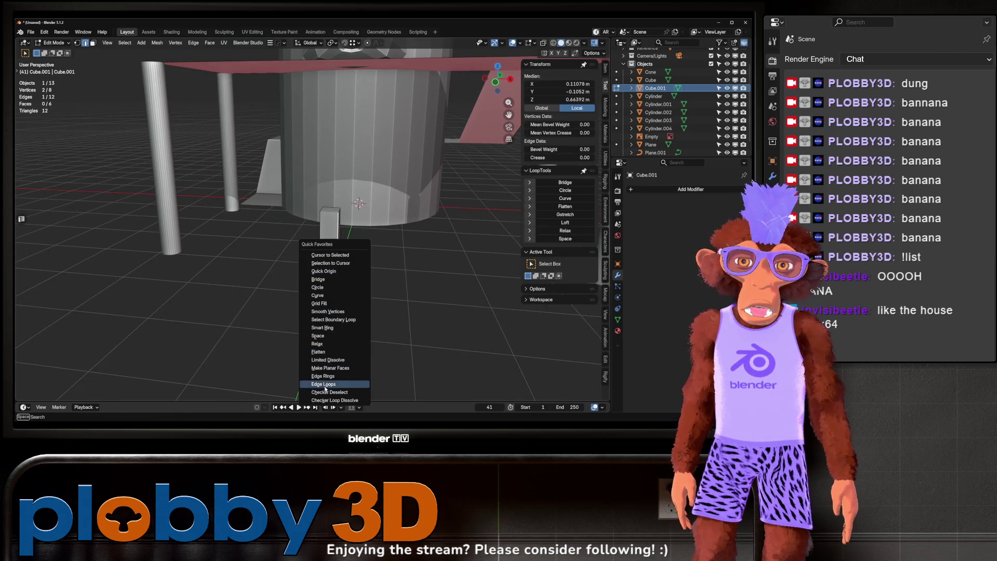
left_click(324, 376)
key("ctrl+b")
left_click(457, 294)
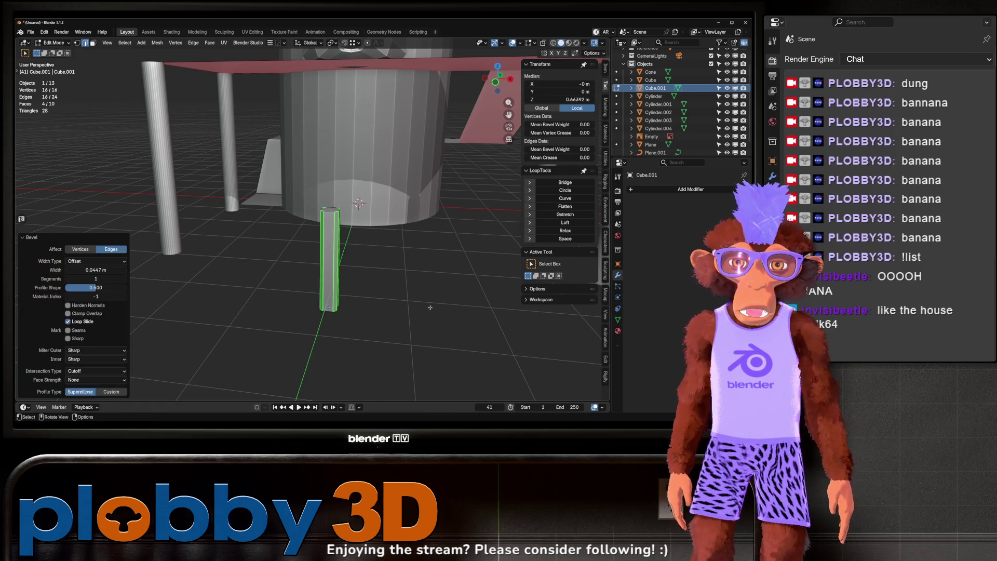
Step: Narrow the whole pillar mesh, keeping its height, and thin it further along Y
key("alt+a")
key("a")
key("s")
key("shift+z")
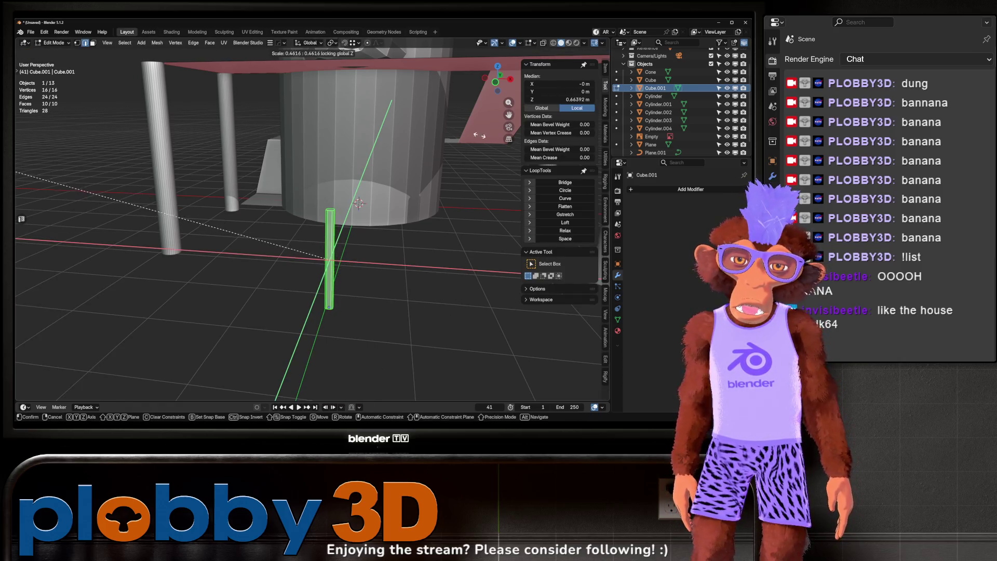
left_click(106, 293)
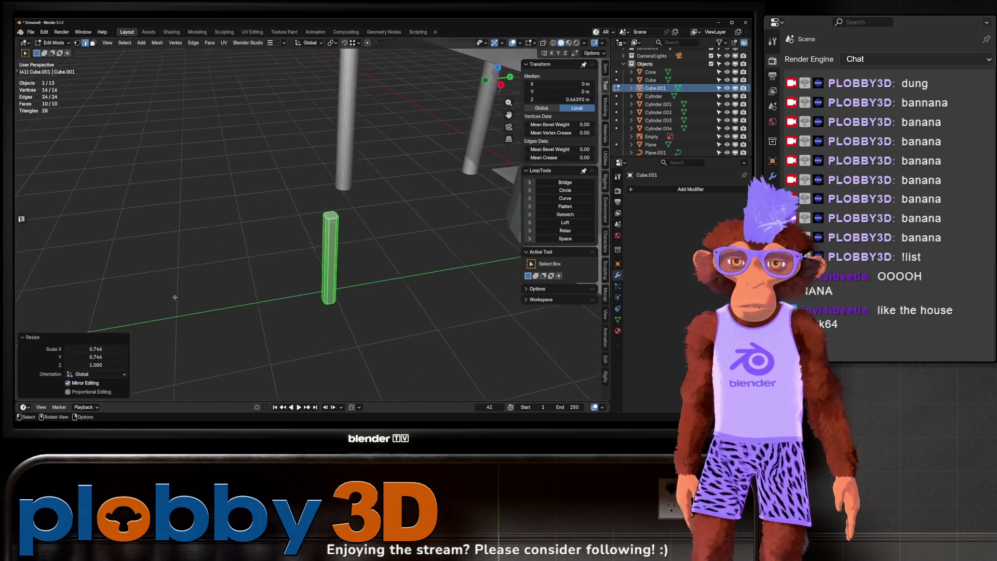
key("s")
key("y")
left_click(405, 297)
Step: Return to Object Mode, frame the scene, and select the walkway Plane.001
key("Tab")
key("KP_Divide")
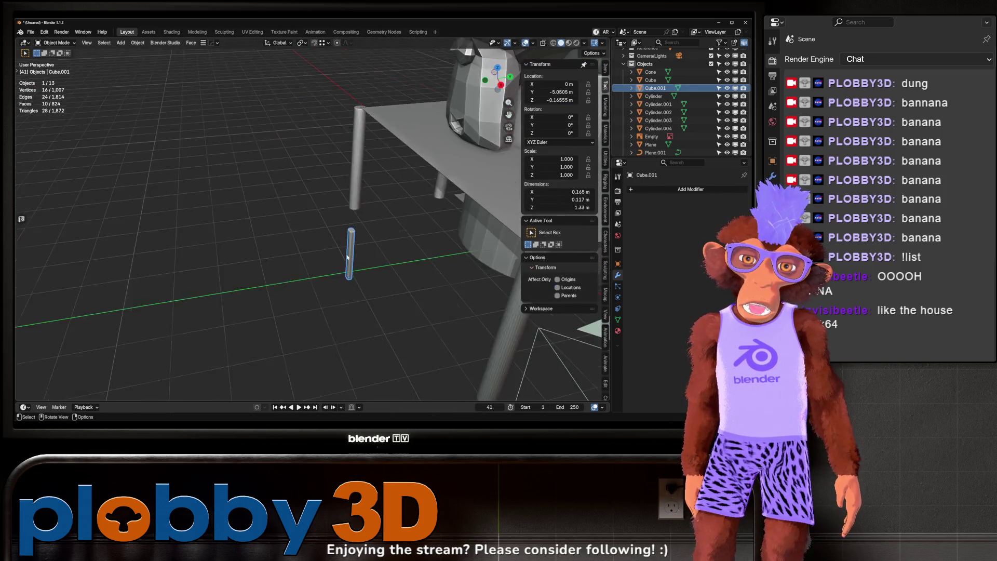
left_click_drag(279, 283, 392, 218)
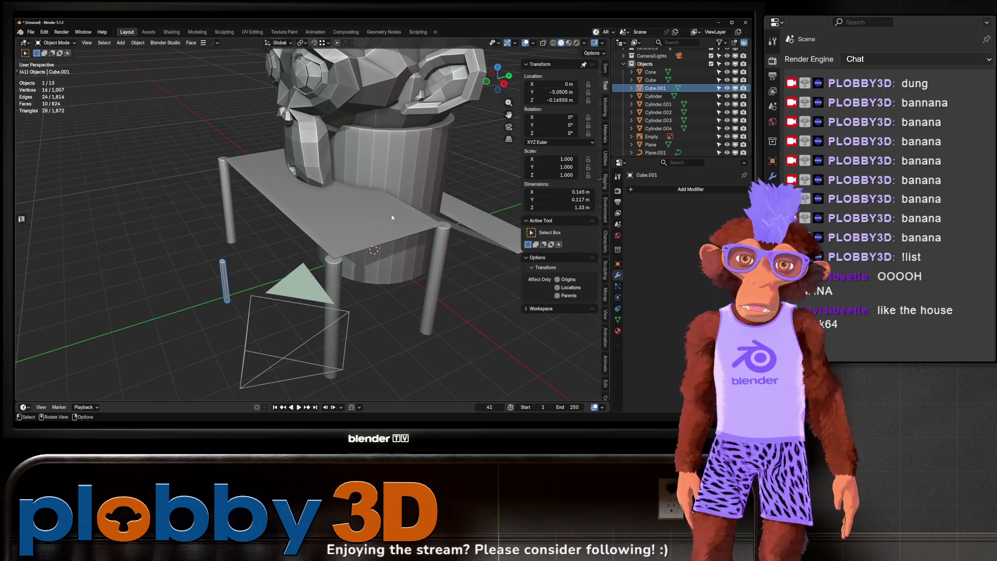
left_click(655, 153)
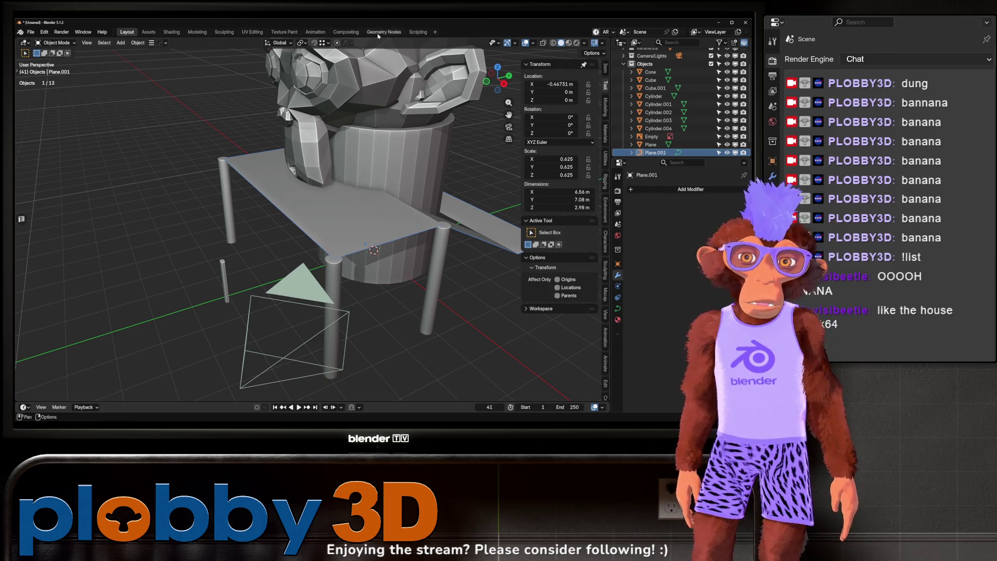
Step: Create a new Geometry Nodes group for the walkway in the Geometry Nodes workspace, then select Cube.001
left_click(379, 33)
left_click(320, 204)
left_click_drag(523, 189, 425, 121)
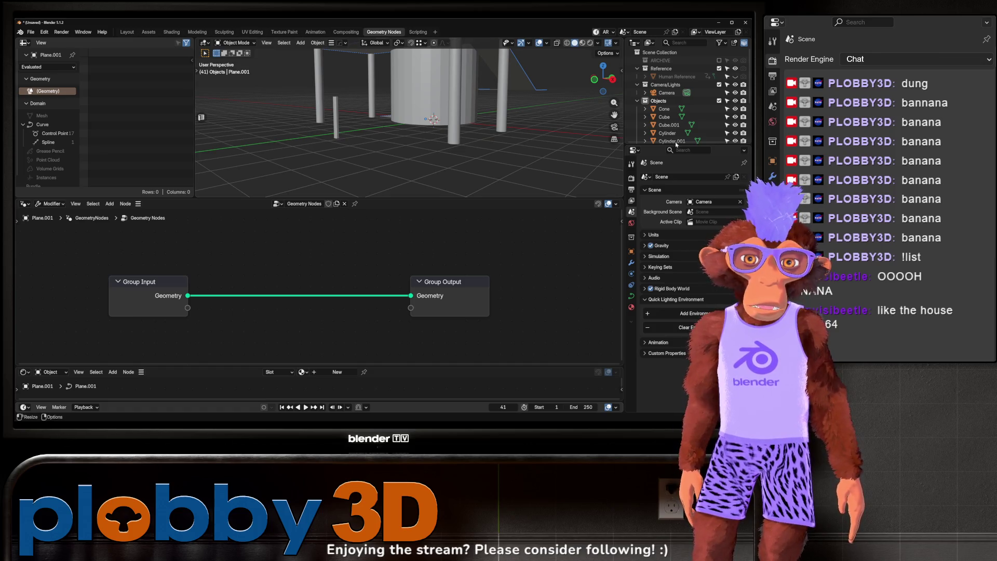
left_click(337, 133)
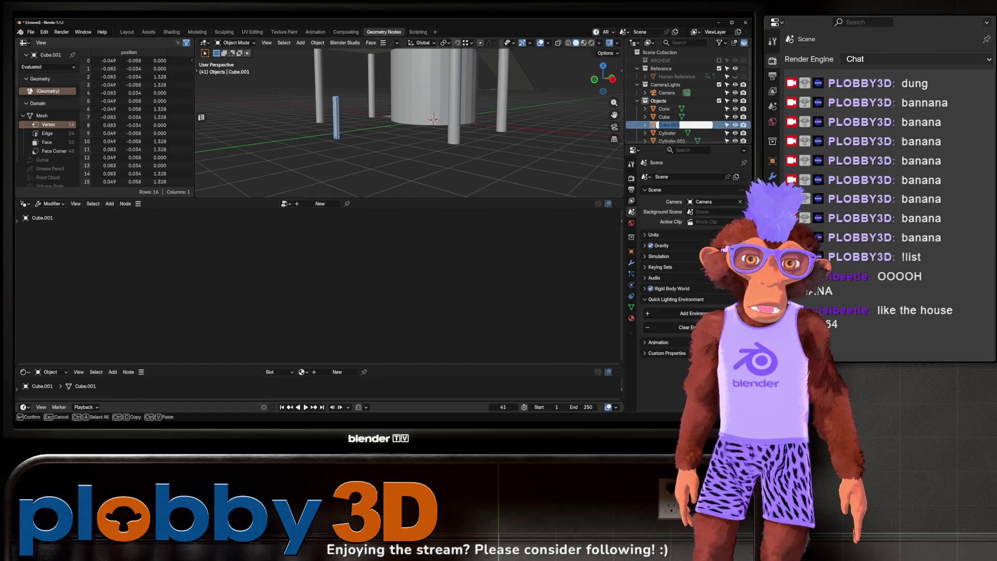
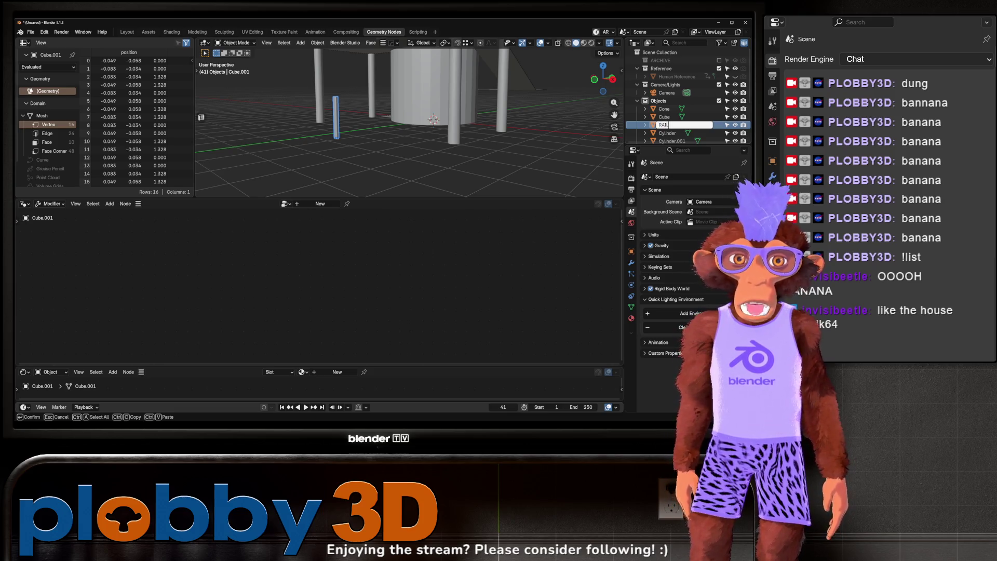
Step: Name the post object RAILING and create a new Geometry Nodes tree for it
key("Return")
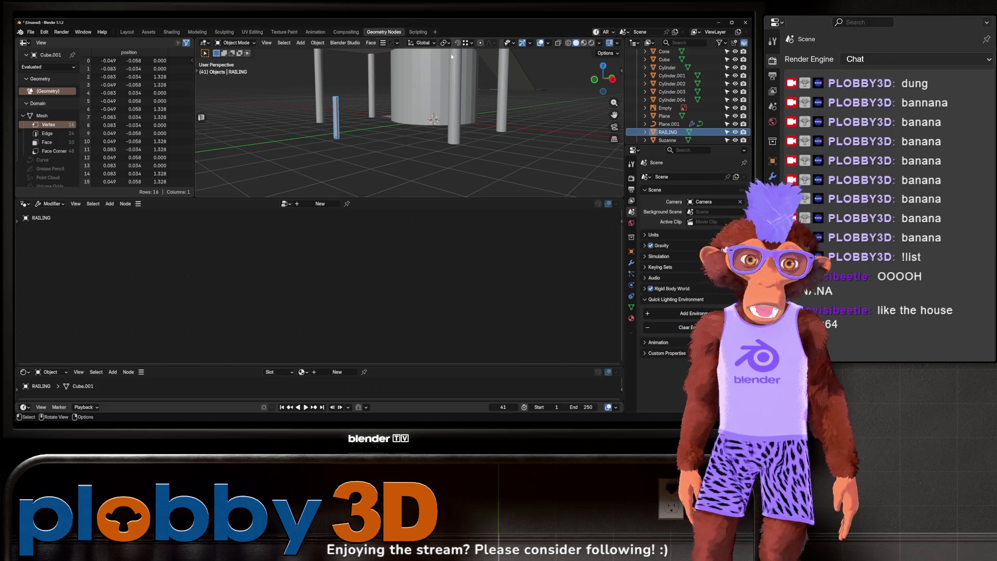
scroll(451, 56, "down", 3)
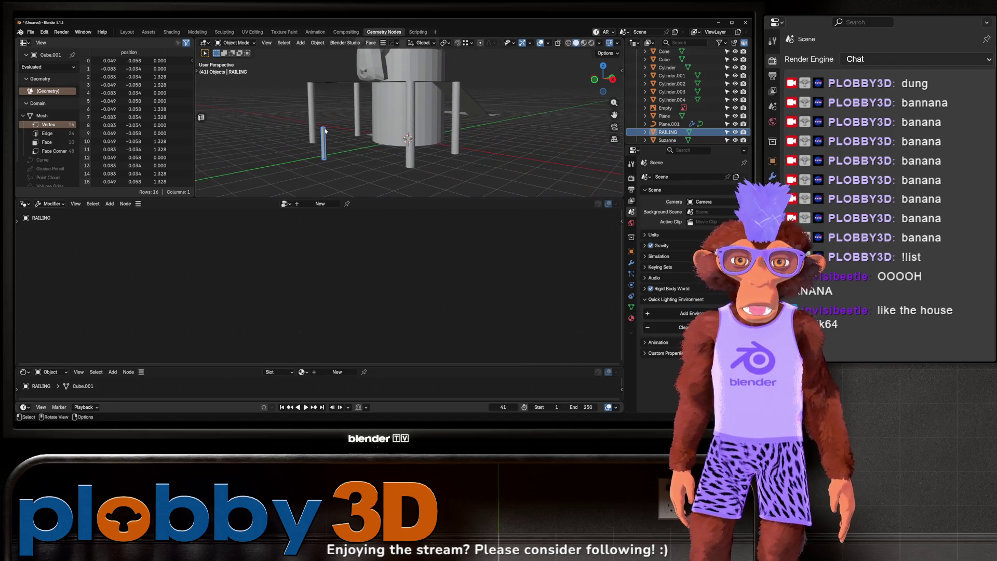
left_click(317, 204)
left_click_drag(626, 148, 265, 343)
left_click_drag(161, 293, 193, 223)
left_click_drag(463, 292, 532, 267)
scroll(333, 158, "up", 5)
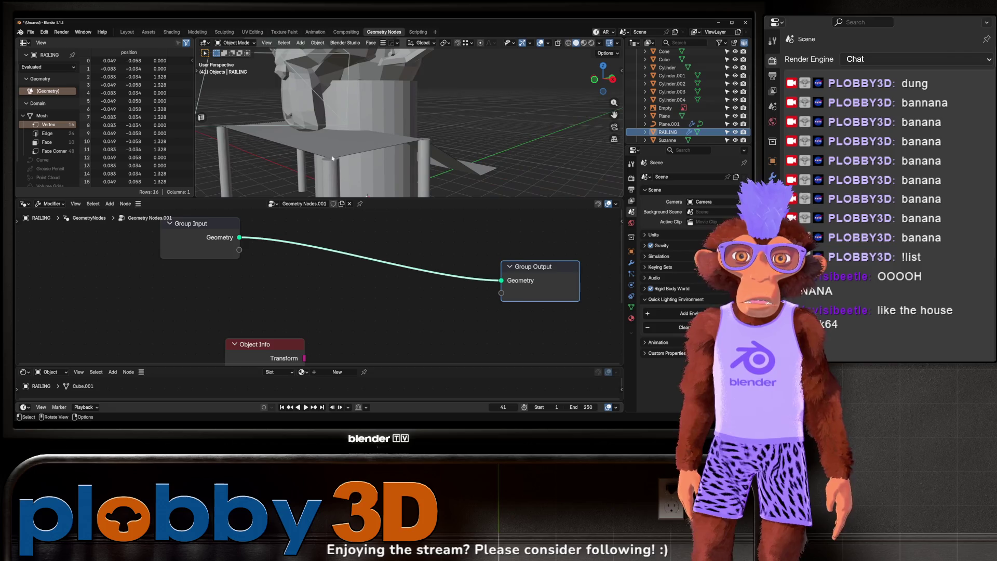
Step: Splice a Resample Curve node between RAILING's Group Input and Group Output
key("shift+a")
mouse_move(334, 282)
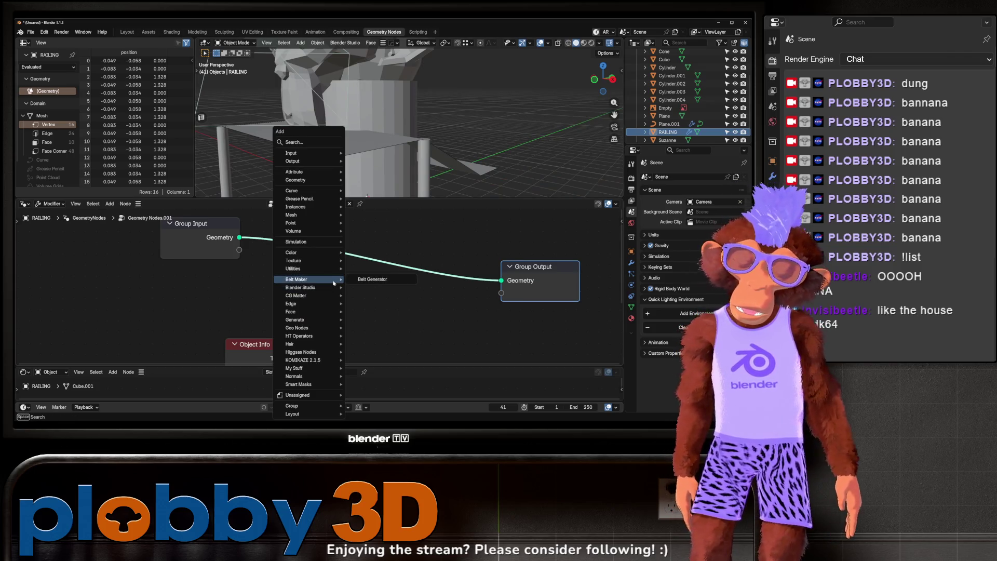
type("resample")
key("Return")
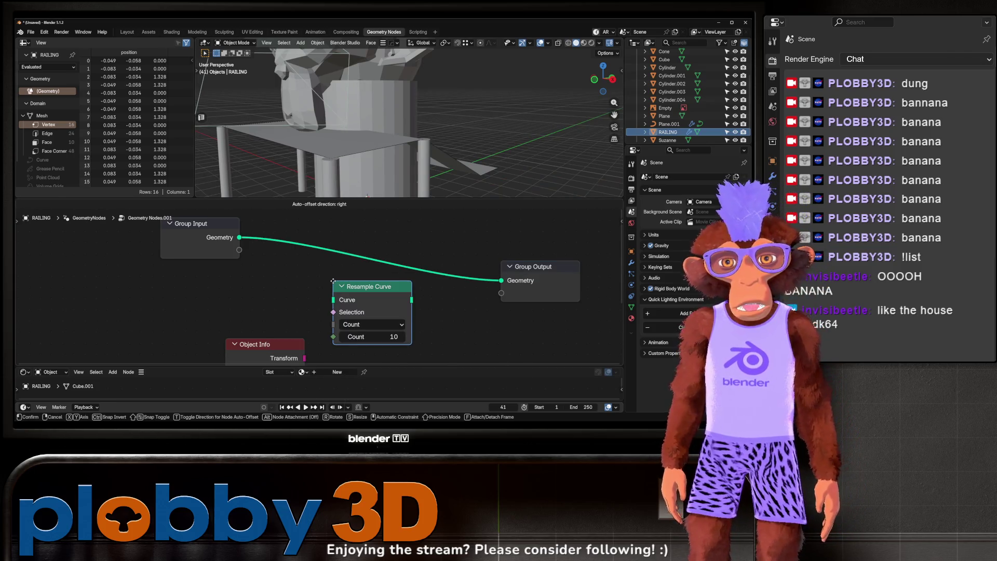
left_click(268, 220)
scroll(292, 271, "down", 2)
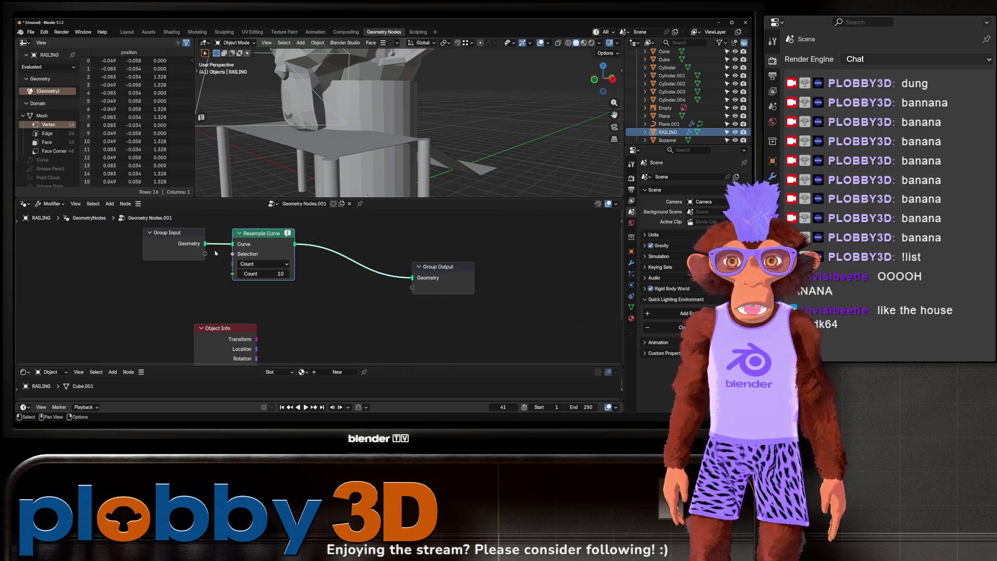
left_click_drag(290, 241, 342, 259)
left_click_drag(367, 196, 653, 155)
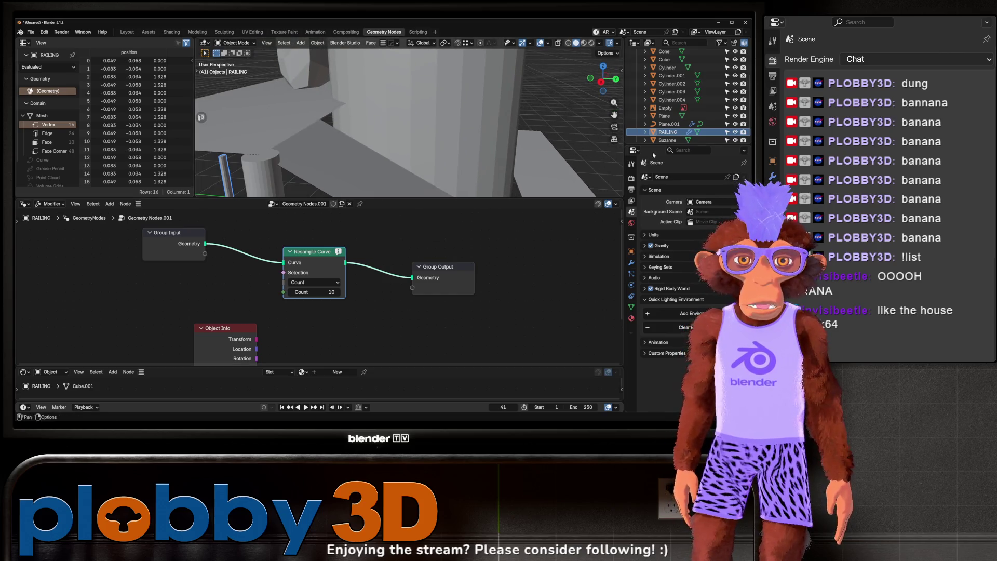
left_click(665, 125)
Step: Delete RAILING's Resample Curve node and unlink the node tree from its modifier
left_click(661, 126)
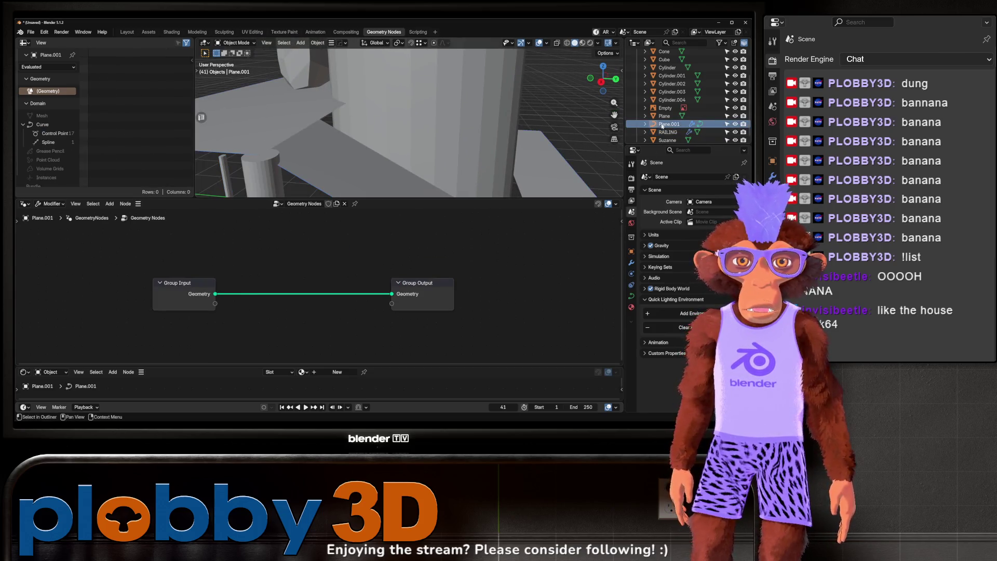
left_click(666, 133)
key("x")
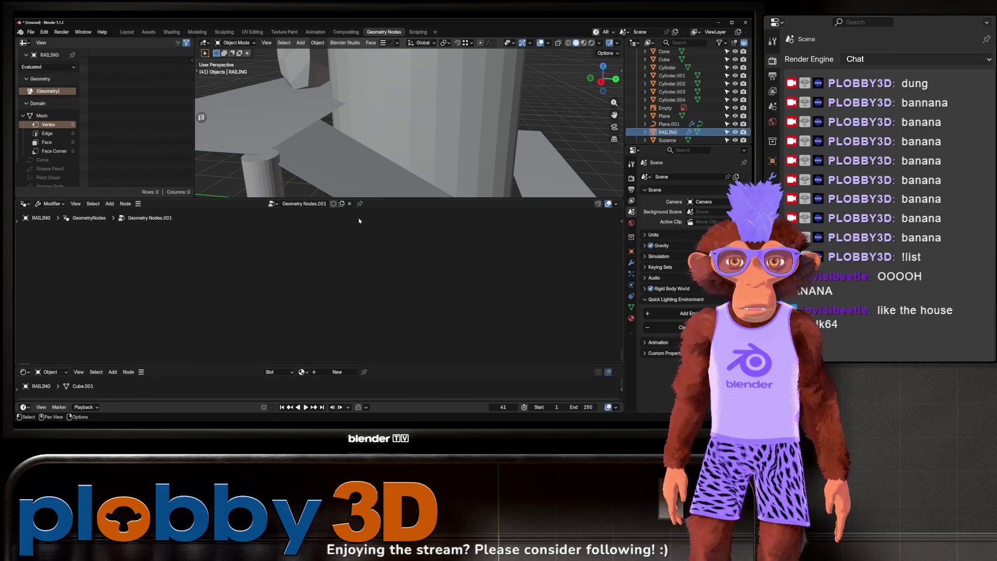
left_click(349, 204)
Step: Splice a Resample Curve node into Plane.001's node tree and set Count to 38
left_click(668, 123)
left_click_drag(415, 176, 384, 151)
left_click(671, 132)
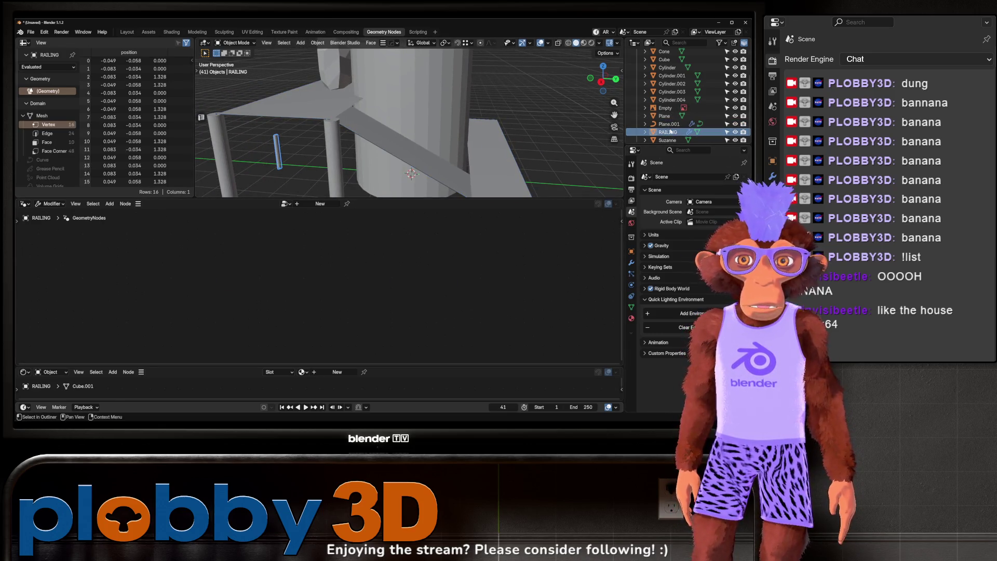
left_click(669, 124)
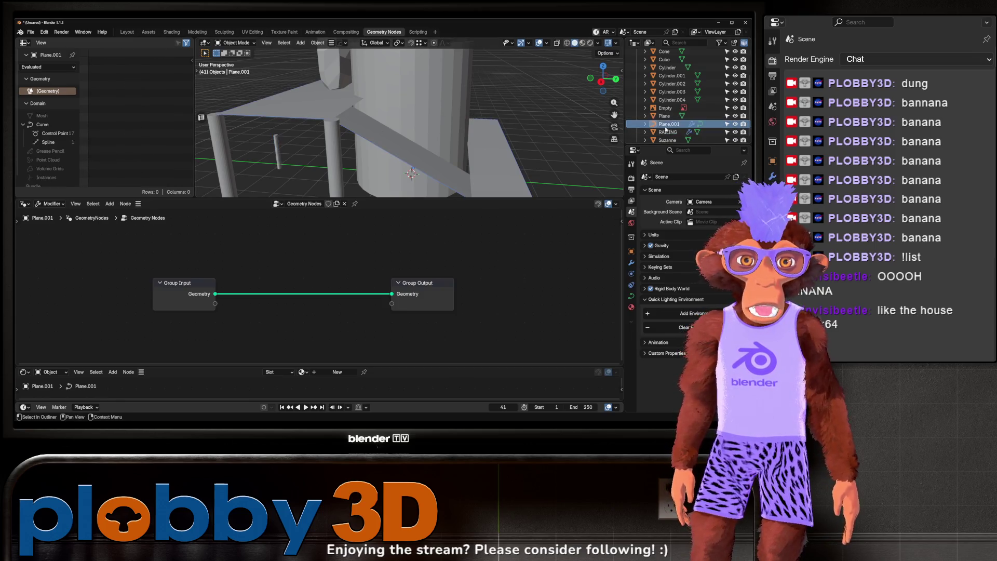
key("shift+a")
type("resam")
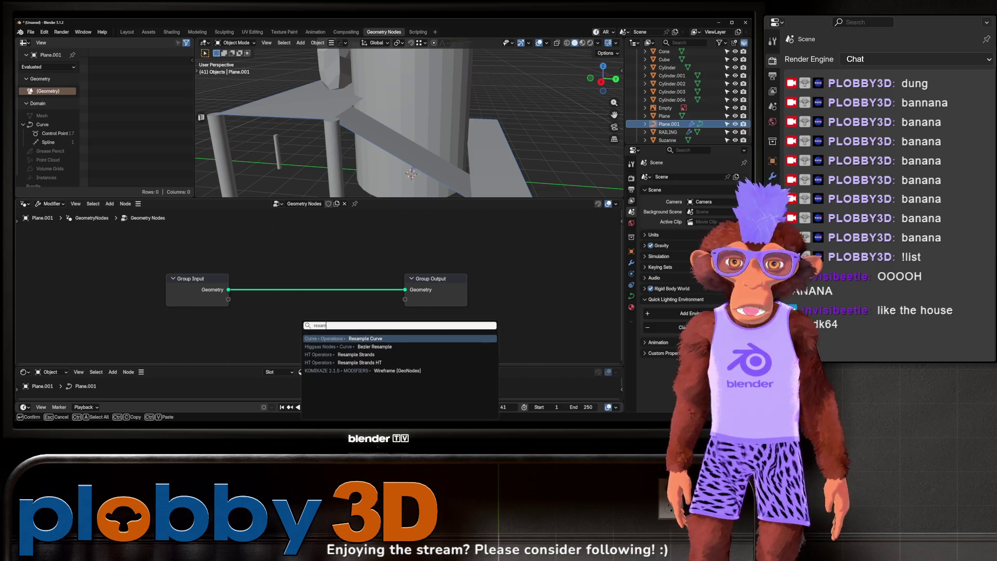
key("Return")
left_click(248, 269)
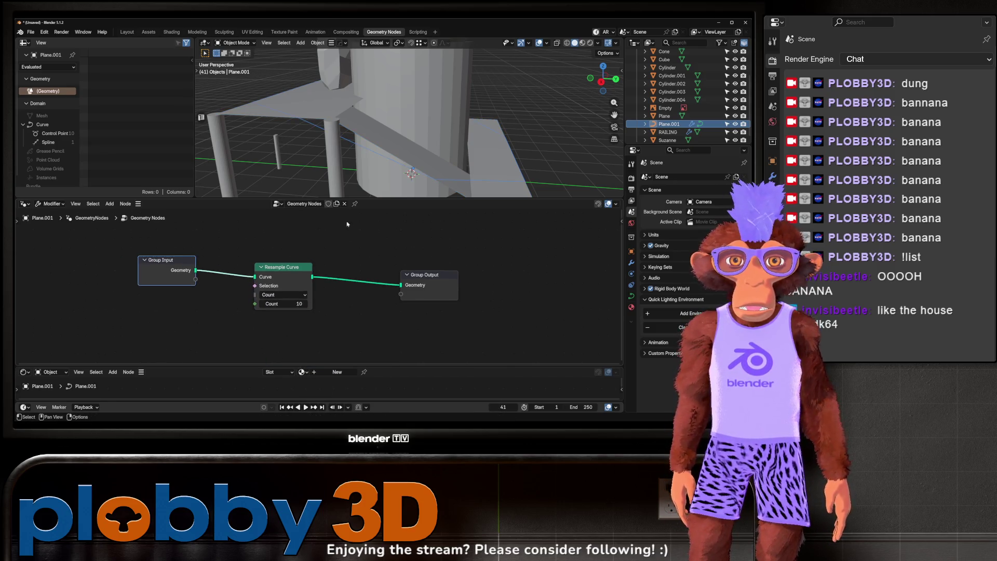
left_click_drag(411, 171, 417, 208)
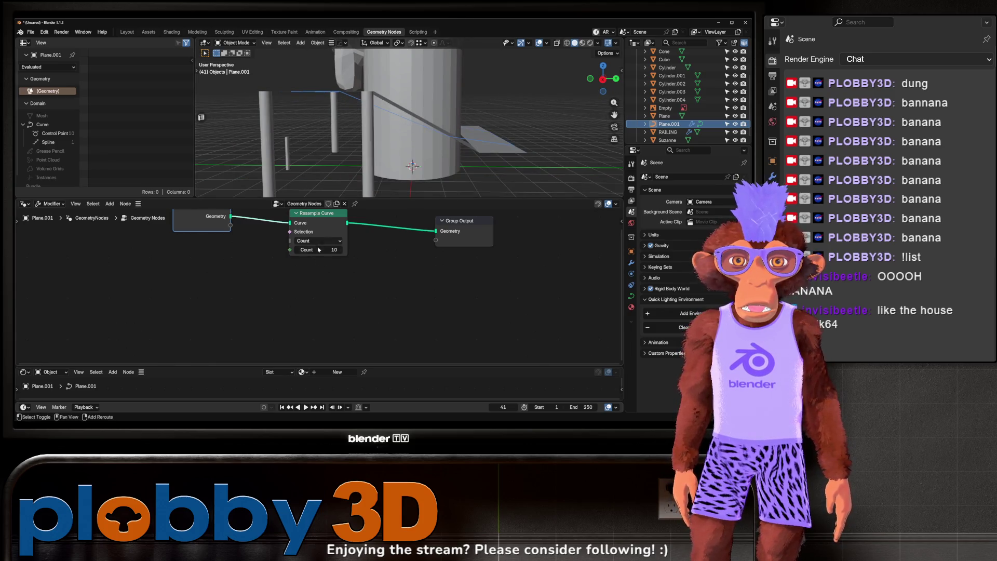
left_click_drag(405, 161, 373, 144)
scroll(414, 285, "down", 3)
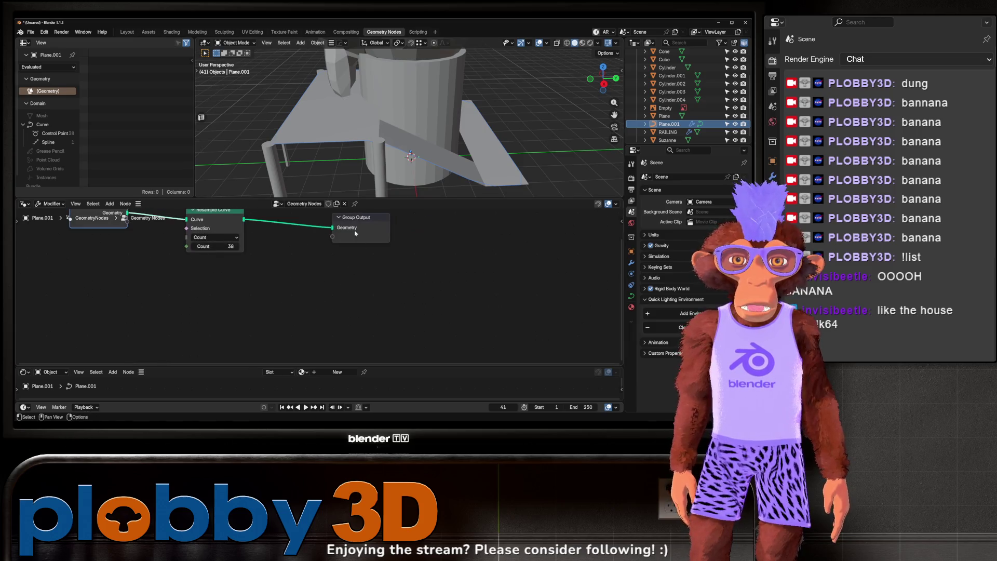
mouse_move(295, 234)
left_mouse_down()
mouse_move(377, 220)
mouse_move(332, 208)
left_mouse_up()
Step: Bring RAILING into Plane.001's node graph as an Object Info node
key("b")
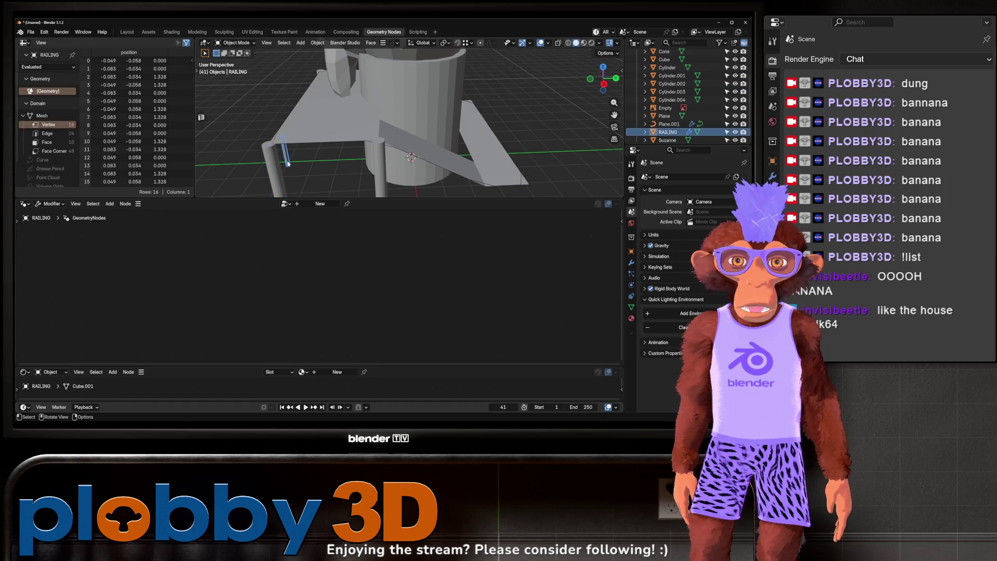
left_click(412, 156)
left_click(386, 149)
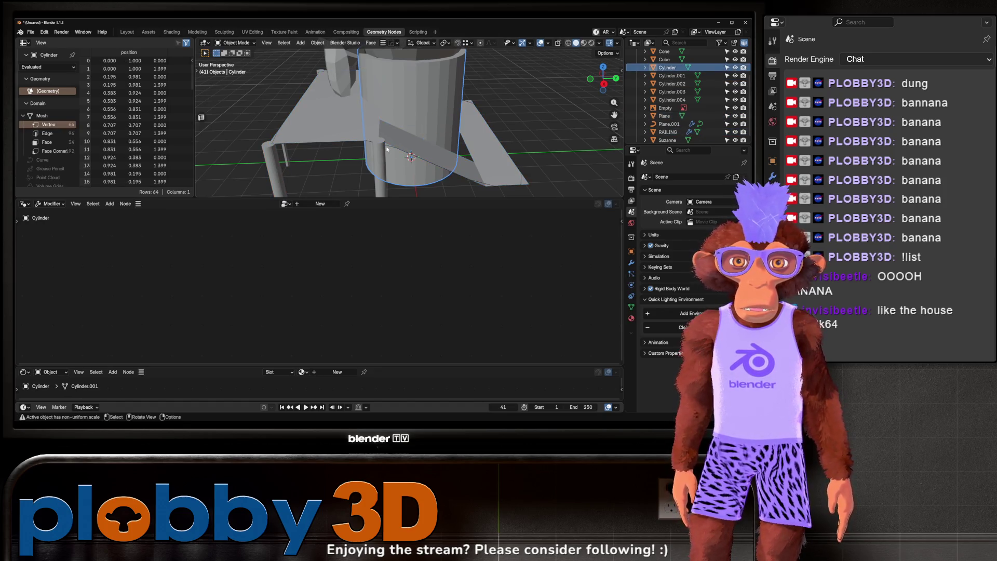
left_click(388, 148)
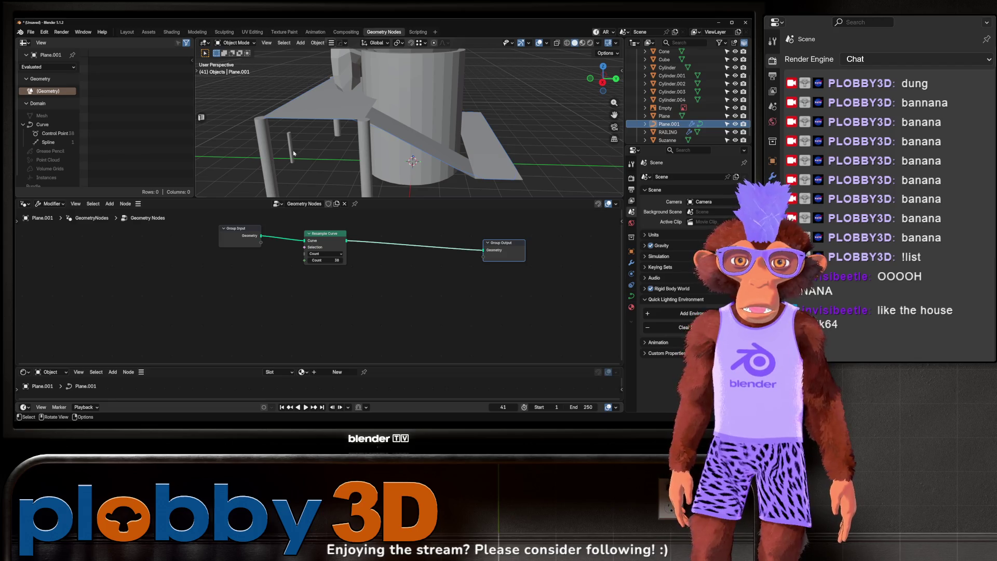
left_click(291, 150)
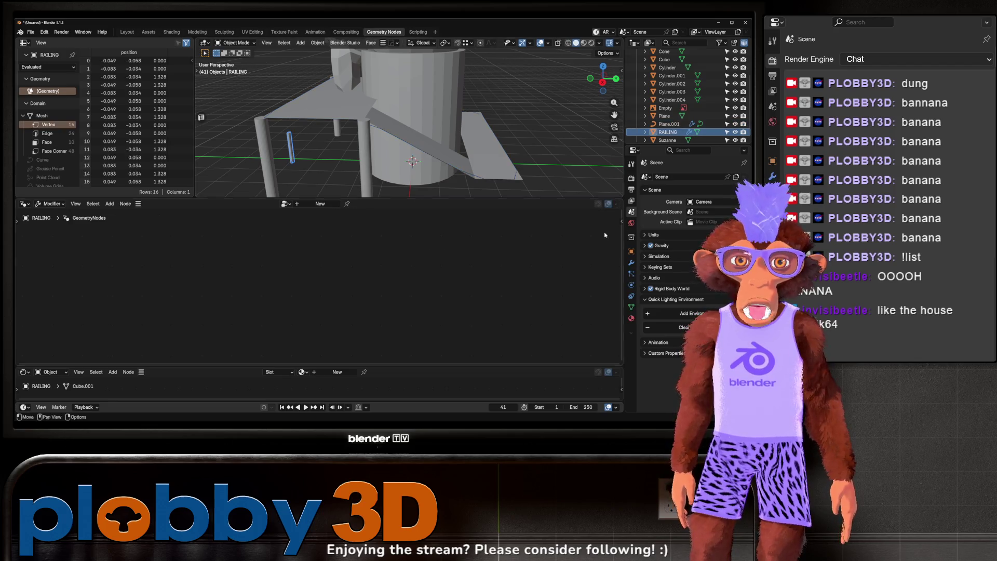
left_click(377, 129)
left_click(372, 127)
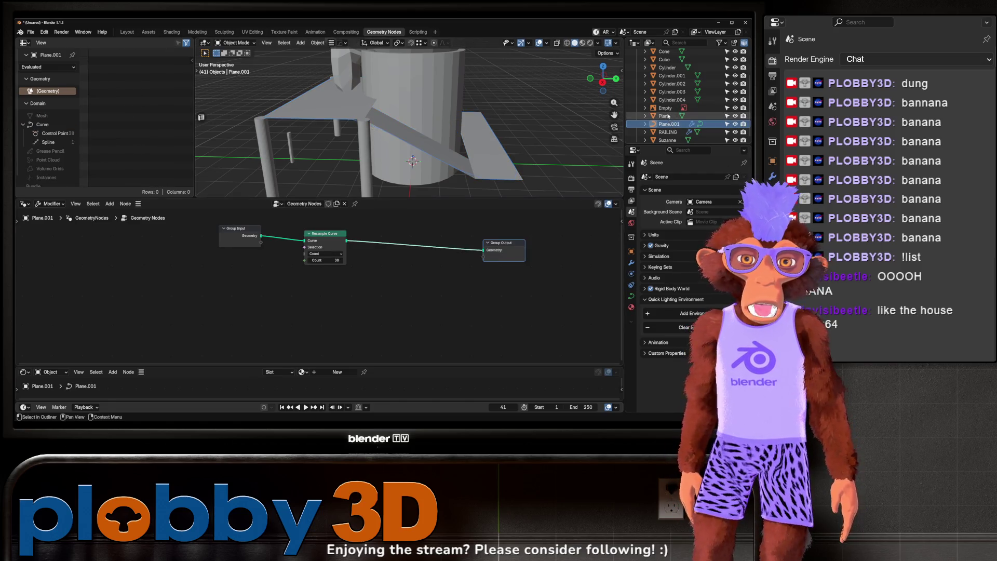
mouse_move(668, 133)
left_mouse_down()
mouse_move(340, 327)
mouse_move(232, 328)
left_mouse_up()
Step: Add an Instance on Points node after Resample Curve, instancing the RAILING geometry
key("shift+a")
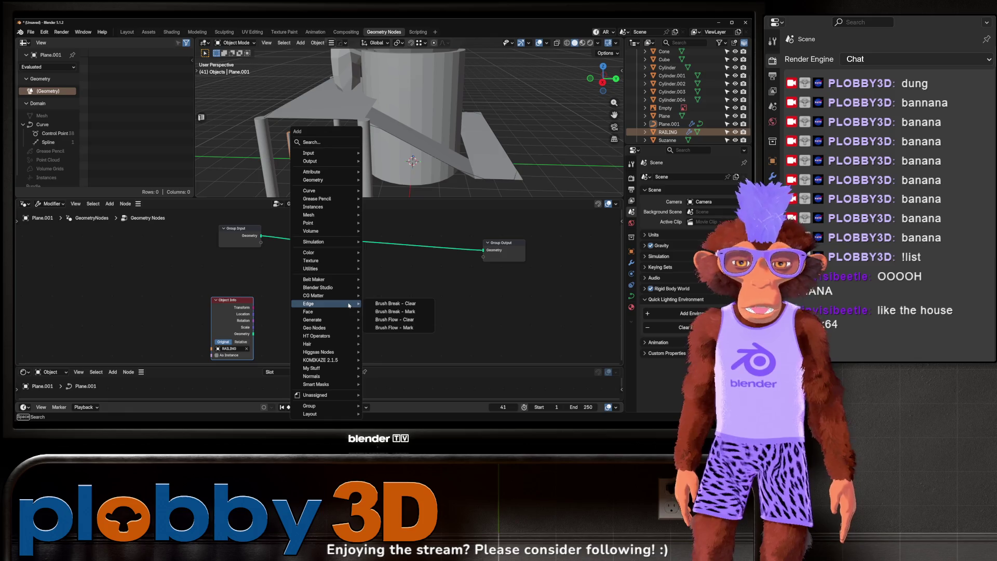
type("instanc")
key("Return")
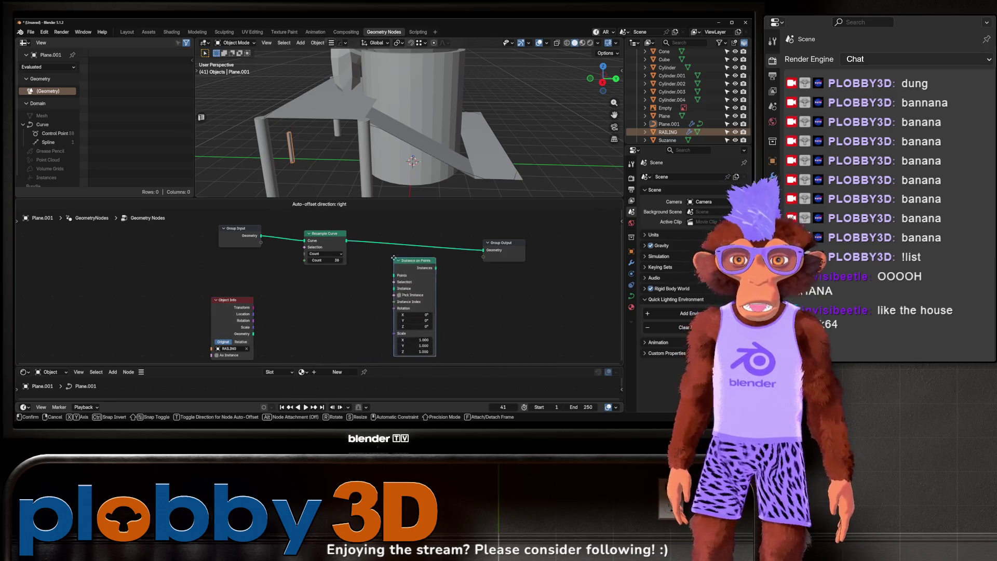
left_click(423, 244)
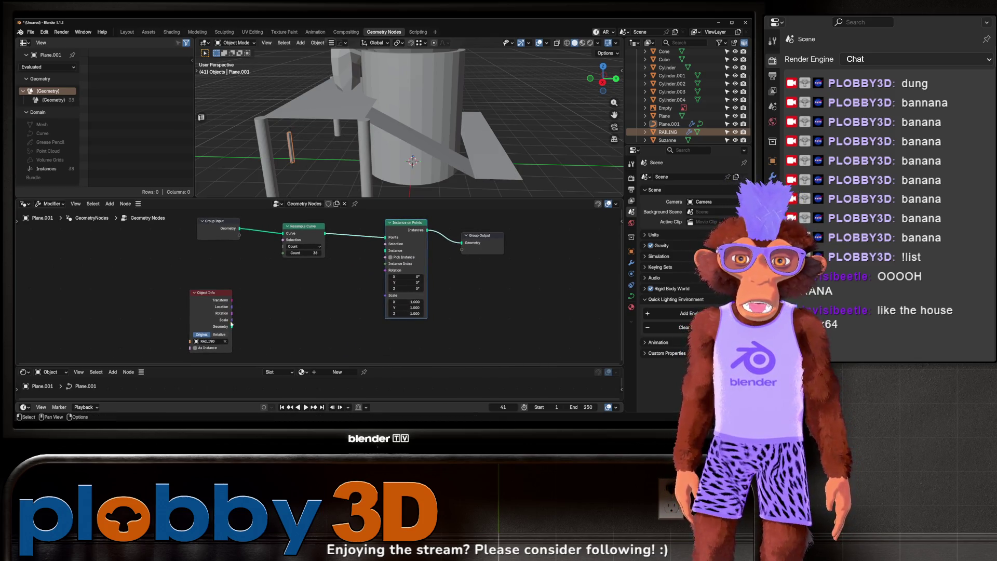
left_click_drag(231, 326, 385, 250)
Step: Raise the Resample Curve count to 151 posts and shift Group Output rightward
scroll(367, 146, "up", 3)
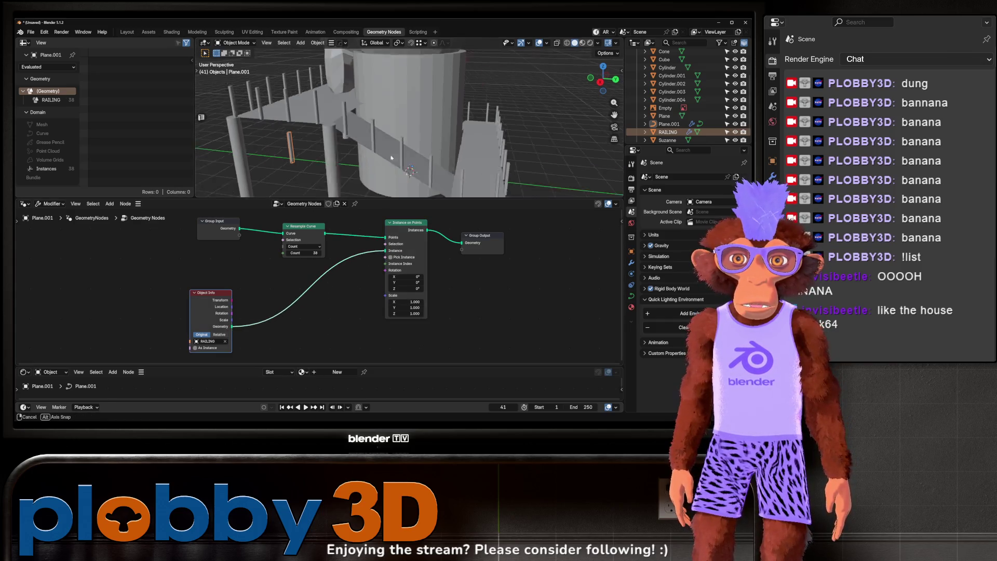
scroll(368, 147, "down", 5)
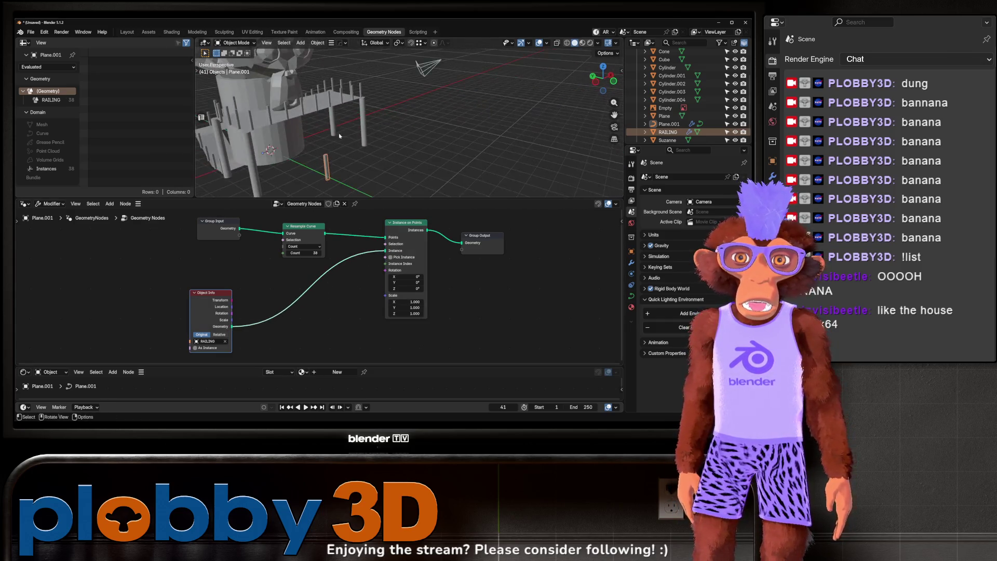
scroll(351, 166, "up", 4)
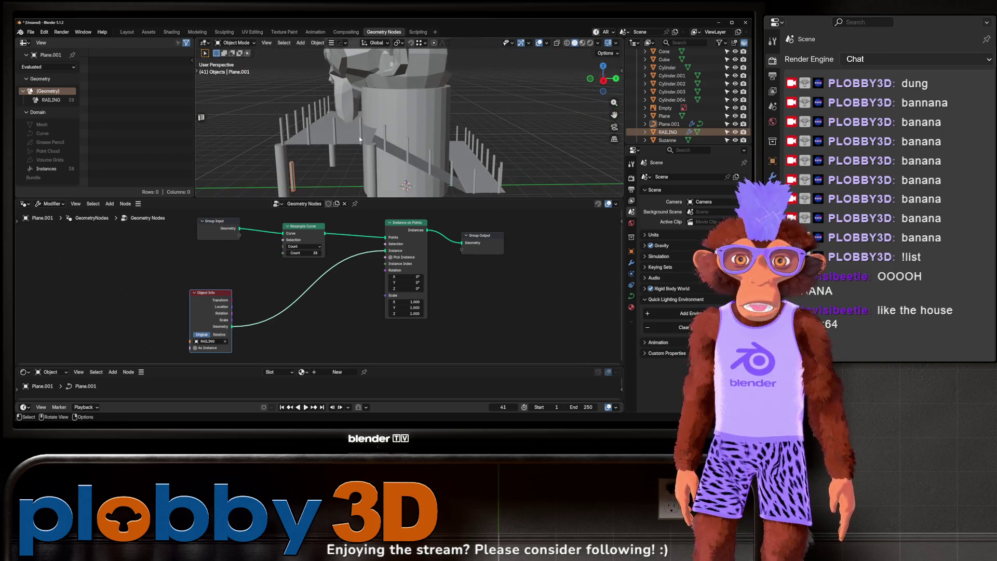
scroll(262, 292, "up", 1)
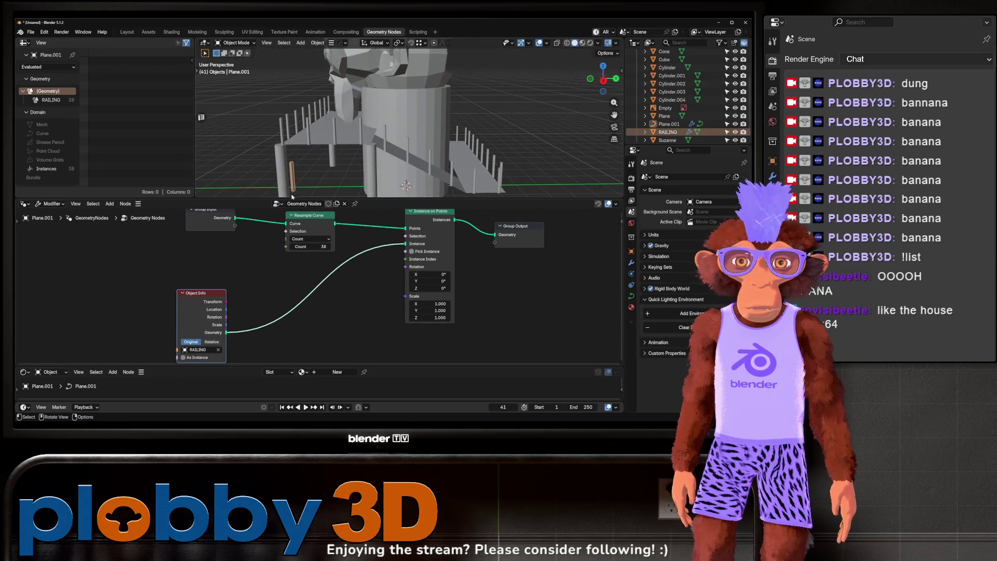
left_click_drag(311, 253, 416, 252)
left_click_drag(470, 305, 322, 342)
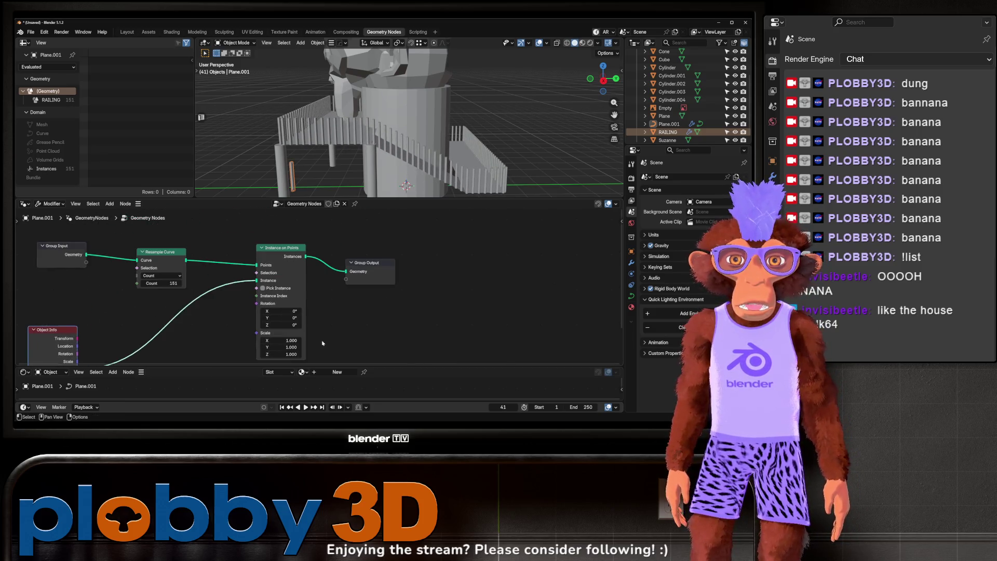
left_click_drag(378, 264, 613, 228)
key("shift+a")
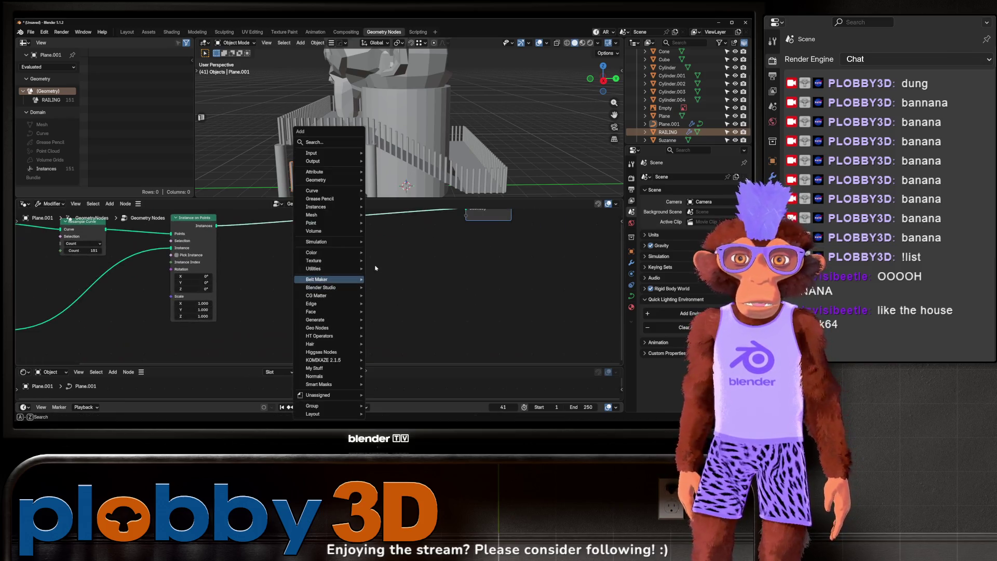
Step: Add a Scale Instances node after Instance on Points and tidy the node layout
type("saclescale inst")
key("Return")
scroll(252, 286, "up", 2)
key("Home")
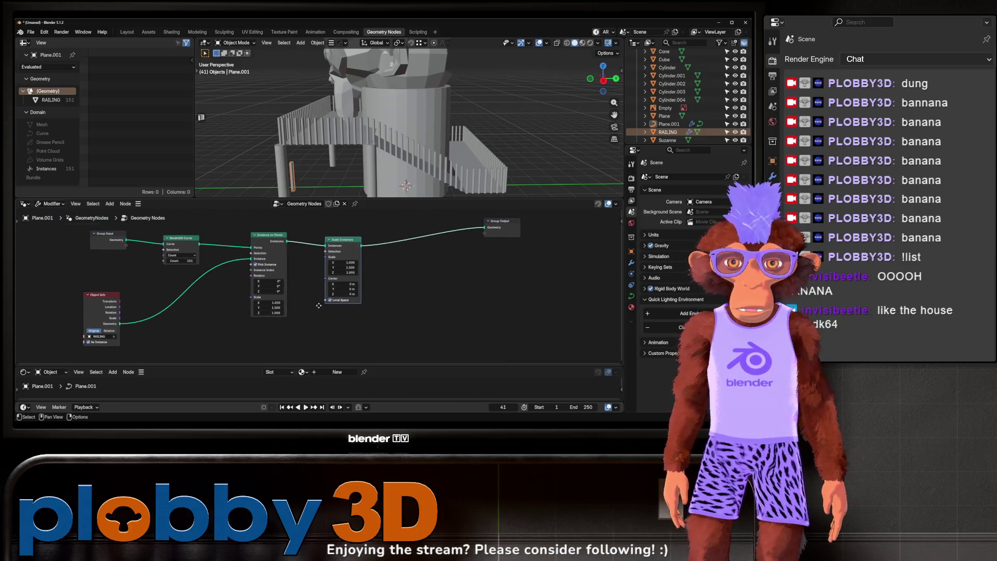
left_click_drag(104, 318, 39, 295)
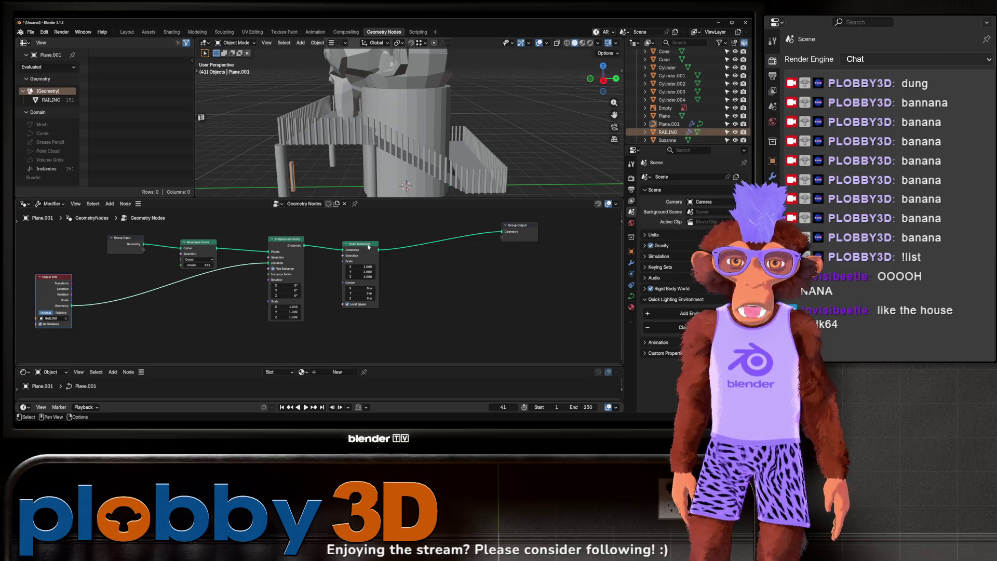
left_click_drag(373, 246, 375, 243)
key("x")
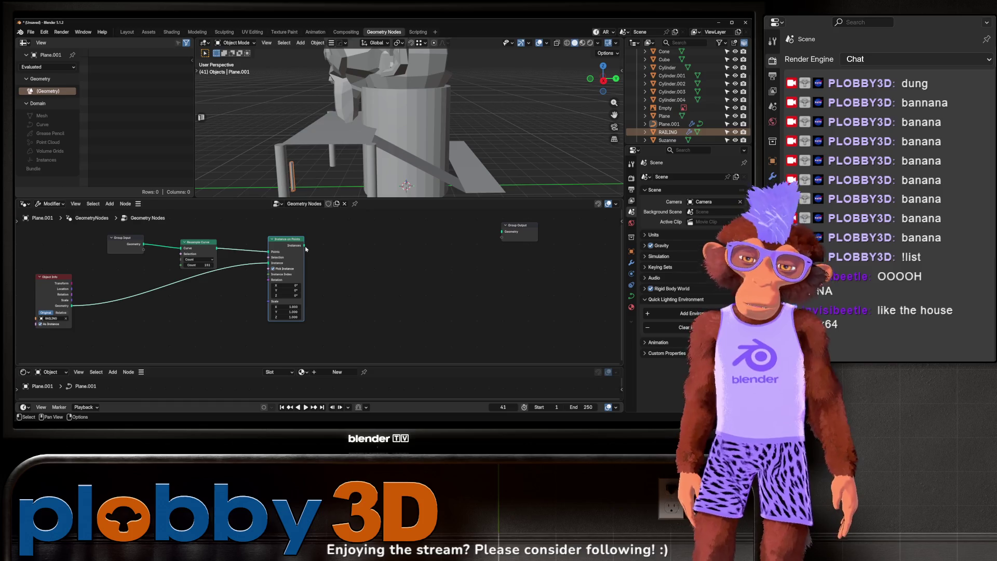
key("ctrl+z")
scroll(354, 282, "down", 2)
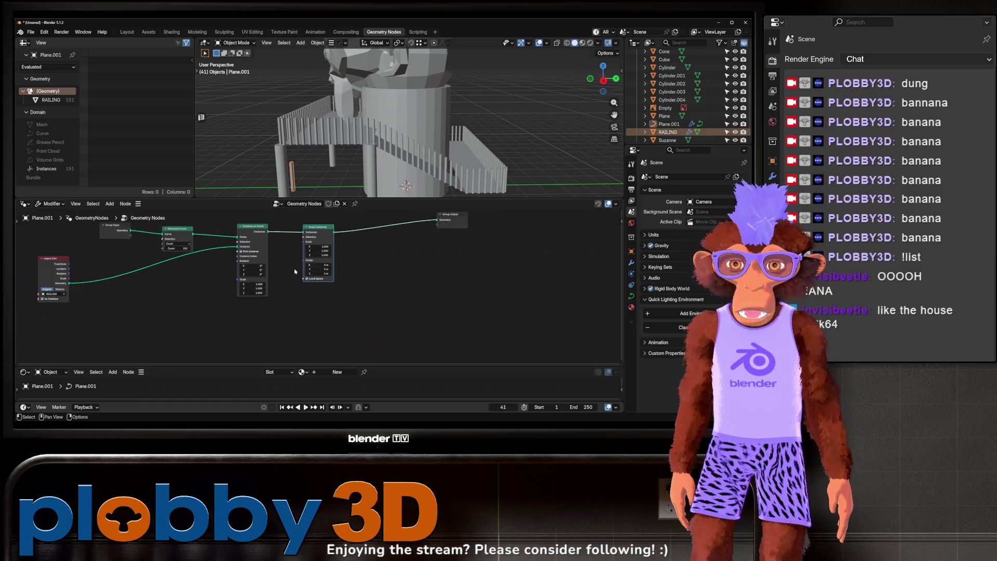
scroll(306, 290, "up", 2)
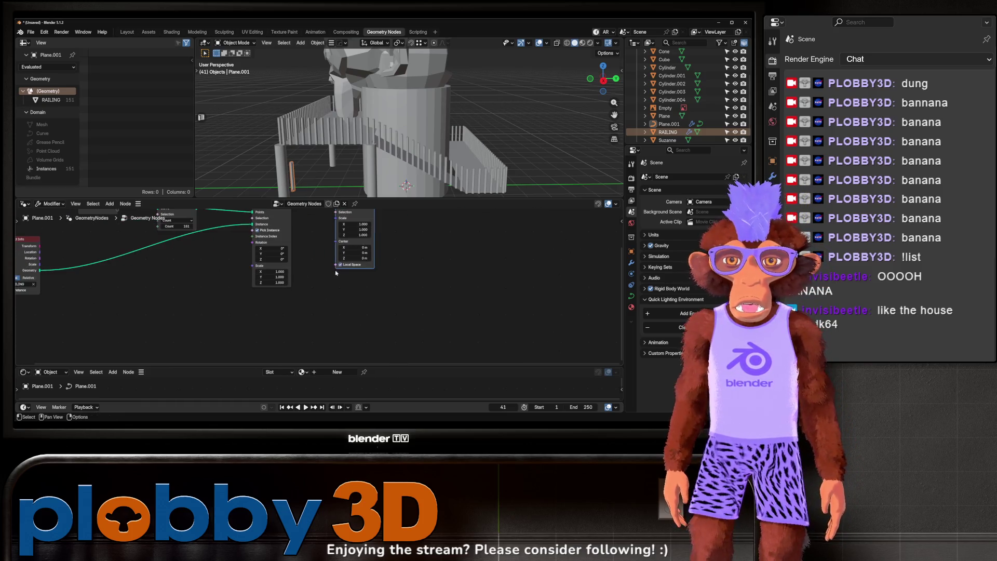
scroll(362, 253, "down", 3)
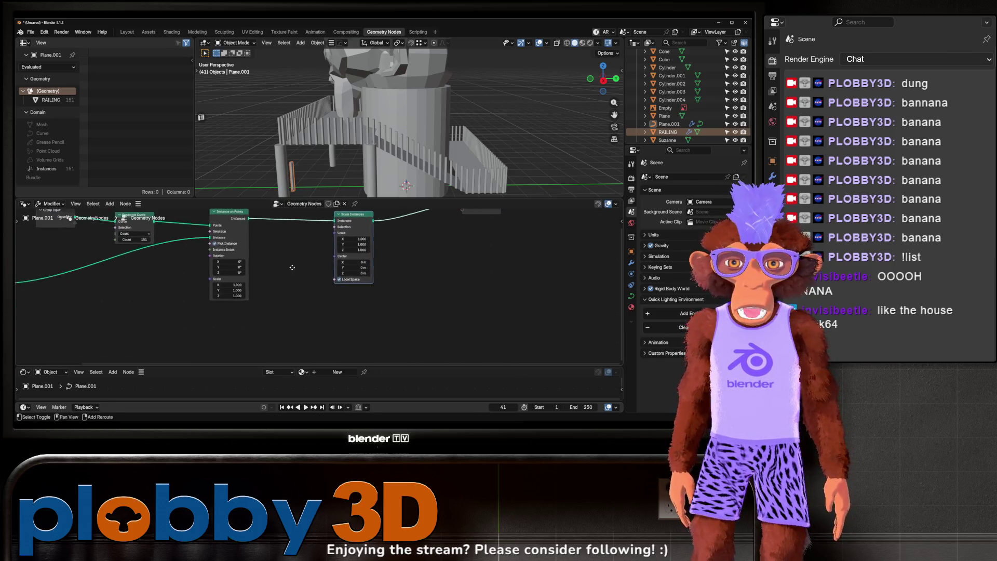
left_click_drag(302, 267, 279, 306)
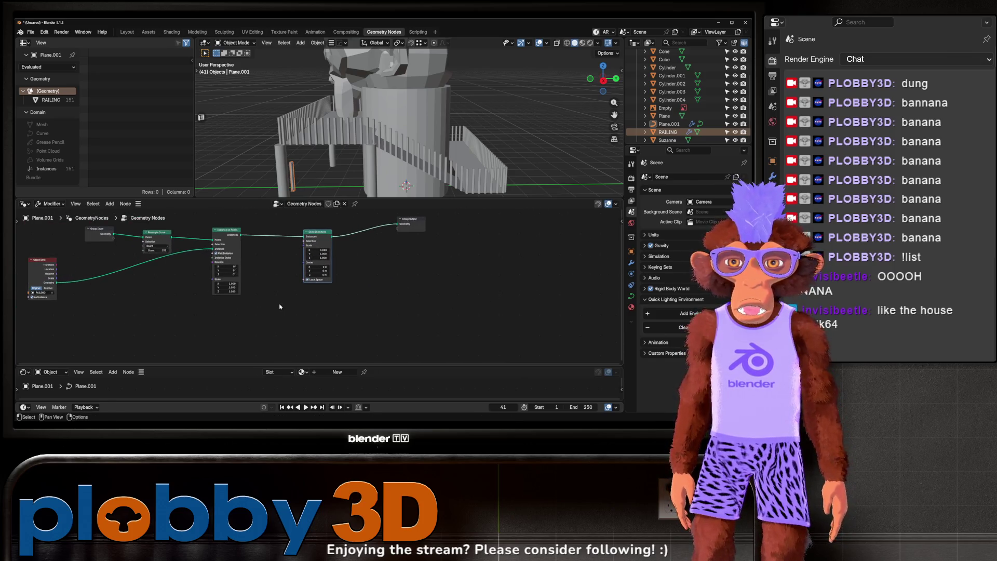
Step: Add a Combine XYZ node beside Scale Instances
key("shift+a")
mouse_move(287, 319)
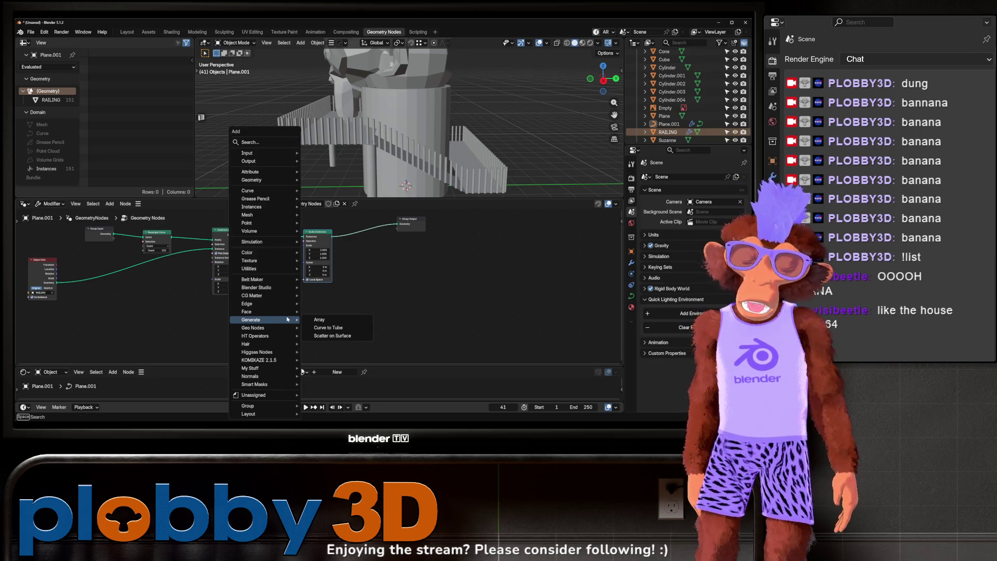
type("combine")
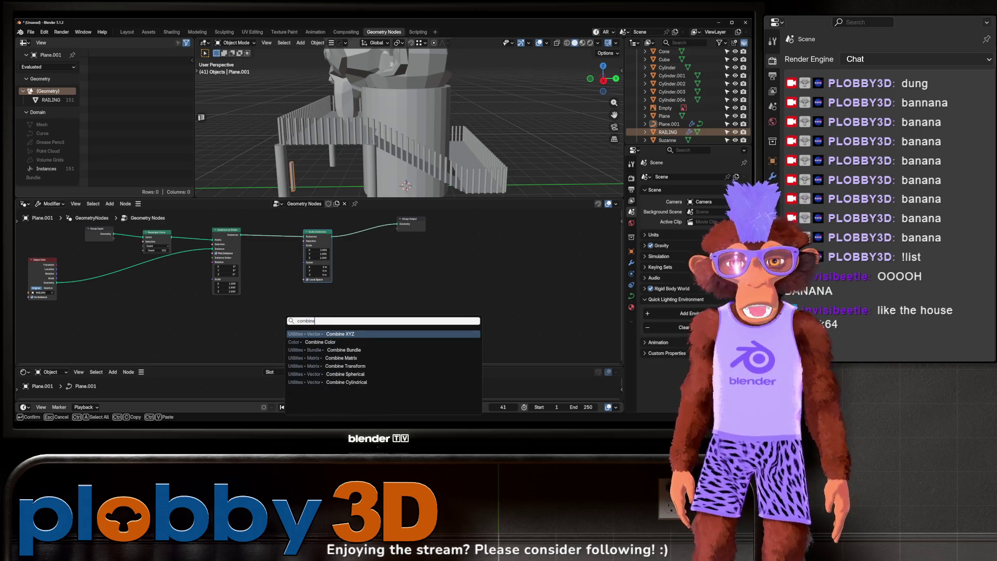
left_click(345, 334)
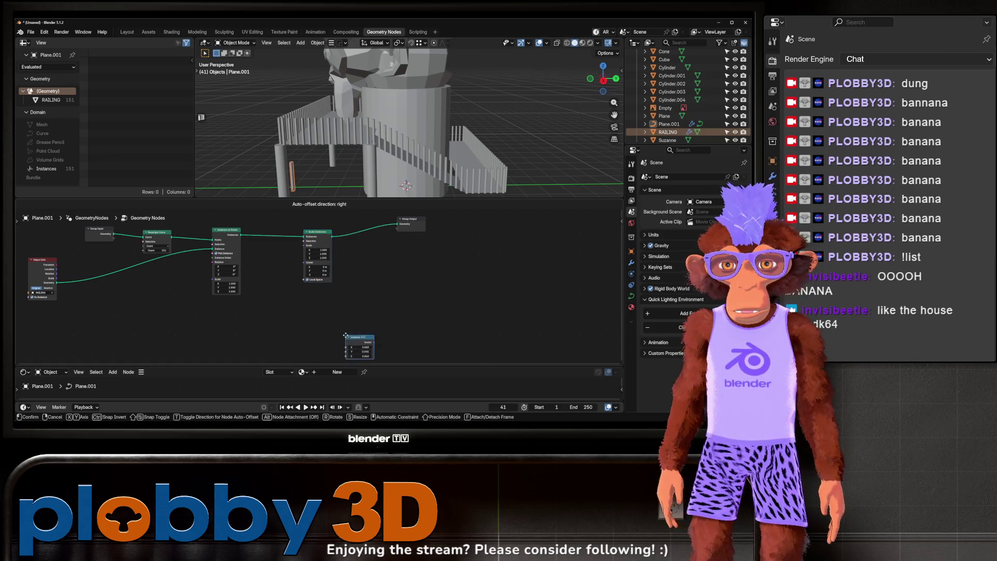
left_click(258, 302)
scroll(313, 289, "up", 1)
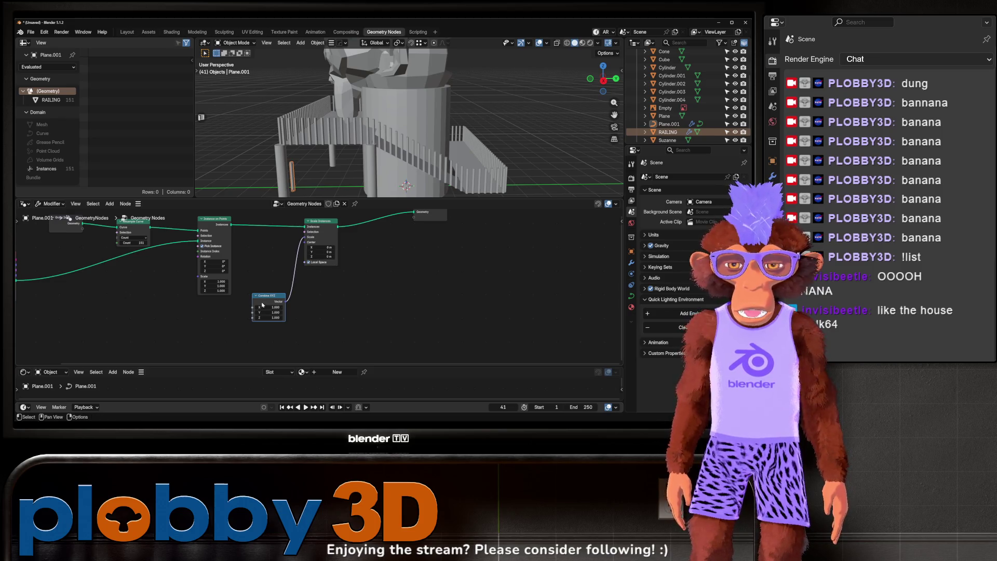
left_click_drag(263, 305, 290, 320)
Step: Add a Random Value node next to Combine XYZ to randomize post heights
key("shift+a")
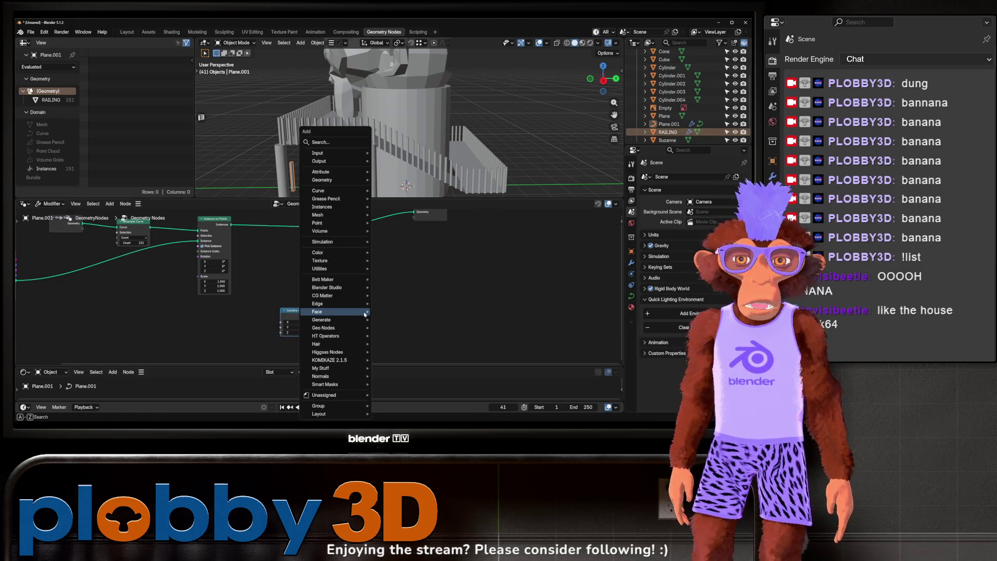
type("randcxo")
key("BackSpace")
key("BackSpace")
key("BackSpace")
type("om value")
key("Return")
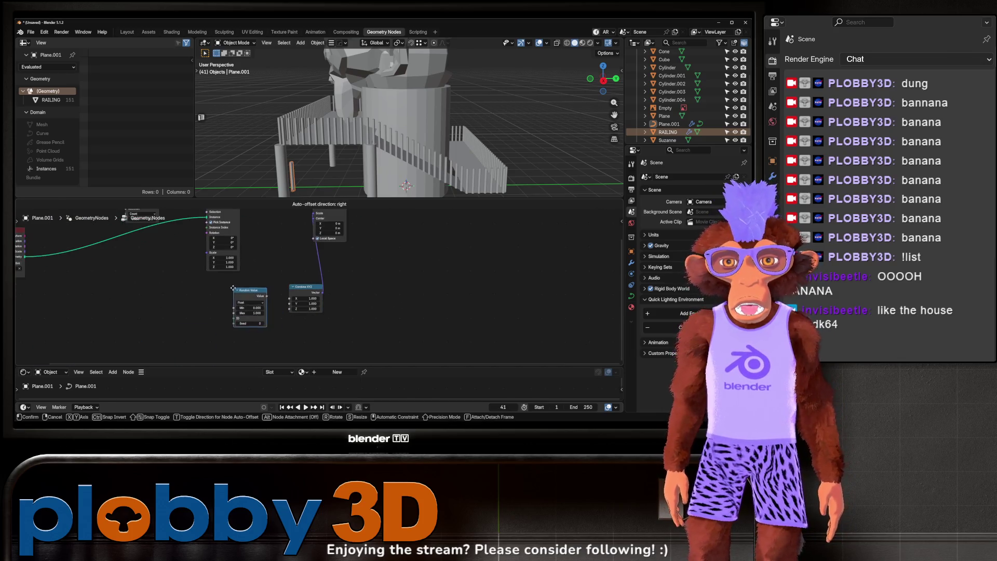
left_click(217, 286)
scroll(313, 296, "up", 1)
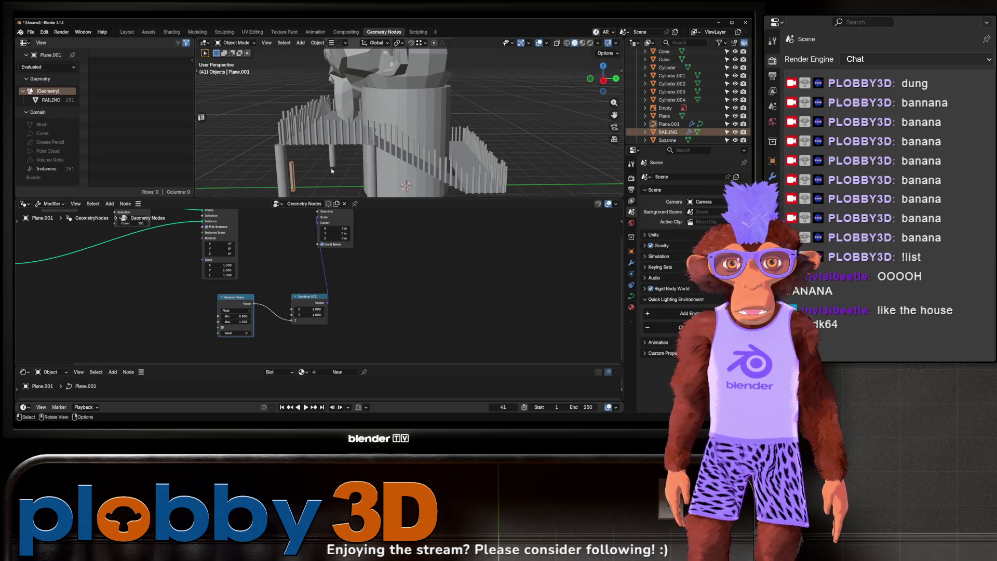
scroll(336, 173, "up", 8)
mouse_move(366, 137)
left_mouse_down()
mouse_move(332, 135)
mouse_move(306, 244)
left_mouse_up()
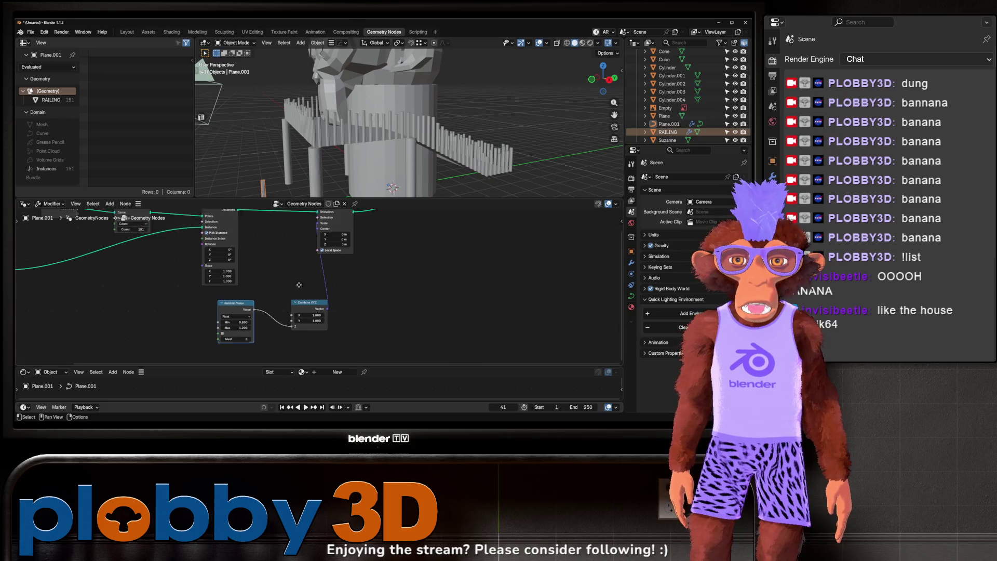
scroll(299, 274, "up", 2)
mouse_move(364, 138)
left_mouse_down()
mouse_move(397, 119)
mouse_move(307, 96)
left_mouse_up()
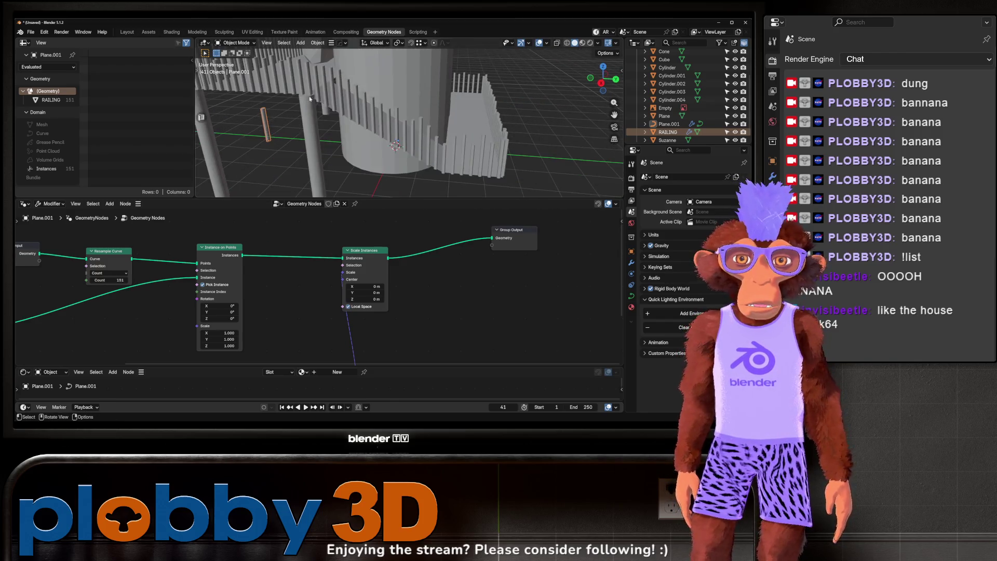
key("Home")
Step: Raise the Resample Curve count to 428 posts
left_click_drag(363, 130, 349, 138)
scroll(316, 328, "up", 3)
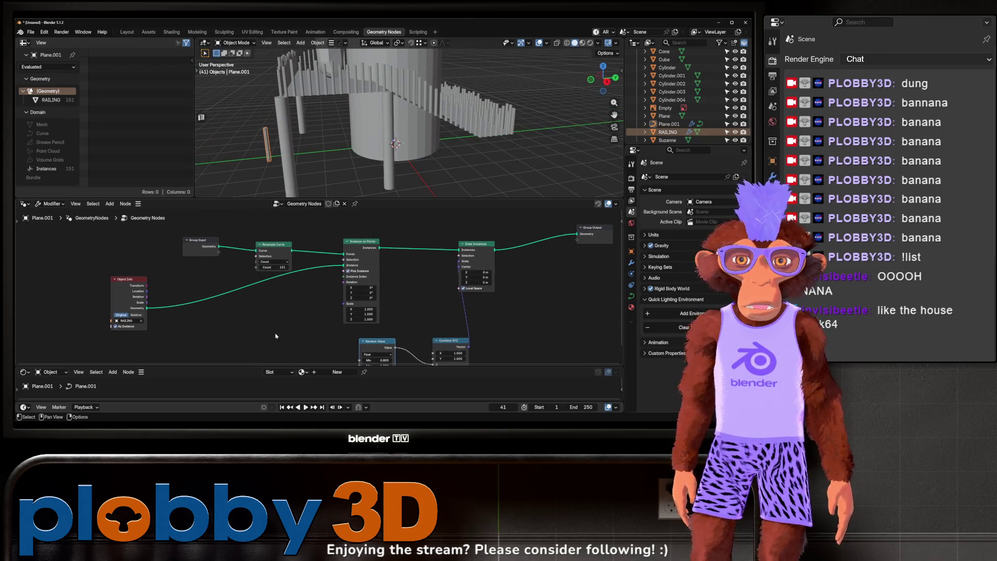
left_click_drag(191, 230, 255, 230)
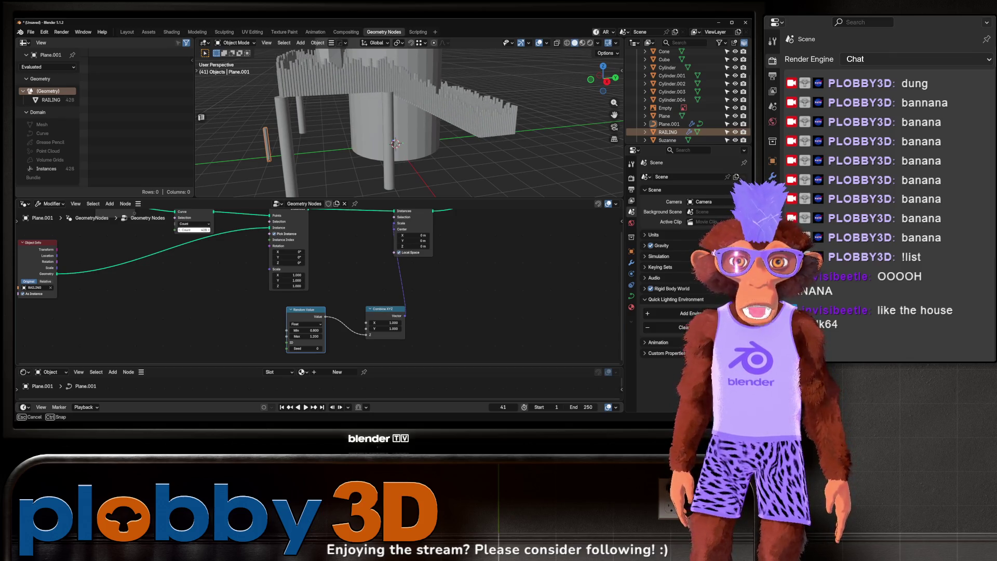
scroll(305, 113, "up", 3)
mouse_move(305, 113)
left_mouse_down()
mouse_move(330, 166)
mouse_move(310, 136)
mouse_move(312, 212)
left_mouse_up()
Step: Raise the Random Value minimum toward 1.0 for subtler height variation
mouse_move(305, 330)
left_mouse_down()
mouse_move(283, 336)
mouse_move(312, 336)
left_mouse_up()
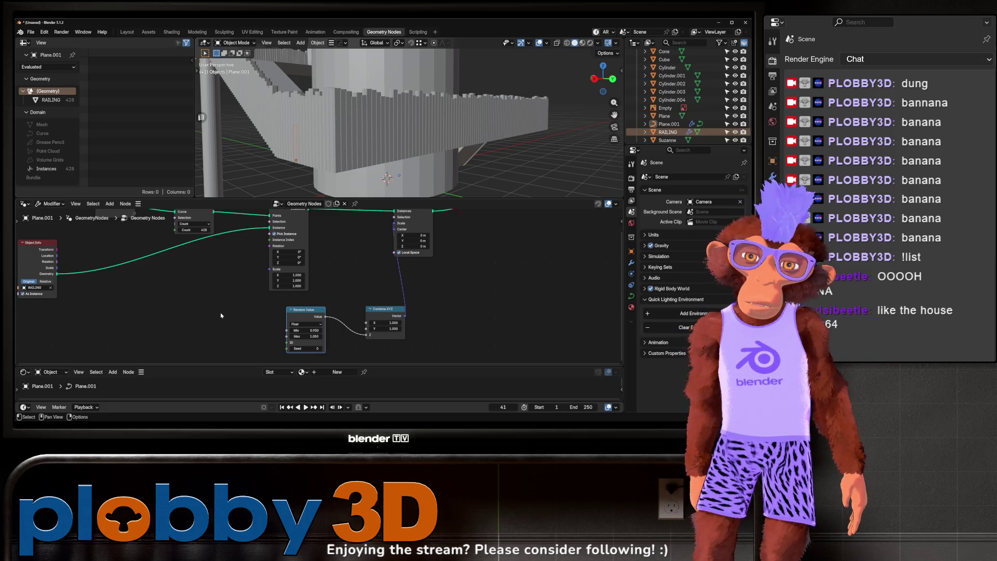
mouse_move(363, 145)
left_mouse_down()
mouse_move(340, 150)
mouse_move(404, 124)
mouse_move(434, 134)
mouse_move(360, 153)
mouse_move(341, 138)
mouse_move(395, 140)
mouse_move(343, 138)
mouse_move(344, 125)
mouse_move(398, 149)
mouse_move(363, 135)
left_mouse_up()
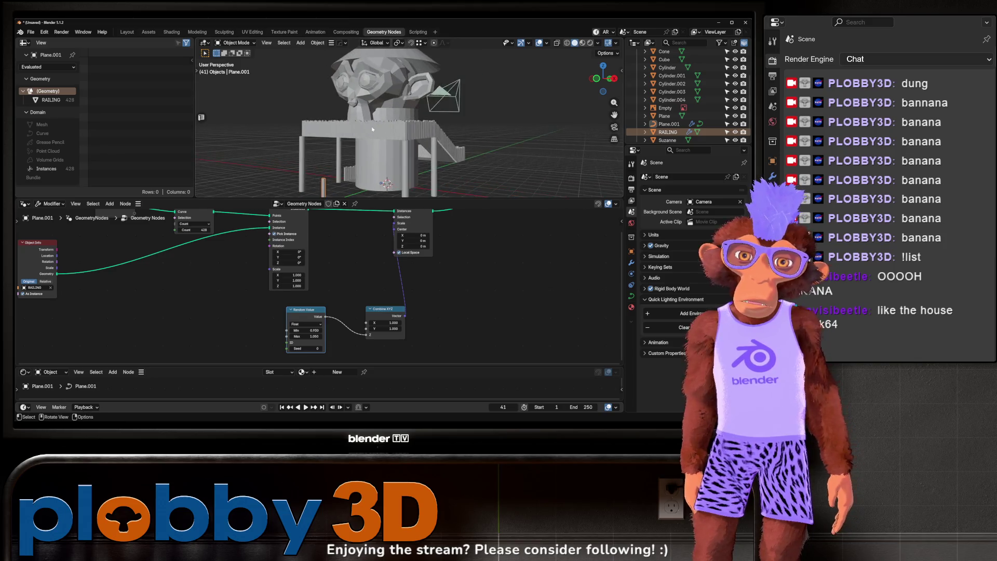
scroll(363, 135, "up", 5)
left_click(124, 32)
Step: In Edit Mode, move the selected Plane.001 points outward along Y, finally by -2.5841 m
mouse_move(343, 244)
left_mouse_down()
mouse_move(240, 161)
mouse_move(265, 169)
mouse_move(262, 111)
mouse_move(309, 226)
mouse_move(299, 230)
left_mouse_up()
key("Tab")
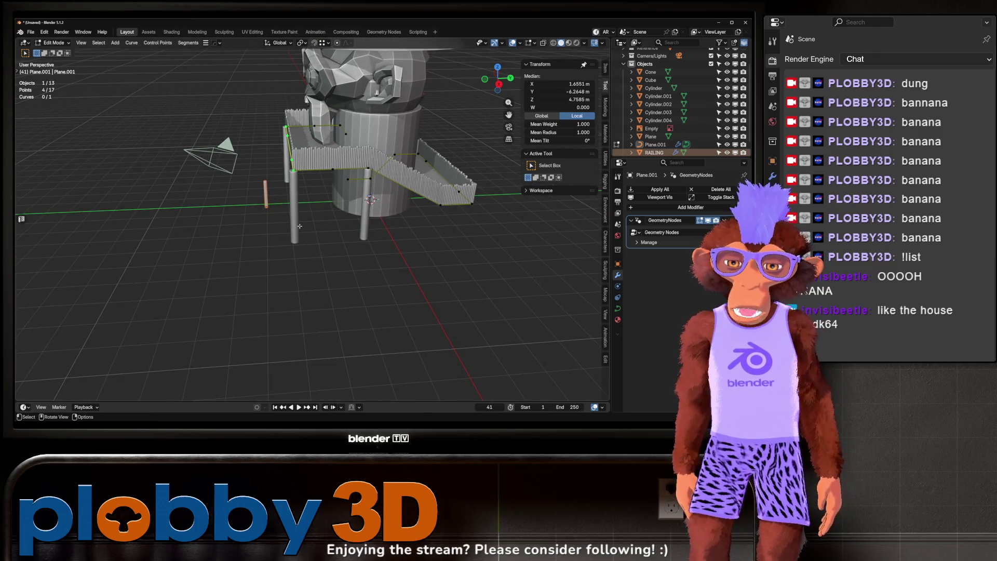
key("g")
key("y")
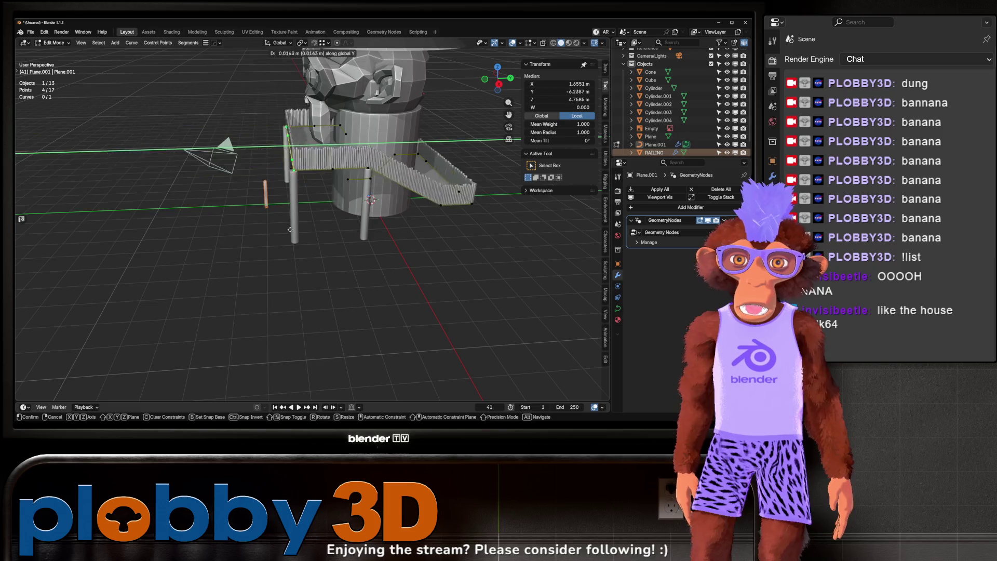
left_click(207, 190)
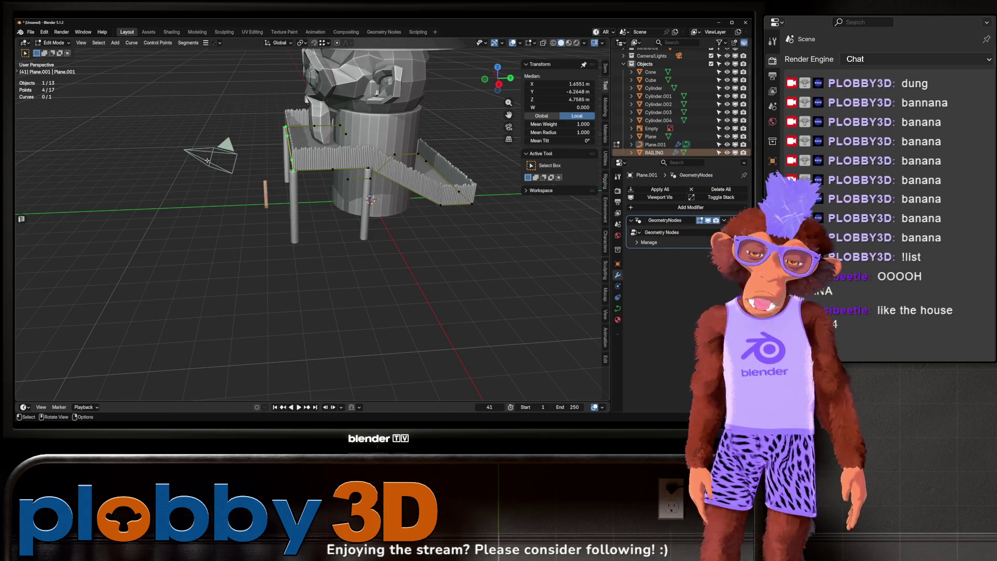
key("g")
key("y")
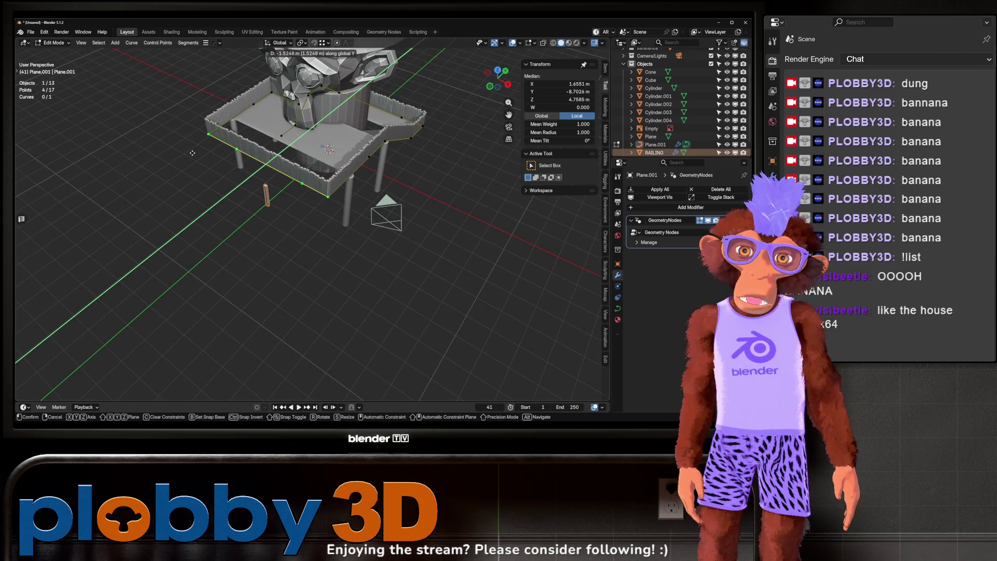
left_click(211, 195)
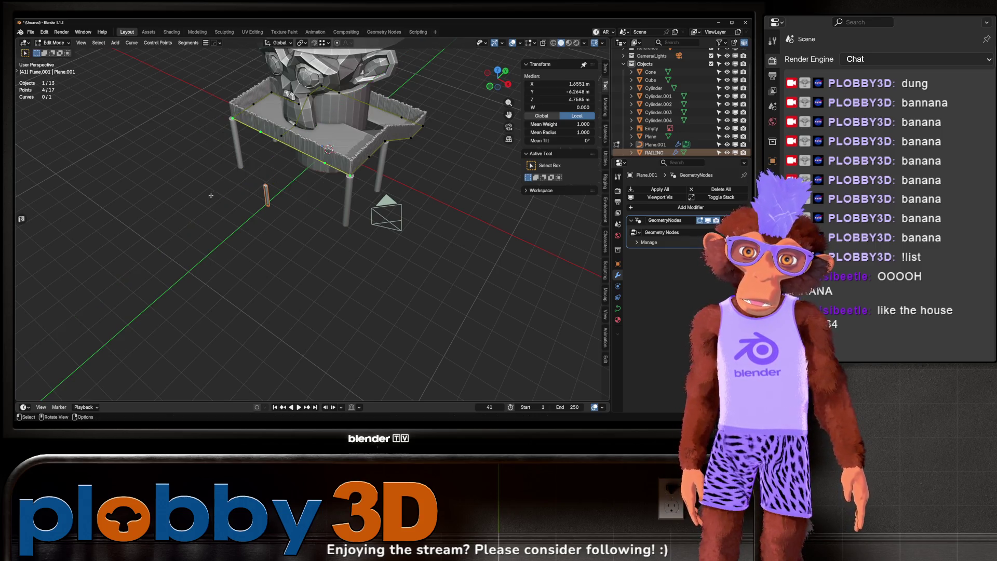
mouse_move(308, 190)
left_mouse_down()
mouse_move(188, 229)
mouse_move(278, 225)
mouse_move(174, 265)
left_mouse_up()
key("g")
key("y")
left_click(166, 267)
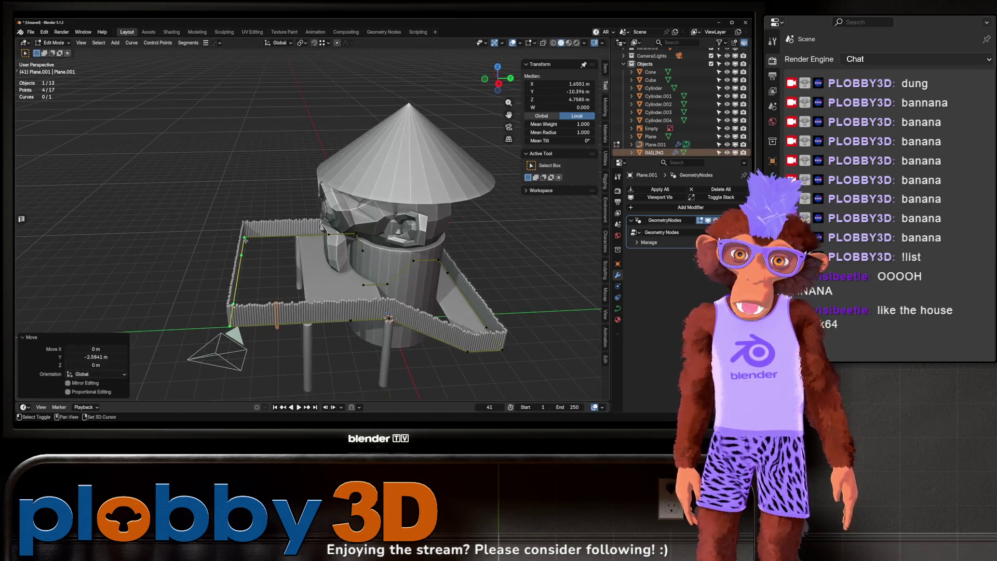
Step: Deselect the points, return to Object Mode and show the Compositing workspace
scroll(218, 249, "up", 5)
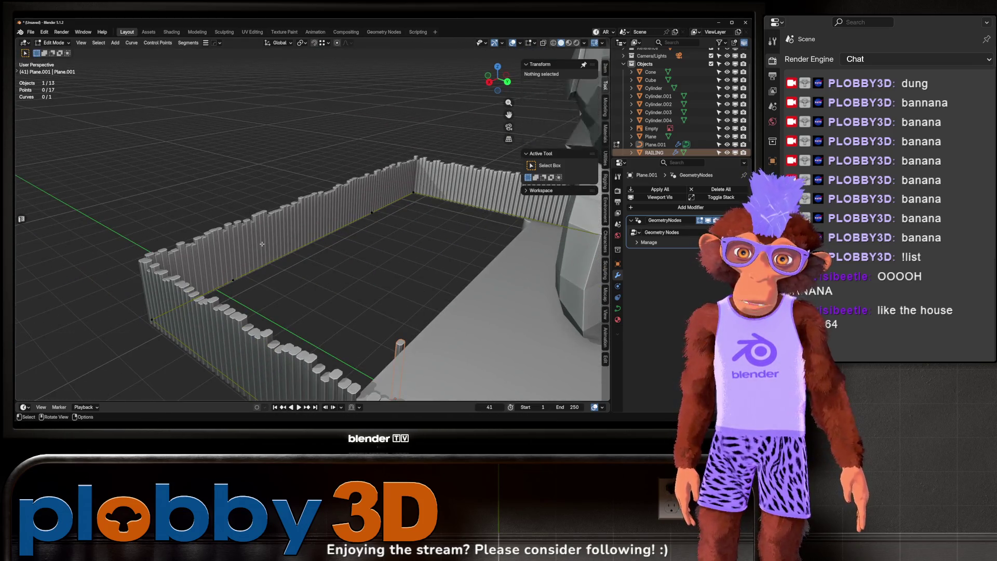
left_click(263, 243)
left_click_drag(262, 244, 366, 243)
key("Tab")
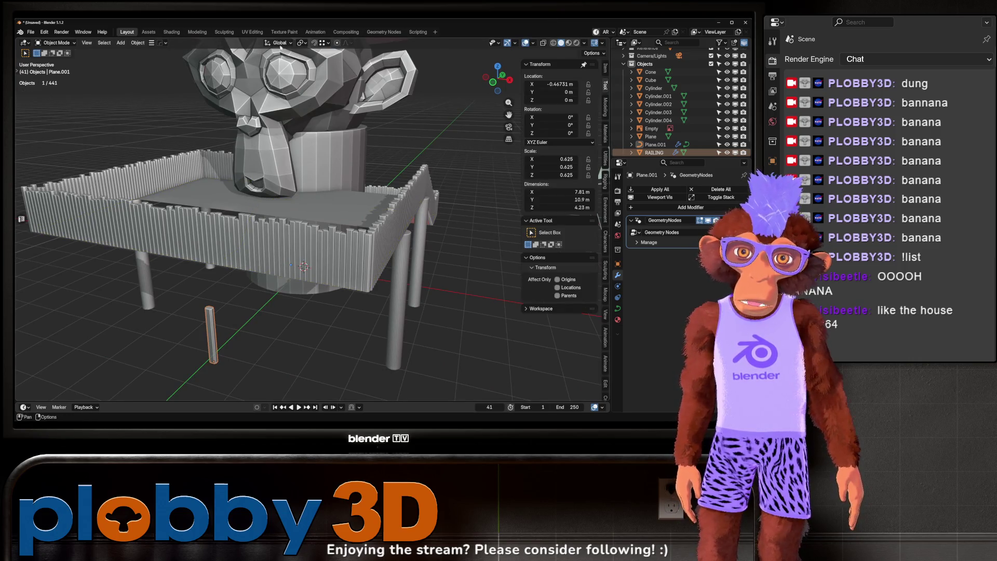
left_click(342, 32)
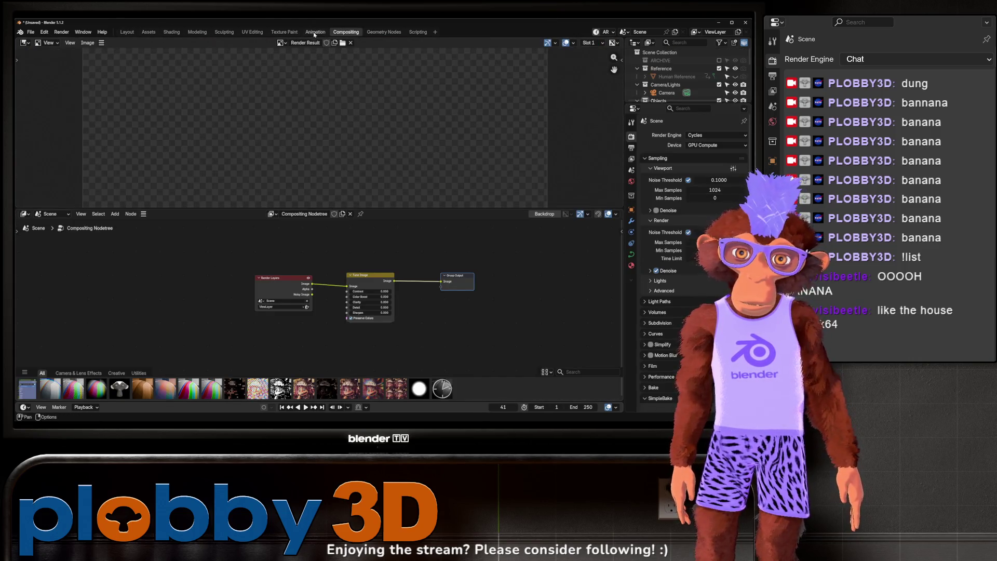
Step: Back in Geometry Nodes, lower the Resample Curve count to space out the posts
left_click(381, 31)
key("Home")
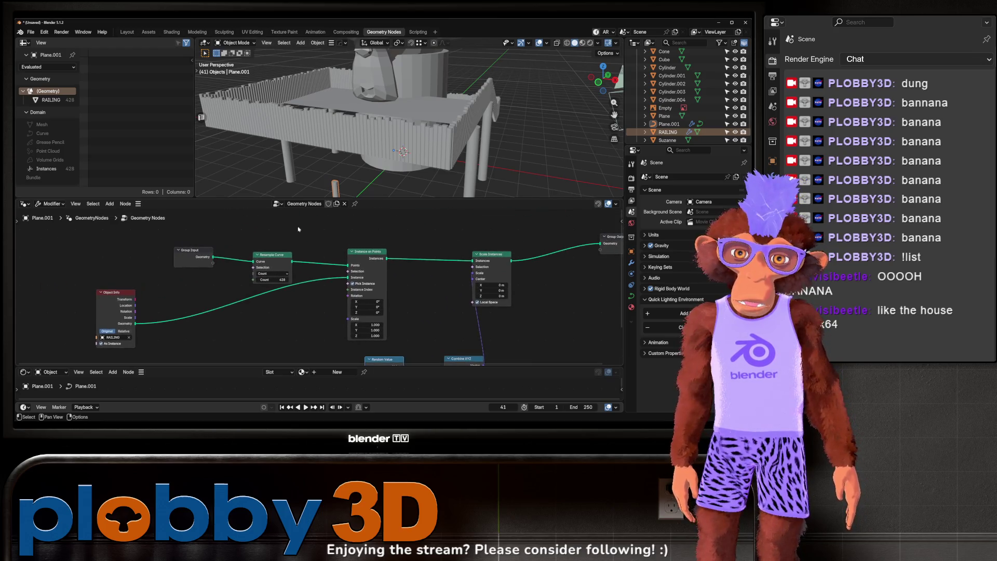
left_click_drag(270, 279, 238, 279)
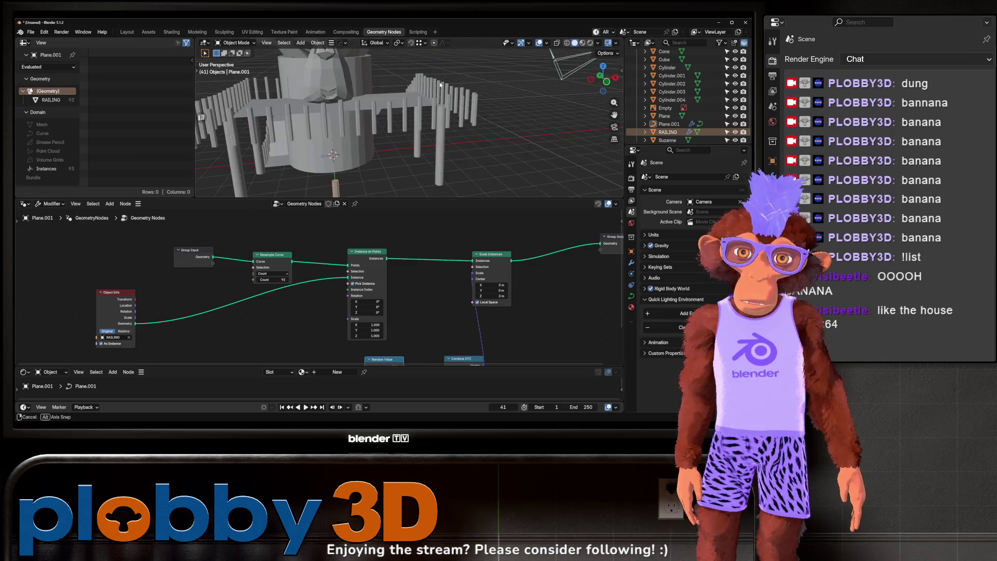
scroll(470, 75, "up", 5)
scroll(470, 74, "up", 3)
mouse_move(471, 74)
left_mouse_down()
mouse_move(254, 108)
mouse_move(294, 137)
left_mouse_up()
scroll(345, 314, "down", 3)
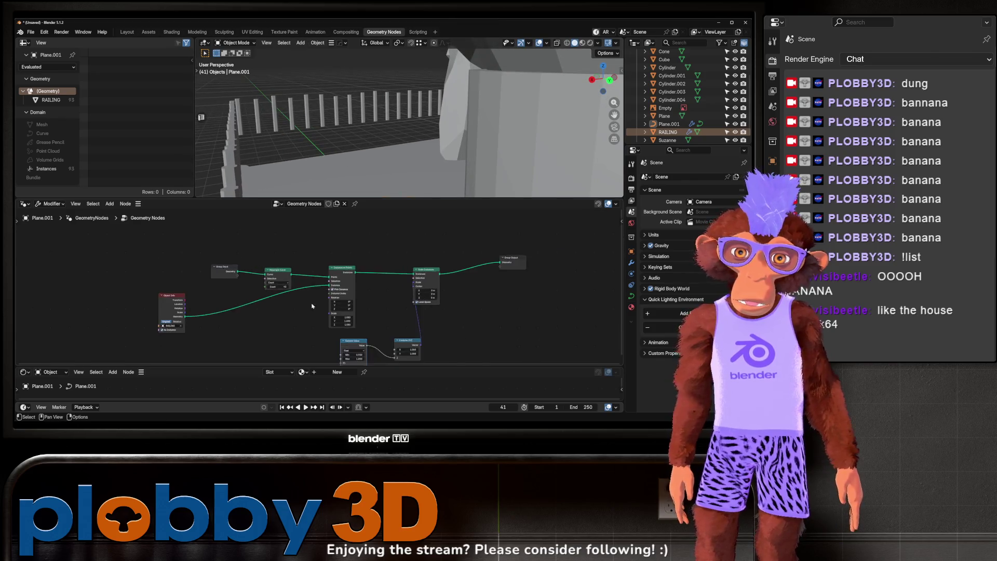
scroll(344, 314, "up", 3)
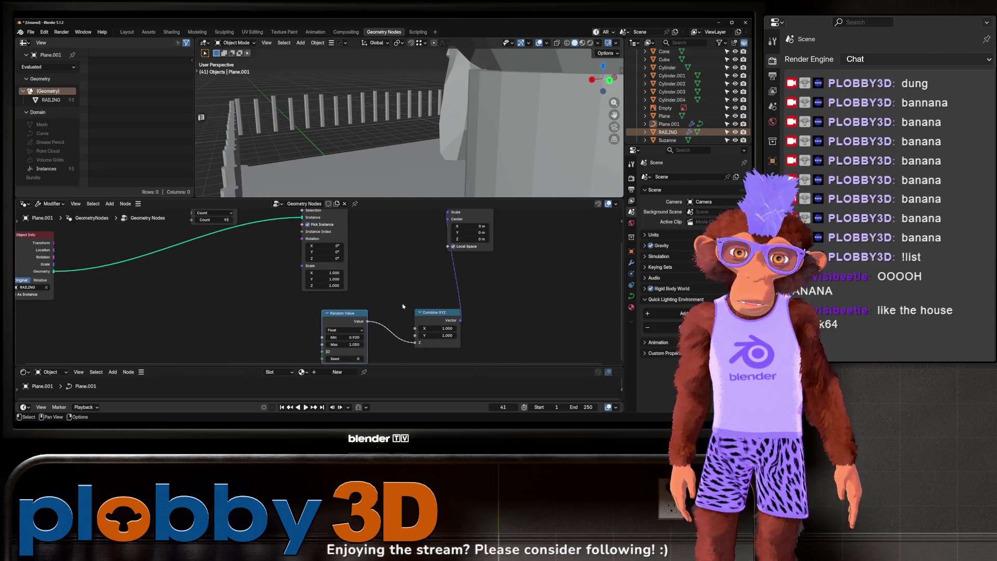
Step: Thicken the posts with Combine XYZ X 1.420 and Y 1.310
left_click_drag(437, 328, 453, 328)
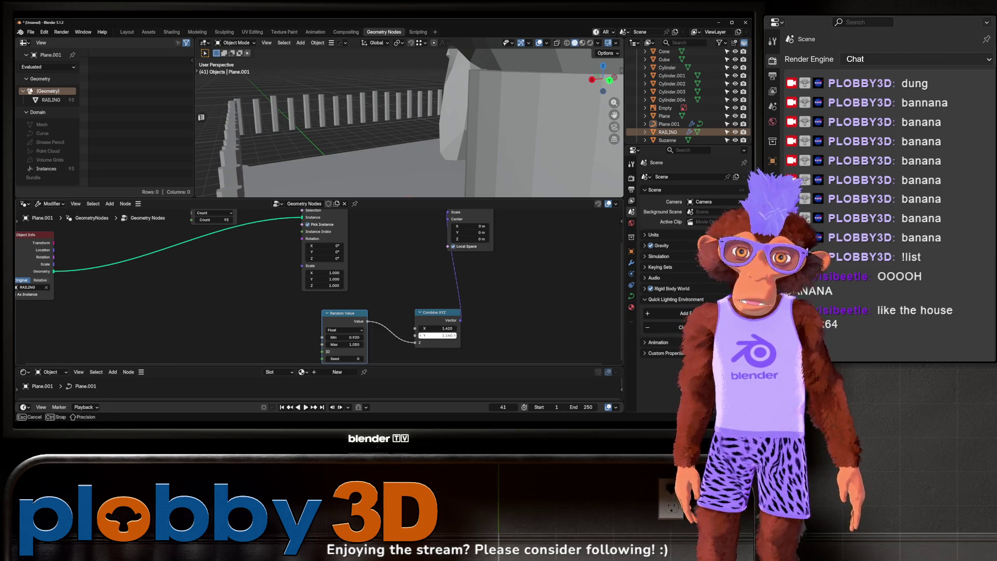
left_click_drag(400, 188, 373, 169)
mouse_move(370, 162)
left_mouse_down()
mouse_move(444, 132)
mouse_move(408, 131)
left_mouse_up()
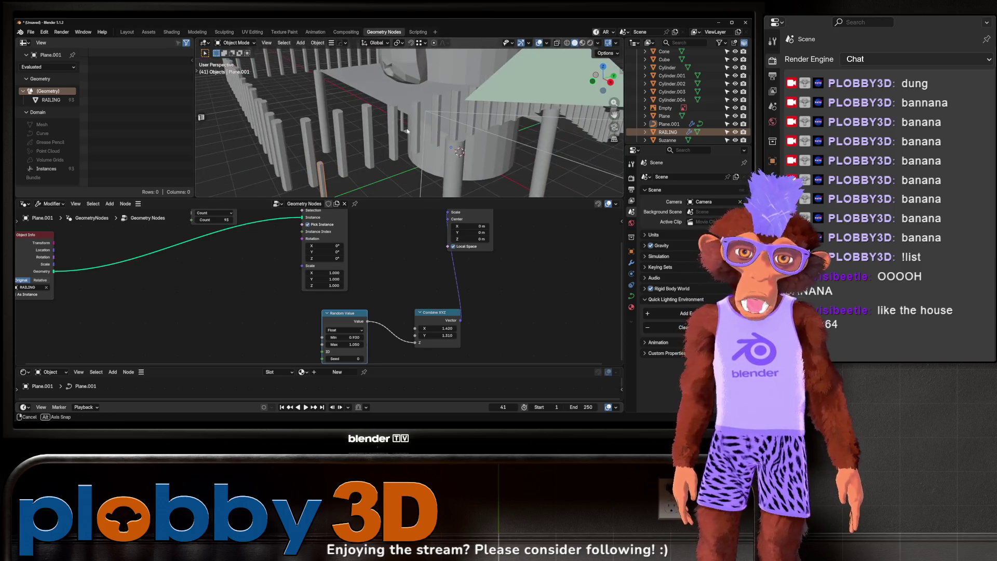
scroll(372, 295, "down", 2)
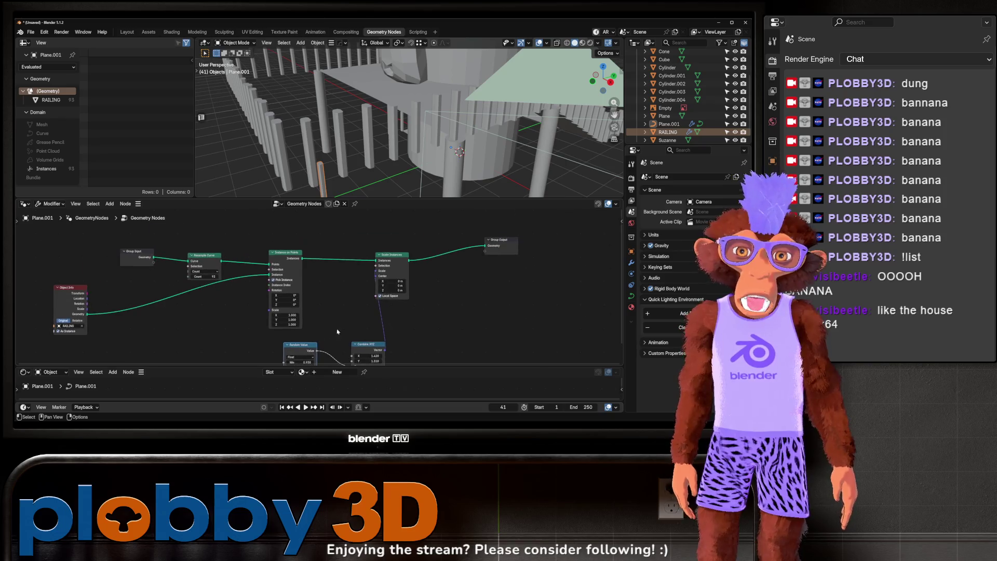
Step: Add an Align Rotation to Vector node and place it below Instance on Points
key("shift+a")
type("al")
key("Down")
key("Down")
key("Down")
key("Return")
left_click(442, 298)
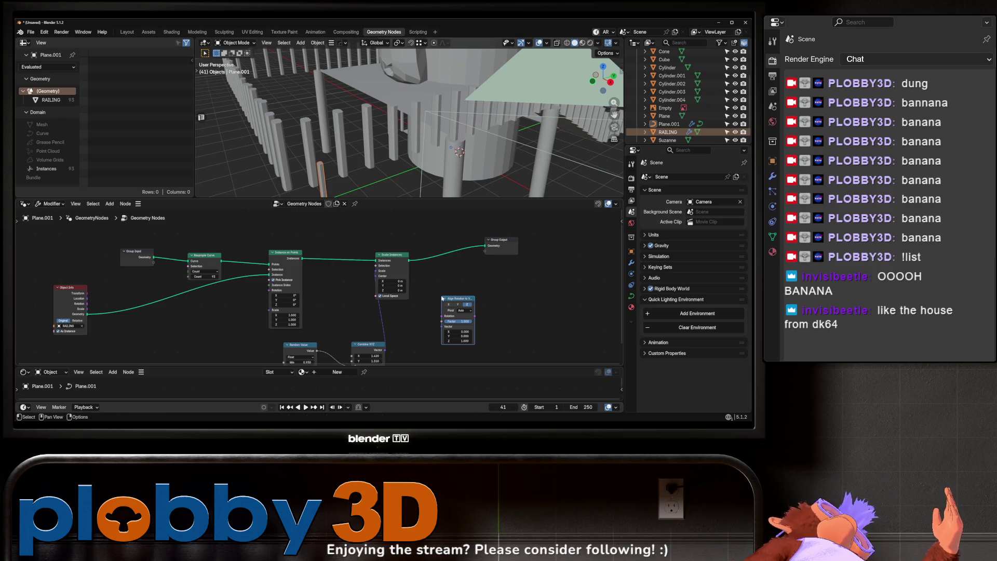
scroll(379, 305, "left", 5)
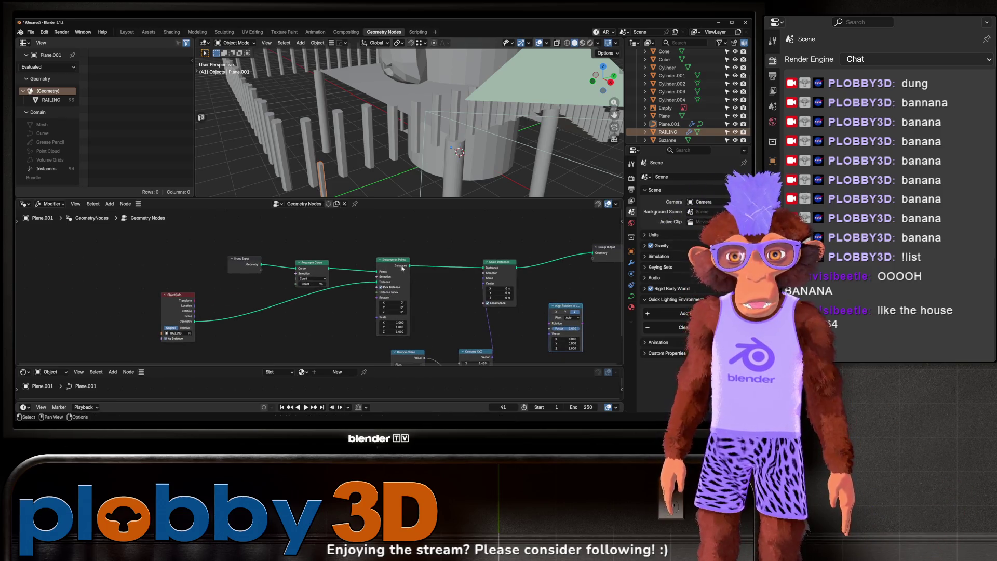
left_click_drag(402, 268, 410, 263)
left_click_drag(567, 307, 327, 329)
scroll(364, 317, "down", 5)
scroll(363, 317, "left", 3)
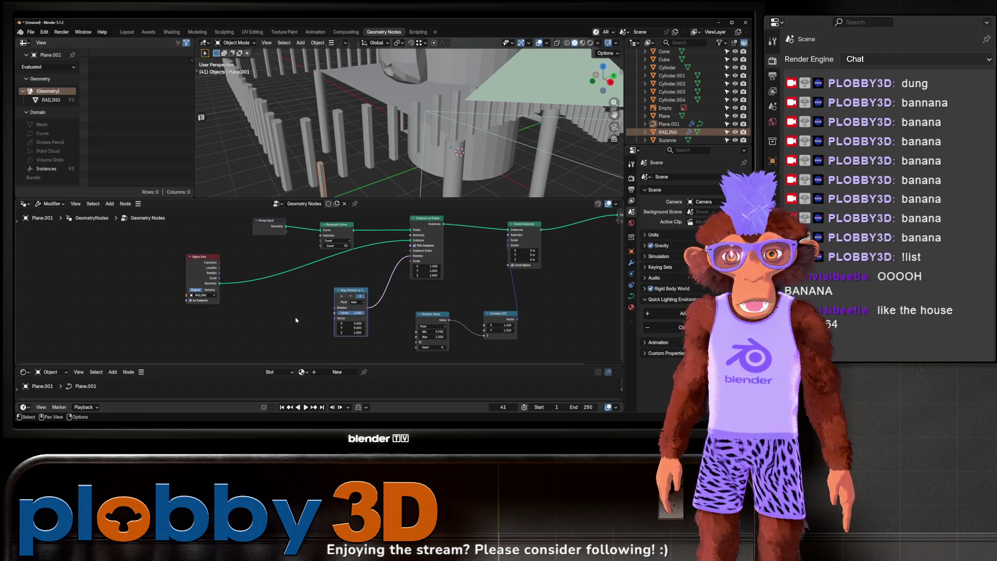
Step: Feed a Curve Tangent node into its Vector and align the Y axis
key("shift+a")
mouse_move(286, 318)
type("curve tang")
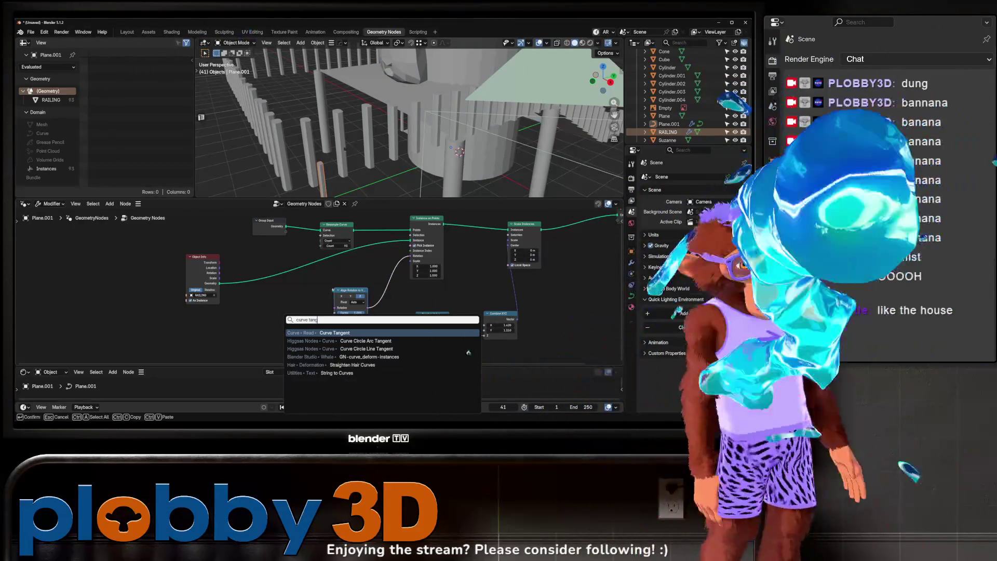
key("Return")
left_click(298, 333)
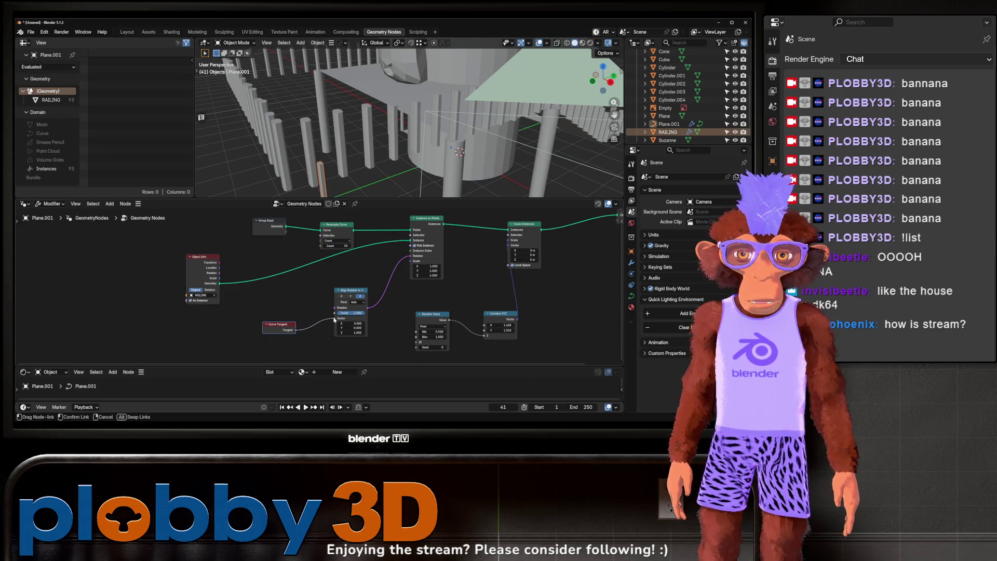
left_click_drag(334, 320, 335, 317)
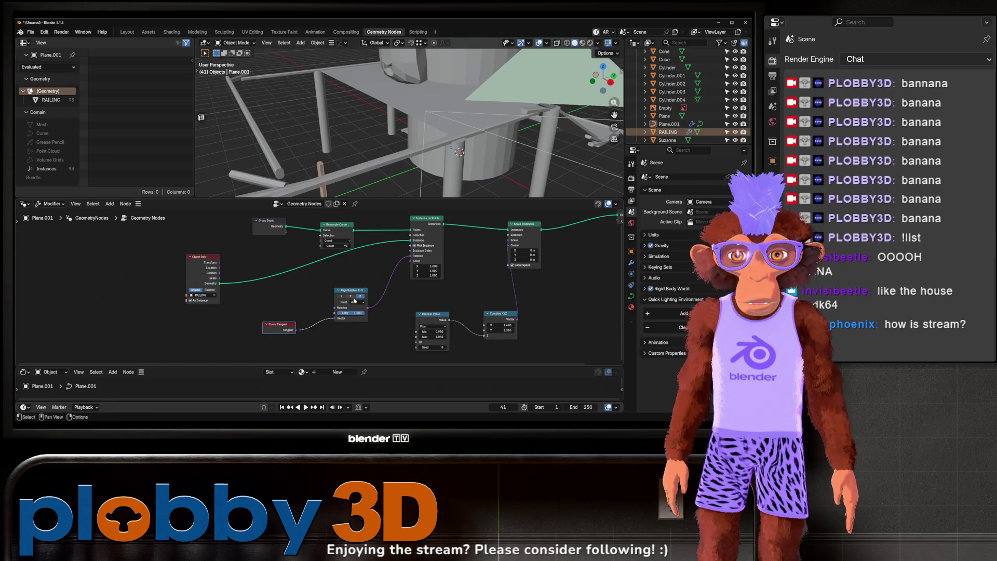
left_click(350, 296)
mouse_move(310, 106)
left_mouse_down()
mouse_move(369, 178)
mouse_move(413, 178)
mouse_move(537, 65)
mouse_move(347, 131)
mouse_move(348, 104)
mouse_move(331, 136)
left_mouse_up()
left_click_drag(298, 320, 272, 308)
mouse_move(294, 190)
left_mouse_down()
mouse_move(368, 123)
mouse_move(298, 312)
left_mouse_up()
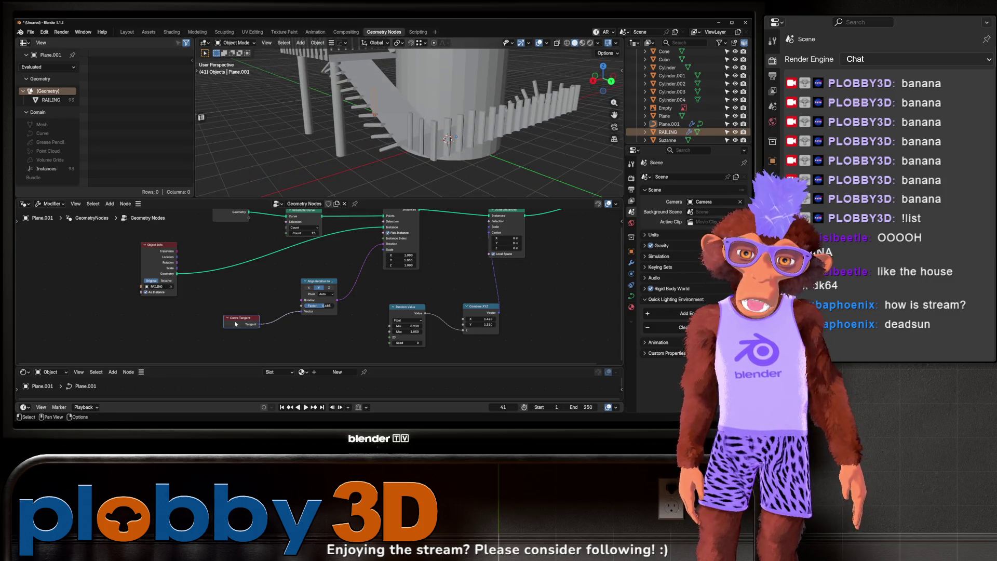
Step: Test a Normal node as the alignment vector on Z and X, then delete it
key("shift+a")
type("normal")
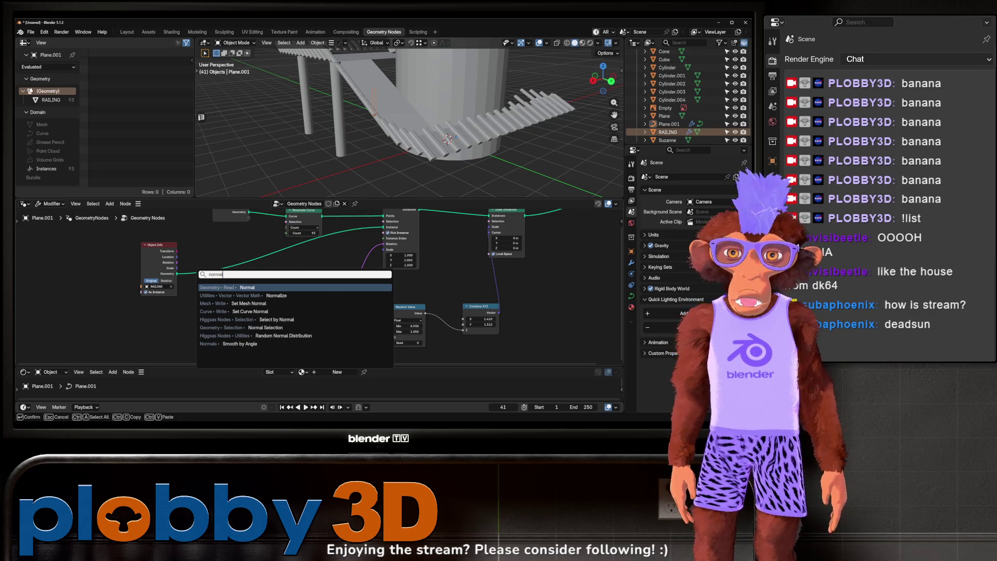
key("Return")
left_click(238, 325)
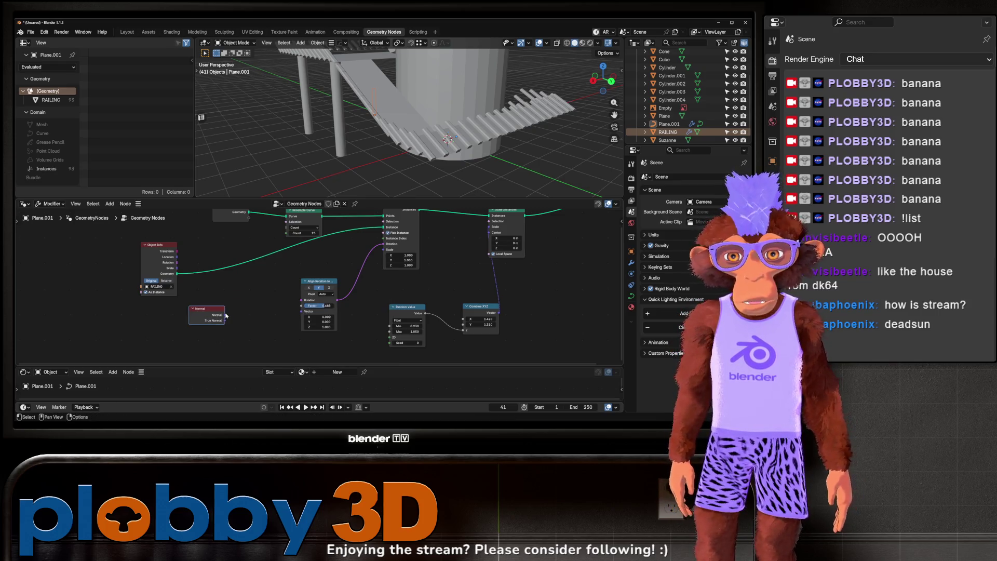
left_click_drag(295, 314, 301, 311)
left_click_drag(332, 156, 340, 143)
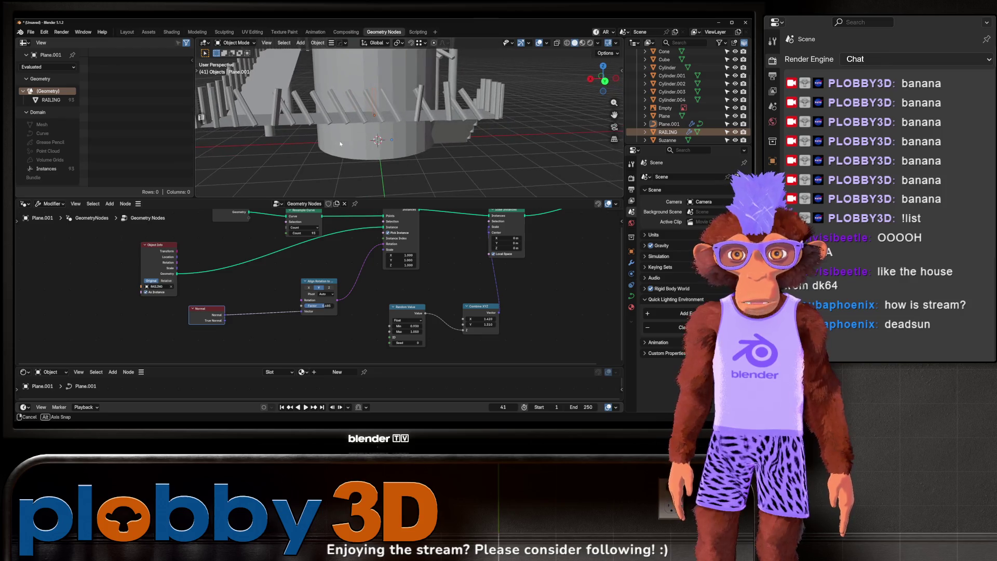
scroll(265, 190, "up", 3)
mouse_move(265, 190)
left_mouse_down()
mouse_move(351, 146)
mouse_move(324, 211)
left_mouse_up()
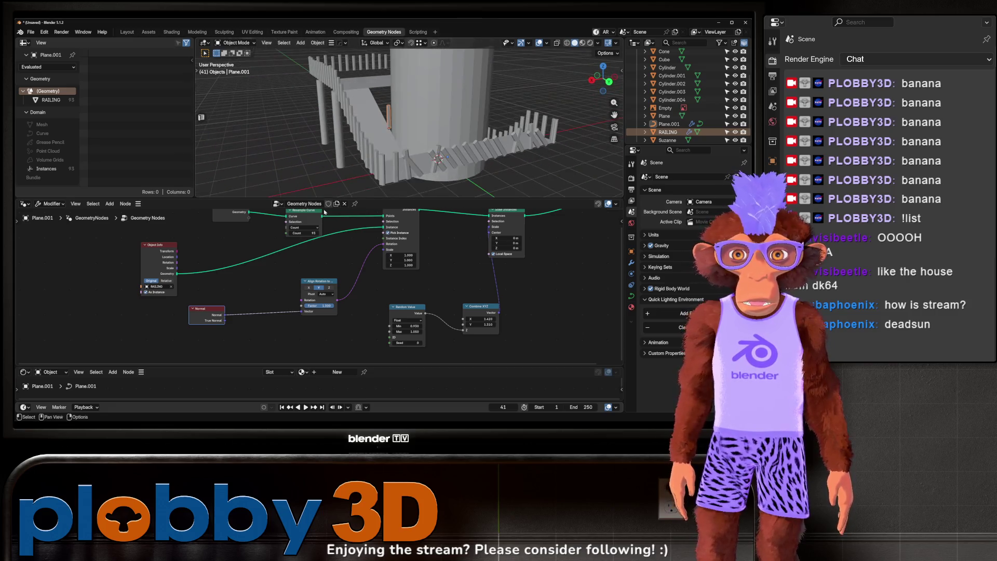
left_click(329, 289)
left_click(309, 288)
mouse_move(290, 155)
left_mouse_down()
mouse_move(265, 168)
mouse_move(226, 333)
left_mouse_up()
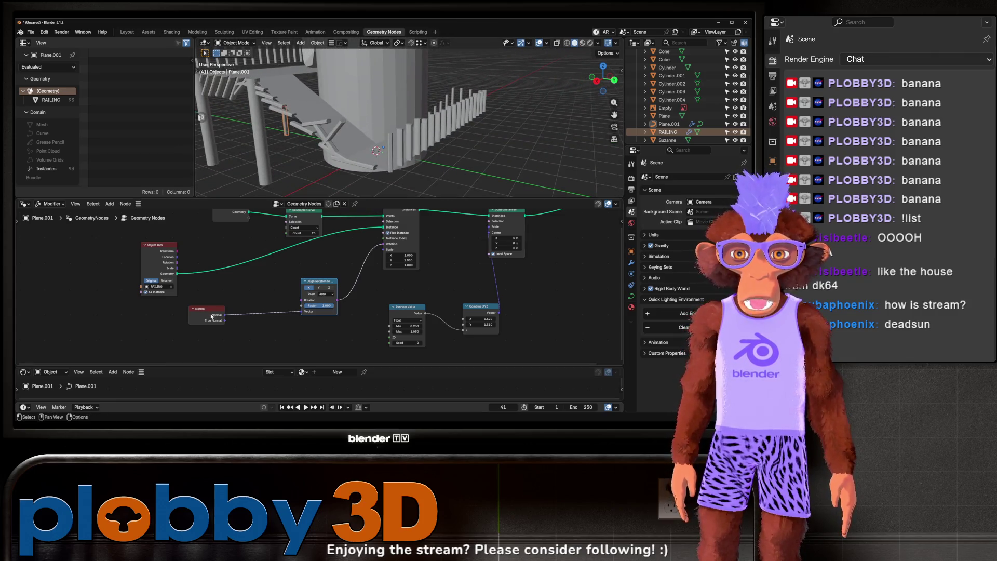
key("x")
Step: Re-add a Curve Tangent node and link it into Align Rotation's Vector
key("shift+a")
type("curve no")
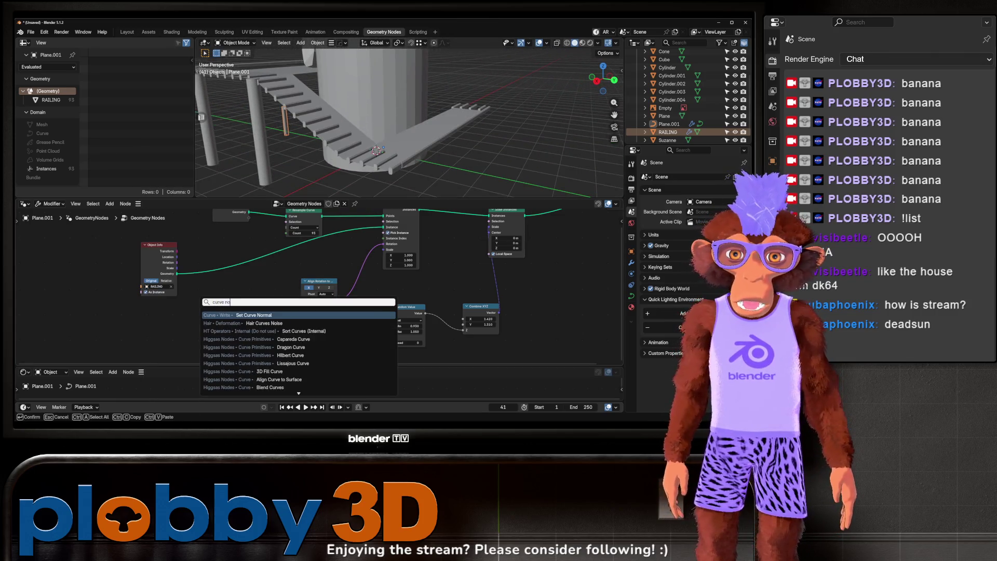
key("BackSpace")
key("BackSpace")
type("tange")
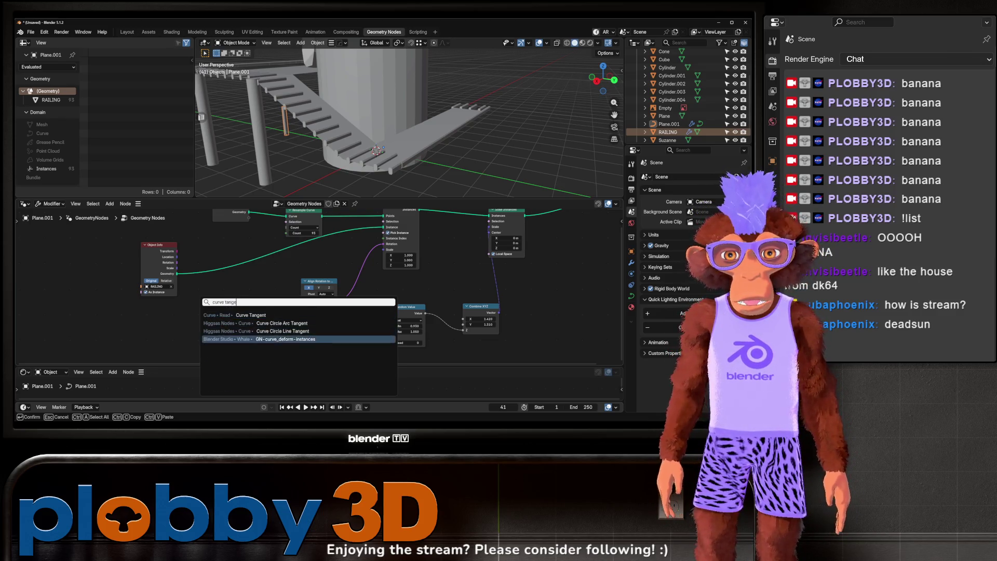
left_click(250, 314)
left_click(224, 306)
scroll(223, 307, "up", 2)
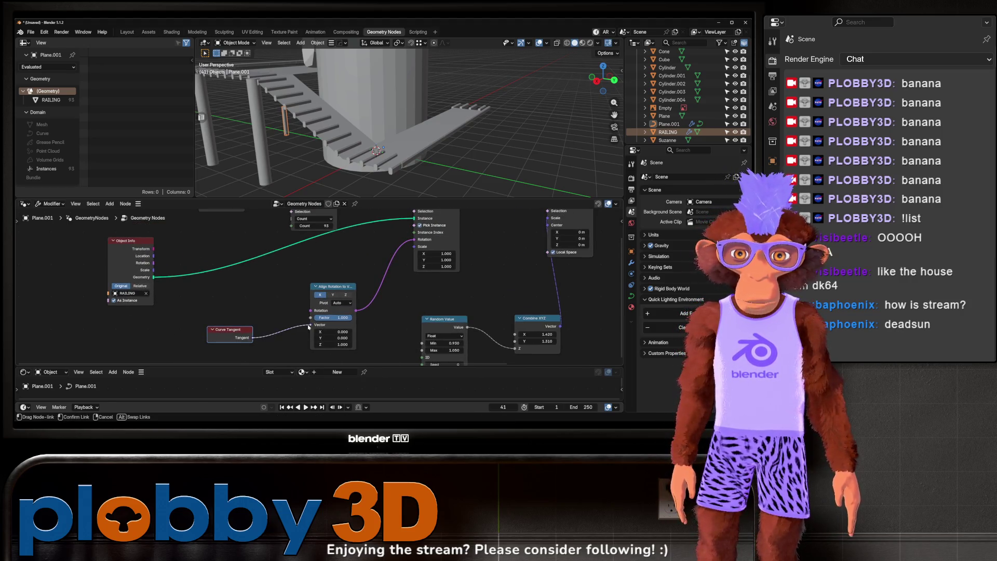
left_click_drag(308, 327, 309, 326)
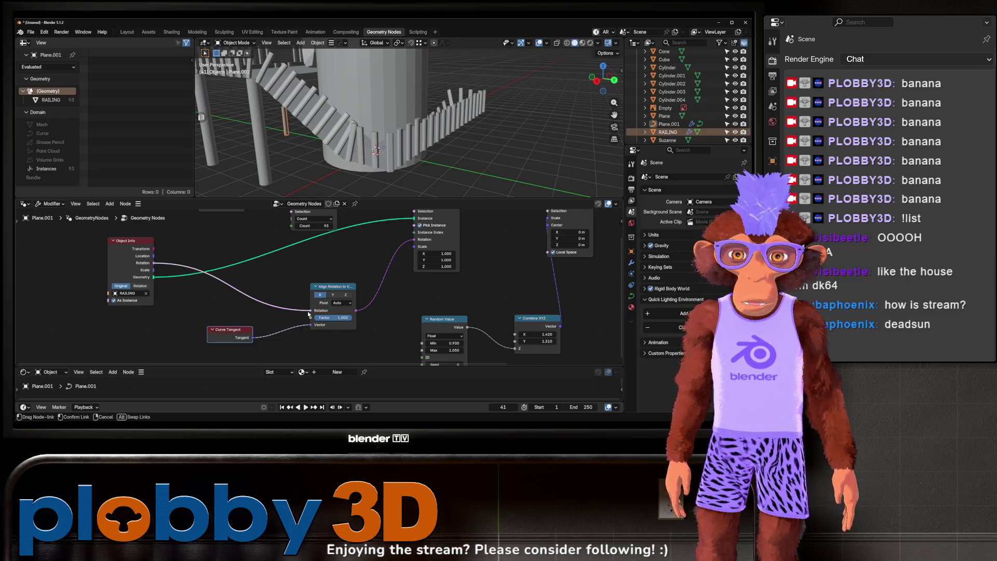
scroll(309, 312, "down", 2)
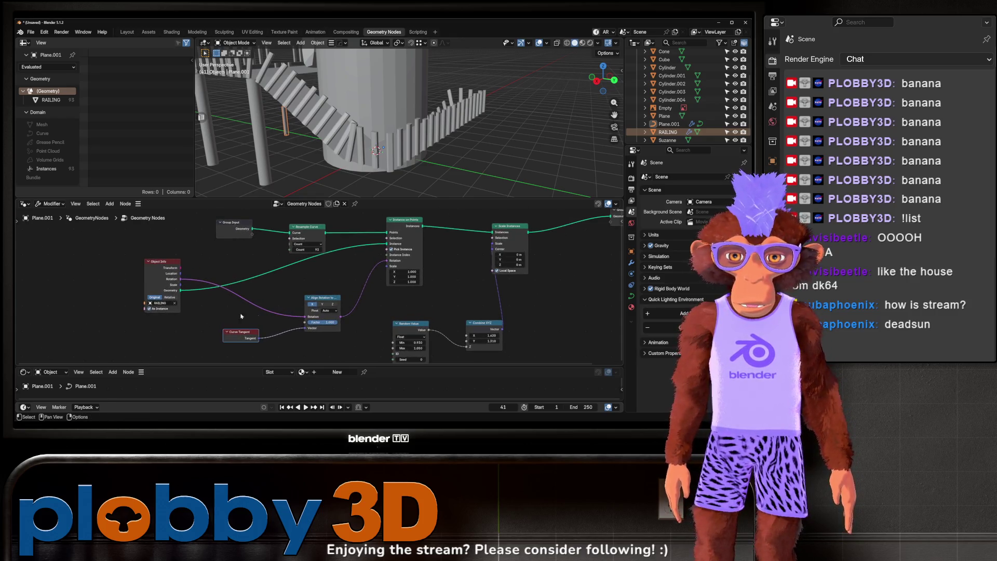
Step: Cycle the Align Rotation axis through Z and Y, back to X
scroll(323, 301, "up", 2)
left_click(338, 302)
left_click(323, 302)
left_click(308, 302)
mouse_move(405, 130)
left_mouse_down()
mouse_move(436, 140)
mouse_move(357, 155)
mouse_move(346, 103)
left_mouse_up()
Step: Apply all transforms on the railing object Plane.001
key("ctrl+a")
left_click(357, 127)
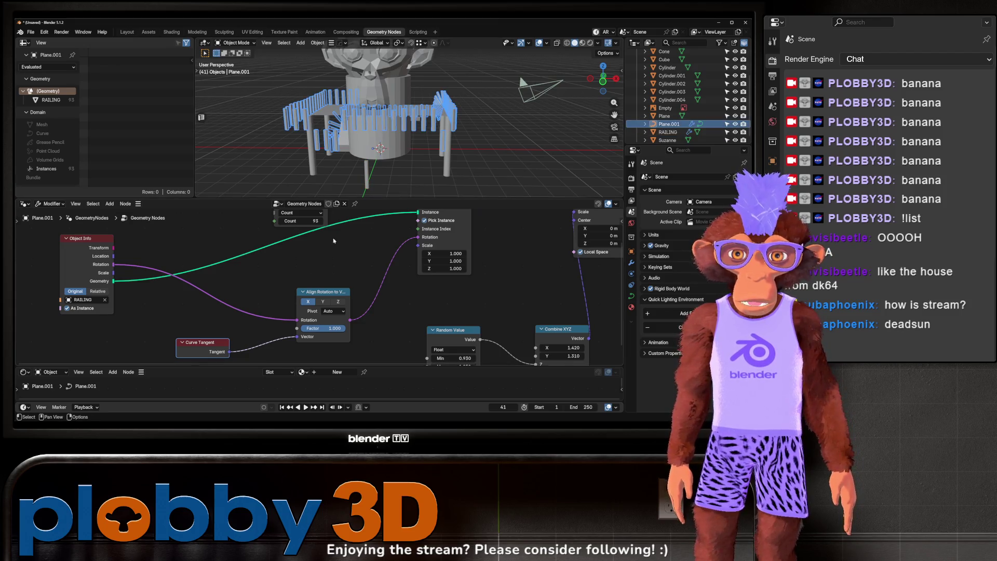
scroll(334, 239, "up", 3)
key("ctrl+a")
left_click(415, 98)
mouse_move(415, 99)
left_mouse_down()
mouse_move(414, 129)
mouse_move(412, 119)
mouse_move(510, 147)
left_mouse_up()
left_click_drag(365, 308, 376, 285)
Step: Retest Y and Z alignment after applying, and settle on the X axis
left_click(338, 325)
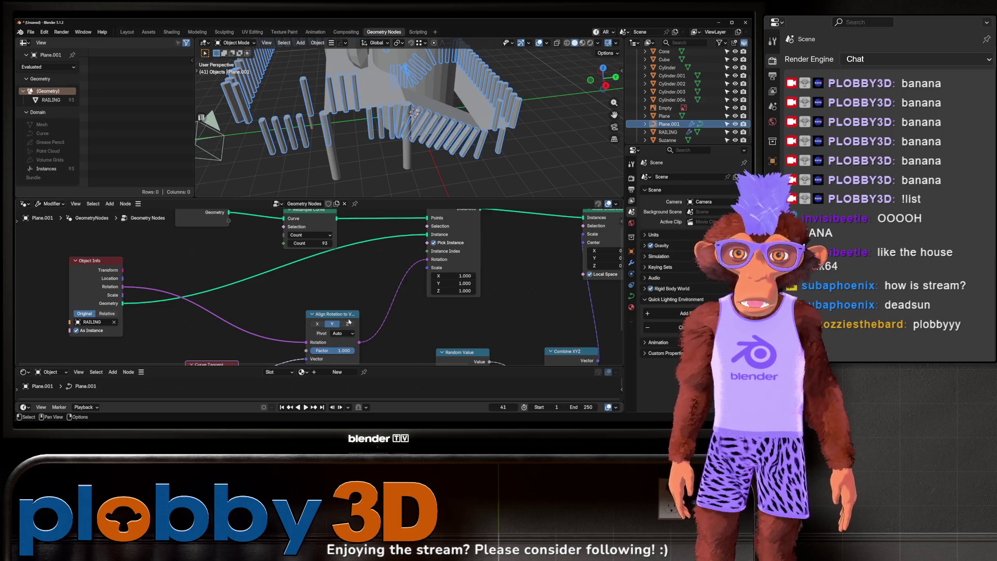
left_click(348, 325)
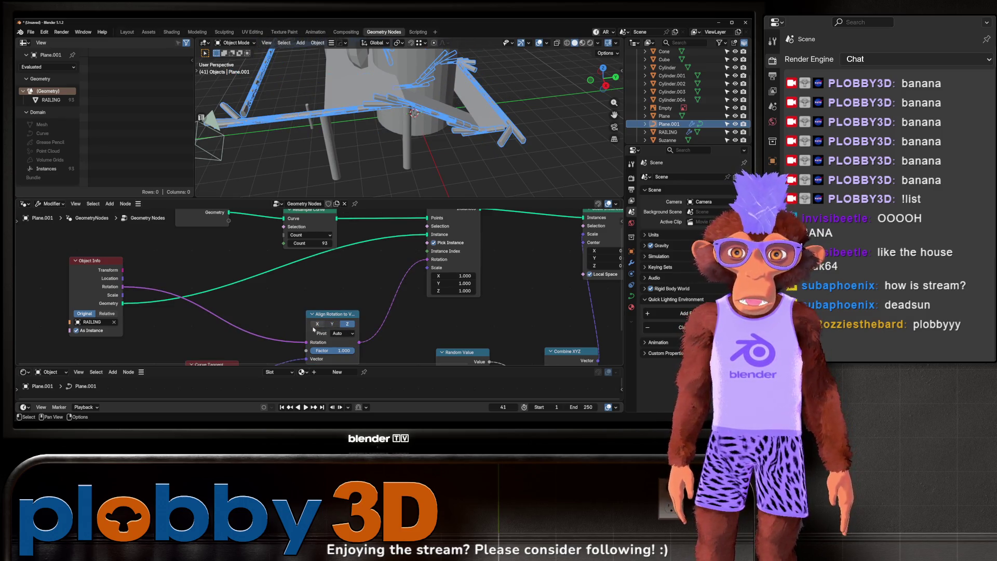
left_click(316, 324)
left_click_drag(342, 156, 368, 152)
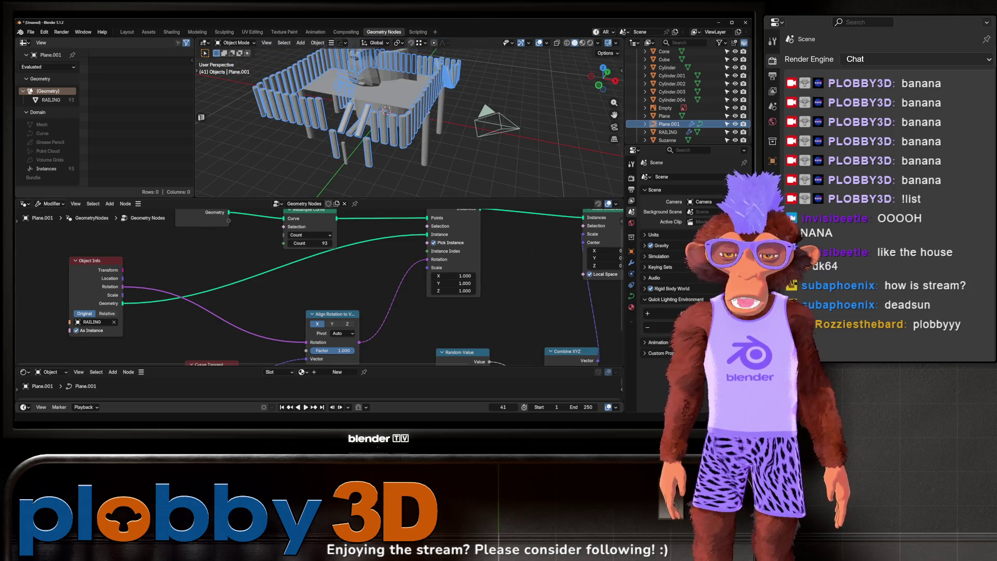
left_click_drag(211, 329, 237, 271)
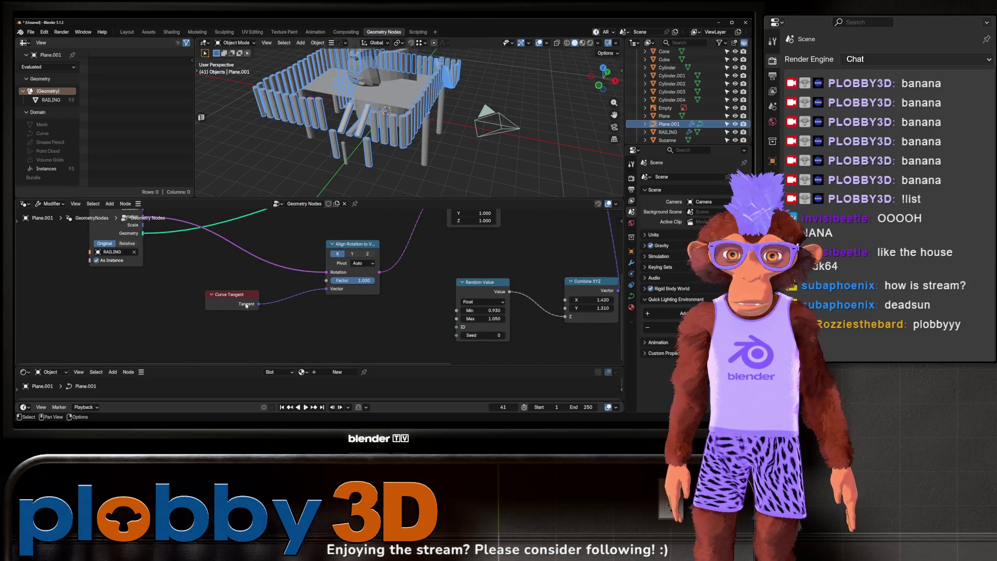
Step: Set the Combine XYZ scale to X -1.880 and Y 2.010, widening posts into panels
scroll(147, 251, "up", 3)
scroll(311, 280, "right", 5)
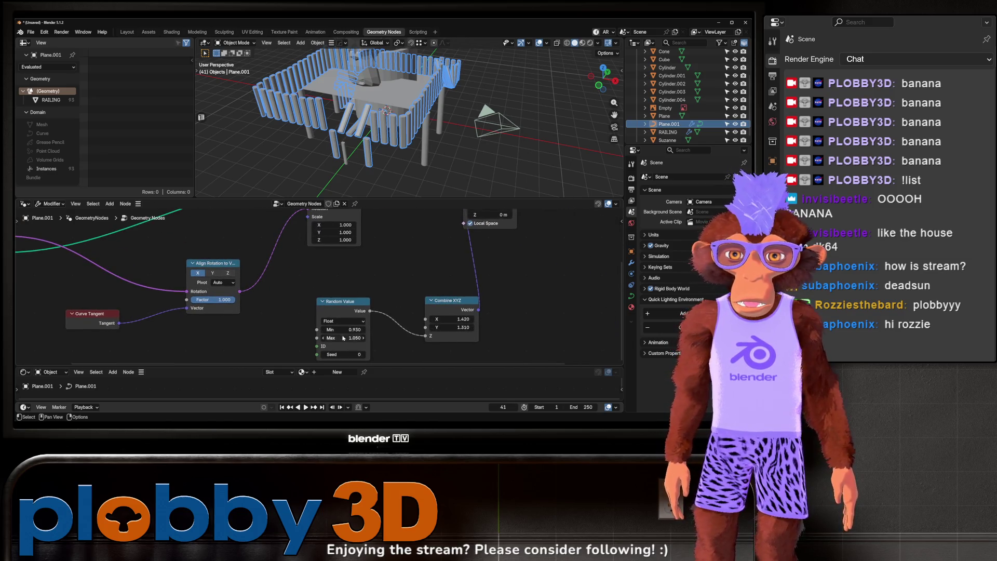
left_click_drag(452, 319, 417, 319)
scroll(457, 326, "down", 3)
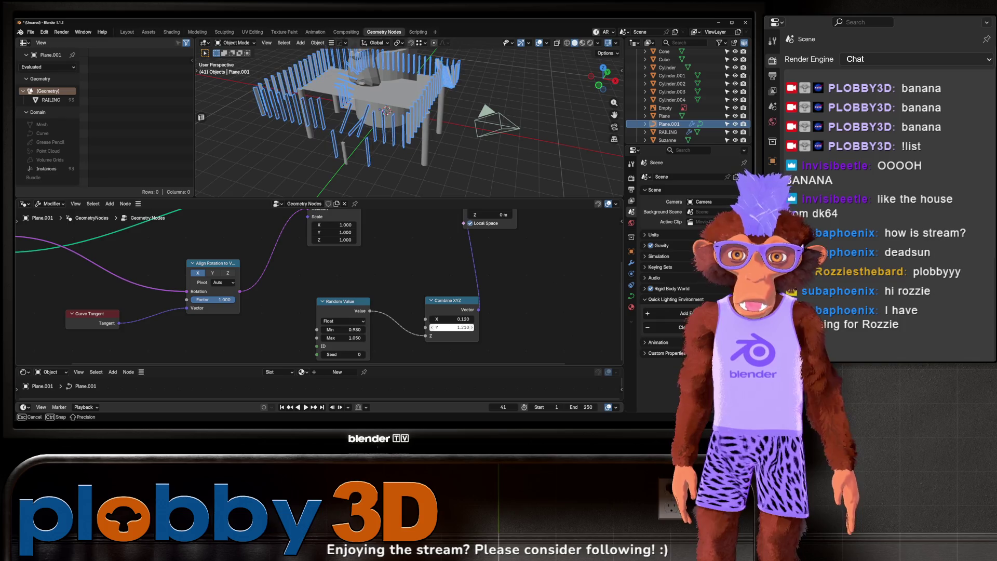
mouse_move(446, 319)
left_mouse_down()
mouse_move(415, 319)
mouse_move(431, 319)
left_mouse_up()
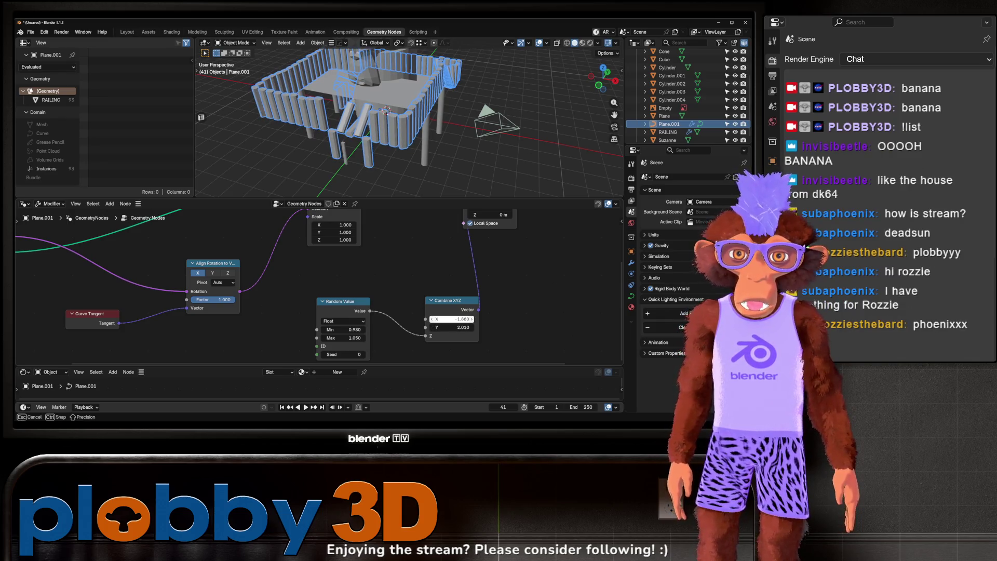
scroll(369, 144, "up", 5)
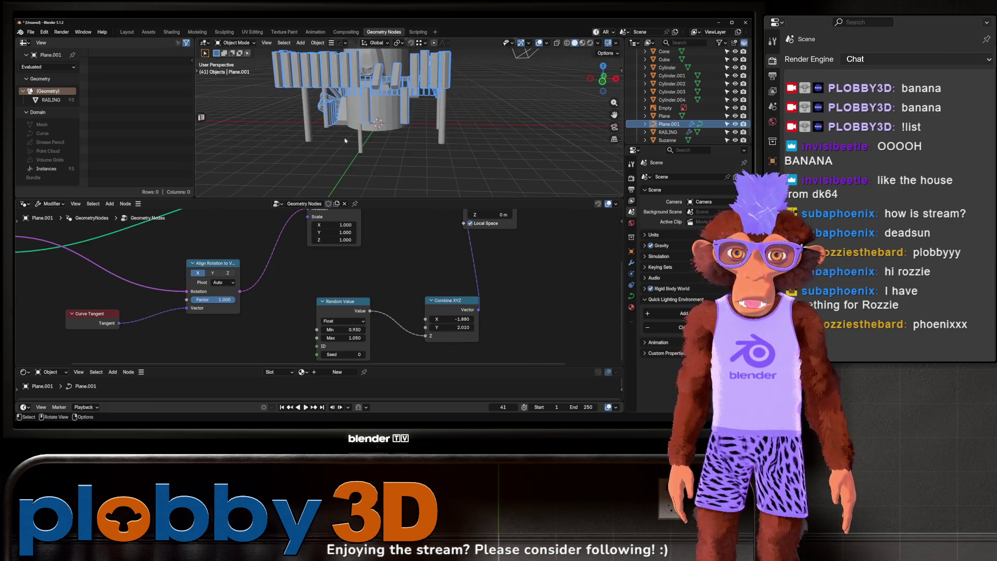
scroll(285, 315, "up", 5)
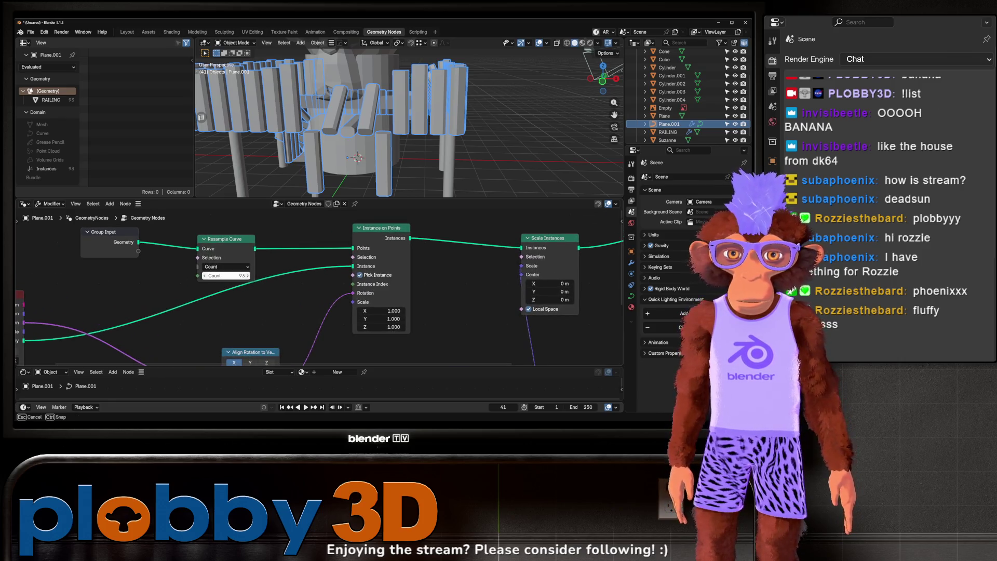
Step: Reduce the railing post count to 61
mouse_move(226, 275)
left_mouse_down()
mouse_move(197, 275)
mouse_move(312, 275)
mouse_move(212, 275)
left_mouse_up()
mouse_move(333, 129)
left_mouse_down()
mouse_move(307, 123)
mouse_move(332, 128)
left_mouse_up()
scroll(342, 291, "down", 4)
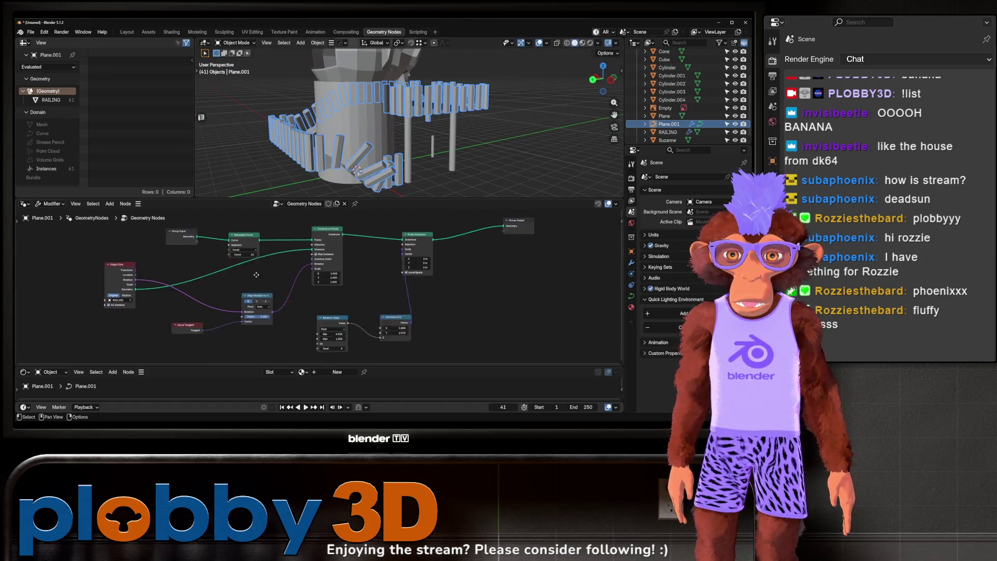
scroll(211, 292, "right", 5)
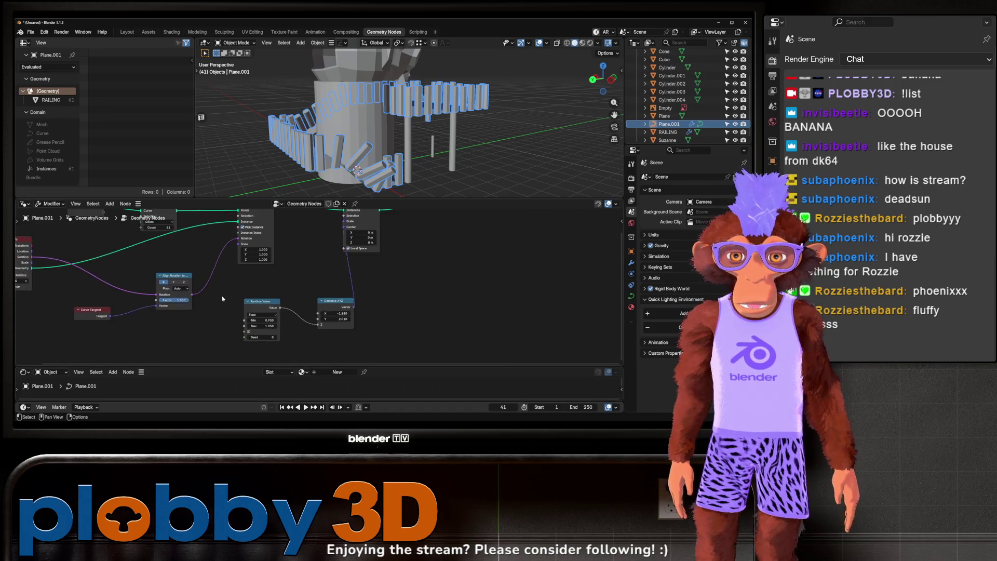
scroll(212, 292, "up", 4)
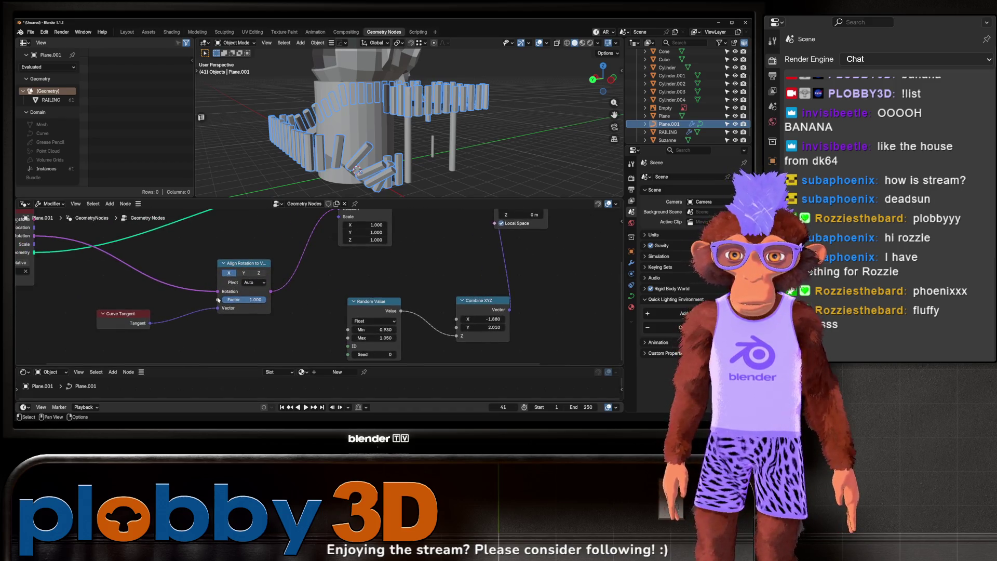
scroll(330, 253, "down", 3)
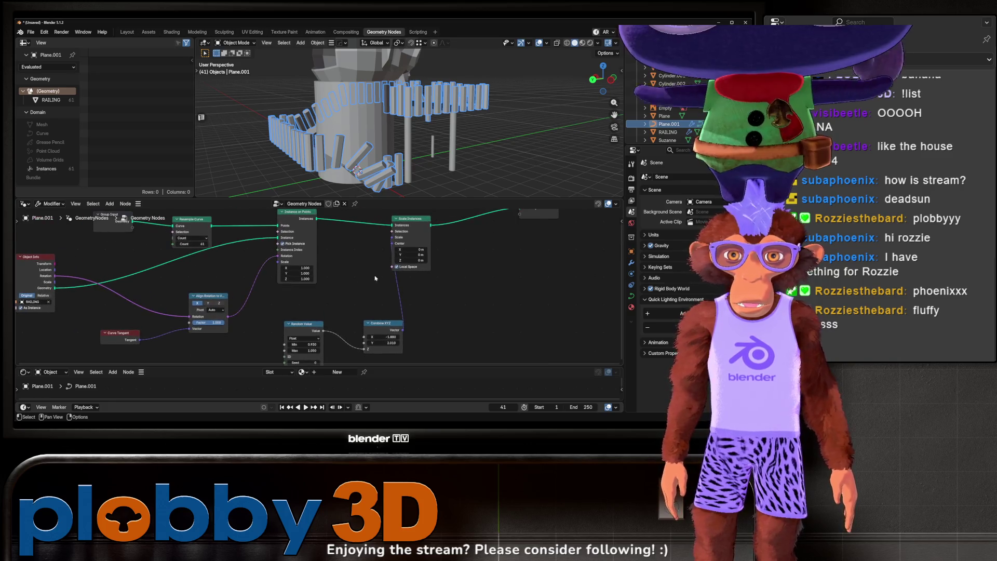
Step: Spread out the node tree by moving Combine XYZ and shifting Group Input left
left_click_drag(392, 302, 400, 308)
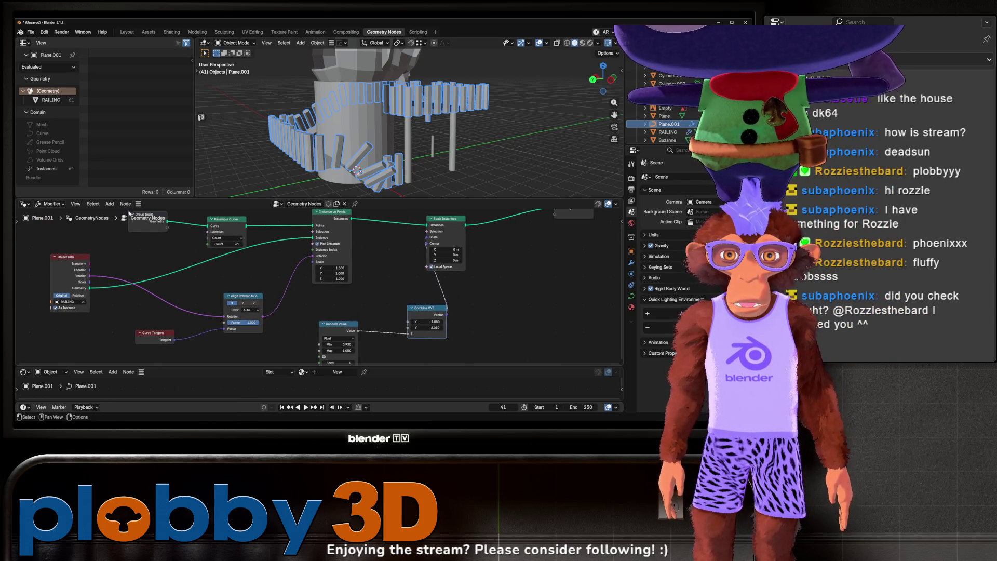
scroll(259, 270, "left", 3)
left_click_drag(196, 223, 148, 224)
scroll(247, 256, "left", 2)
scroll(247, 257, "up", 1)
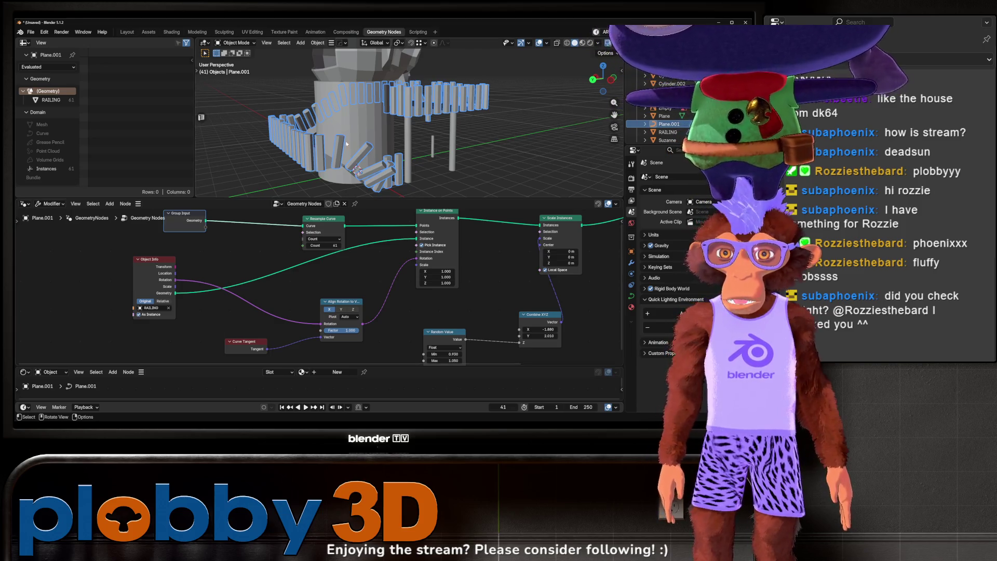
Step: Switch to the Unity editor and fly around the jungle island scene
left_click_drag(349, 144, 211, 208)
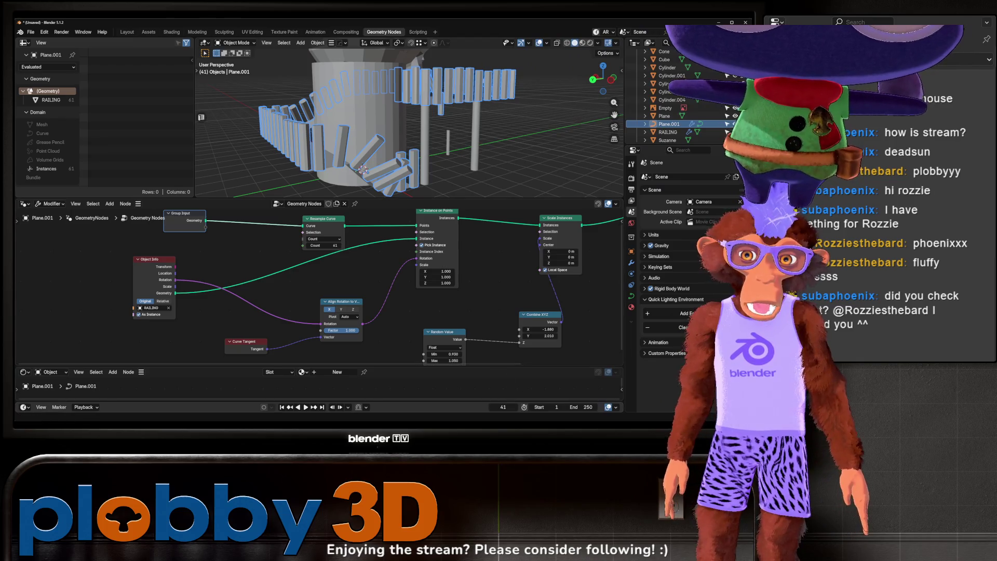
key("alt+Tab")
mouse_move(442, 227)
left_mouse_down()
mouse_move(431, 218)
mouse_move(451, 234)
mouse_move(350, 186)
mouse_move(293, 176)
mouse_move(341, 252)
left_mouse_up()
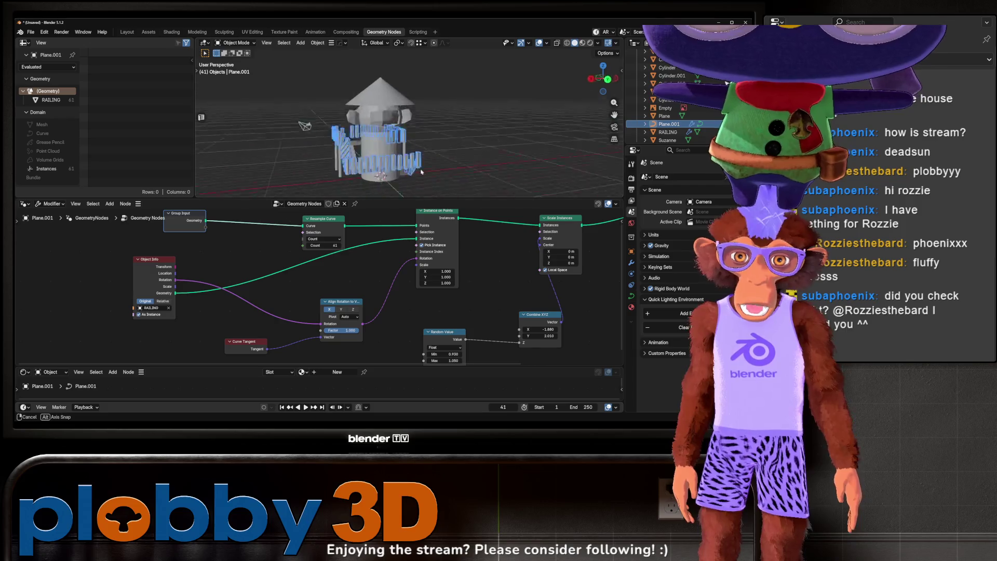
Step: Orbit up to look down on the tower and its 61 railing panels
mouse_move(421, 171)
left_mouse_down()
mouse_move(338, 140)
mouse_move(328, 161)
mouse_move(321, 156)
mouse_move(293, 117)
mouse_move(299, 99)
left_mouse_up()
left_click_drag(456, 125, 285, 155)
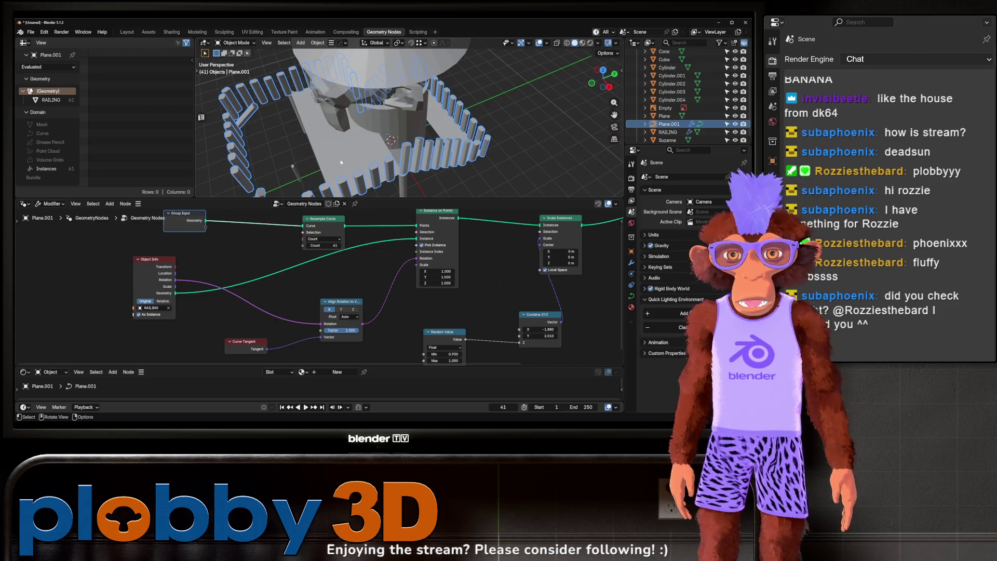
Step: Move the Plane mesh's geometry about 2.5 m along Y in Edit Mode
left_click(313, 160)
key("Tab")
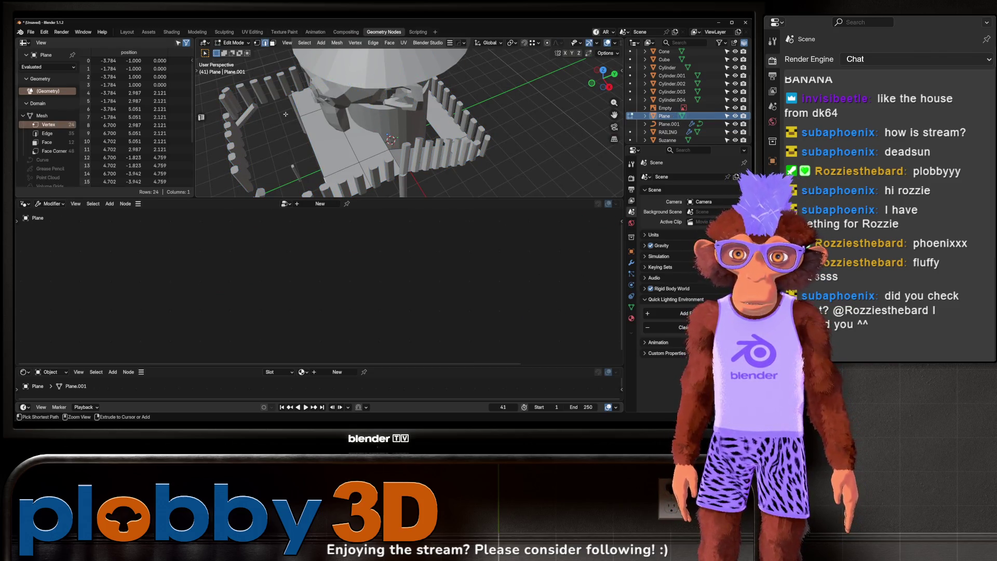
key("g")
key("y")
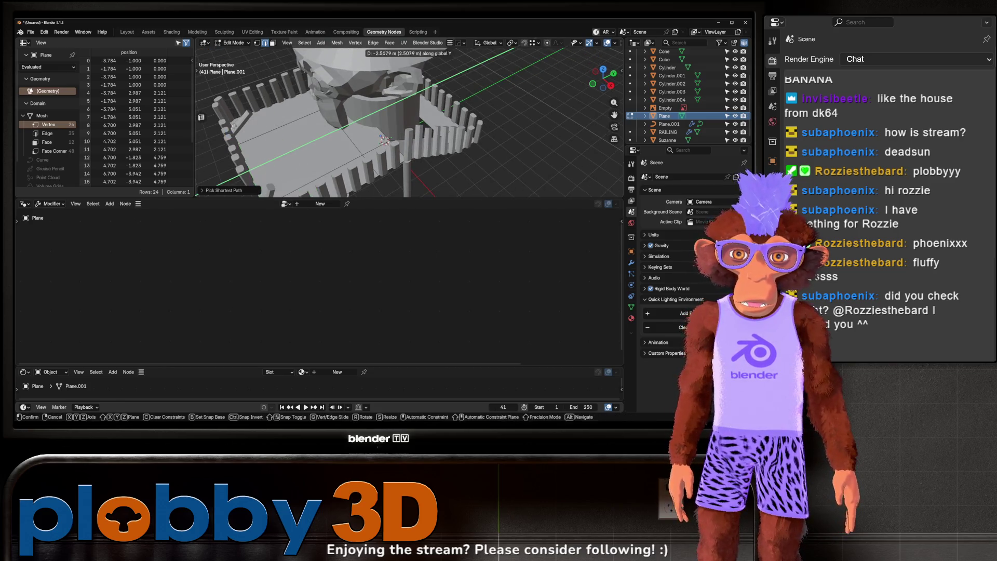
key("Escape")
key("Tab")
mouse_move(384, 140)
left_mouse_down()
mouse_move(337, 156)
mouse_move(290, 192)
left_mouse_up()
Step: On Plane.001, feed a new Value node into Instance on Points Scale
left_click(354, 145)
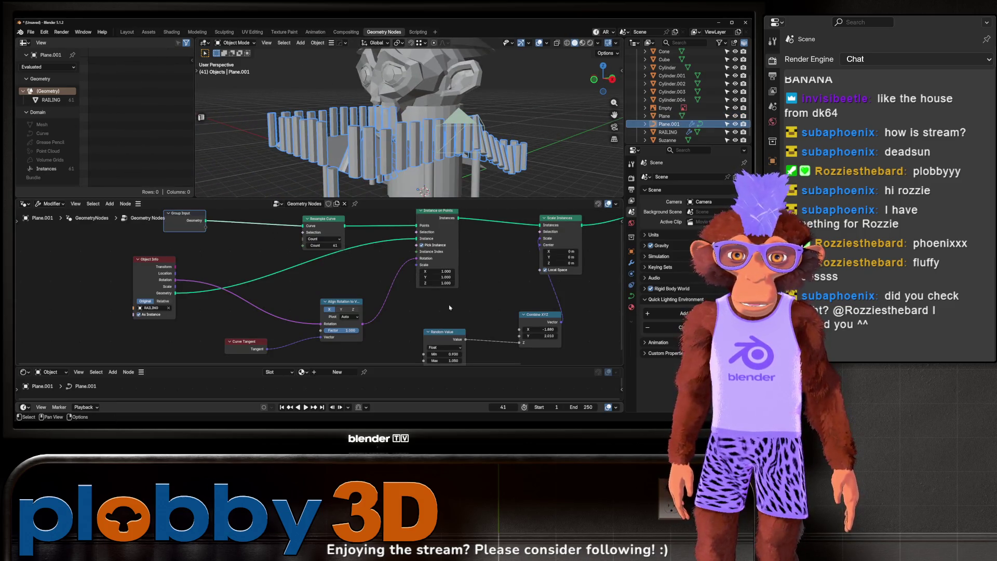
left_click_drag(389, 252, 360, 292)
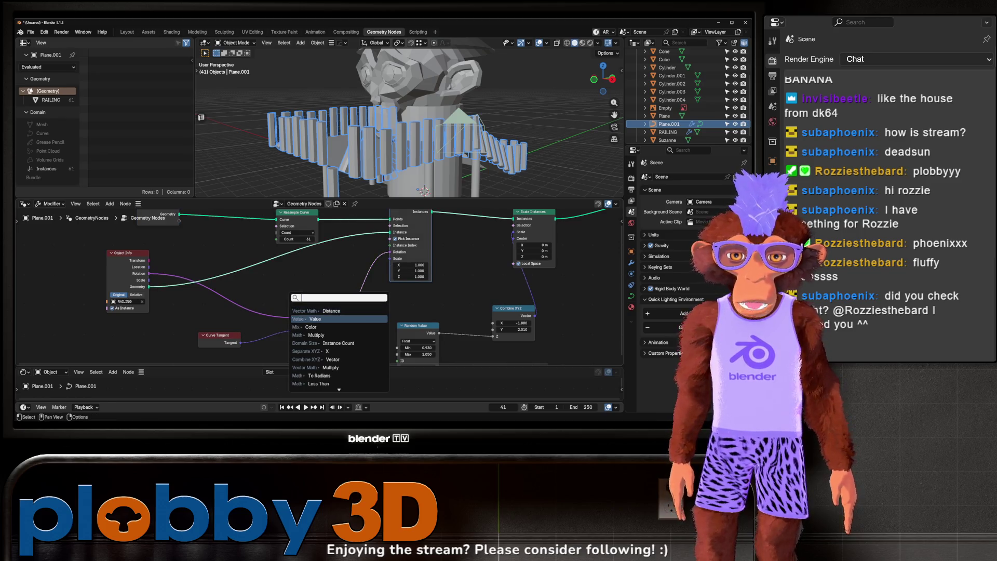
left_click(322, 319)
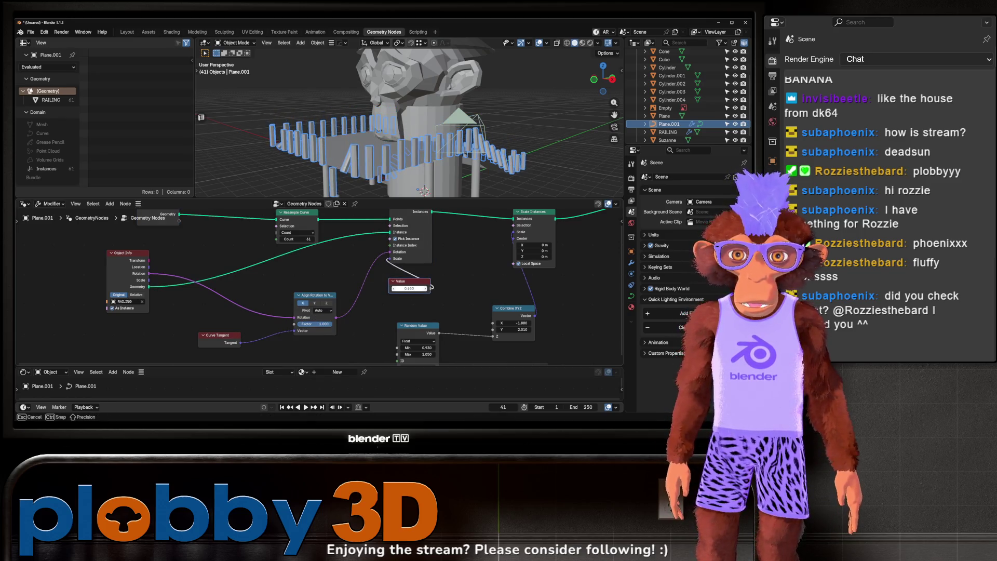
left_click_drag(388, 152, 397, 192)
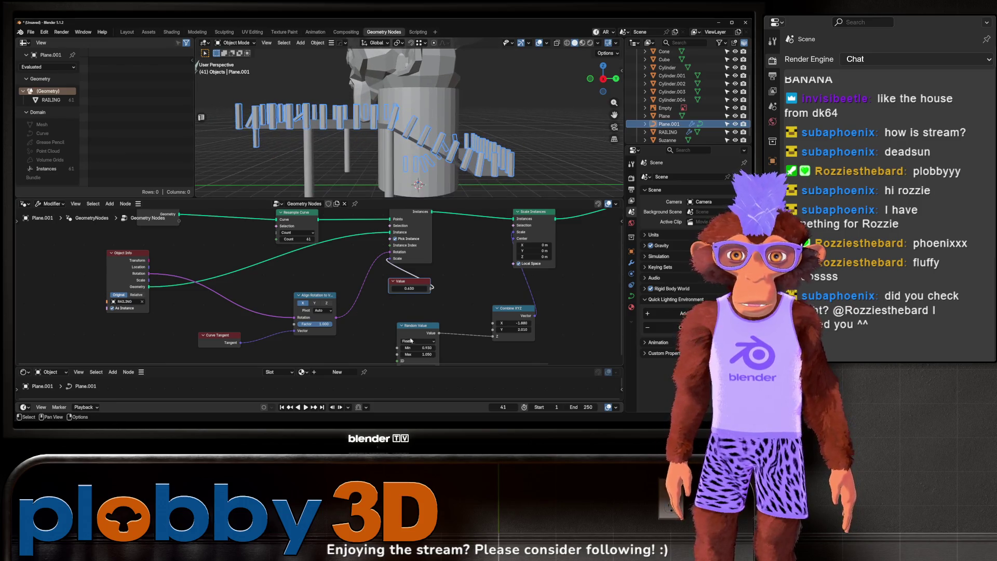
left_click_drag(411, 341, 360, 347)
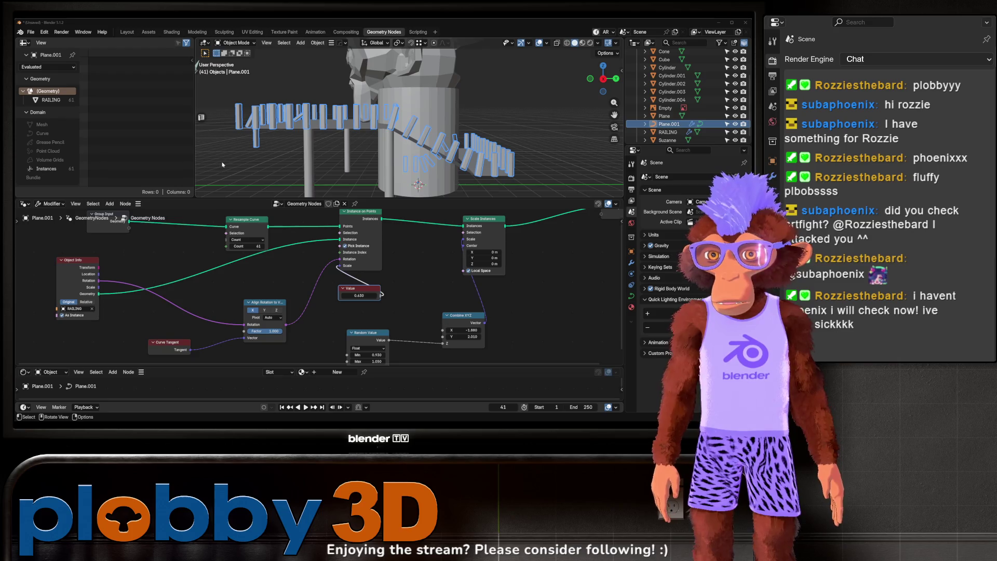
mouse_move(241, 150)
left_mouse_down()
mouse_move(337, 272)
mouse_move(382, 294)
left_mouse_up()
scroll(425, 320, "down", 2)
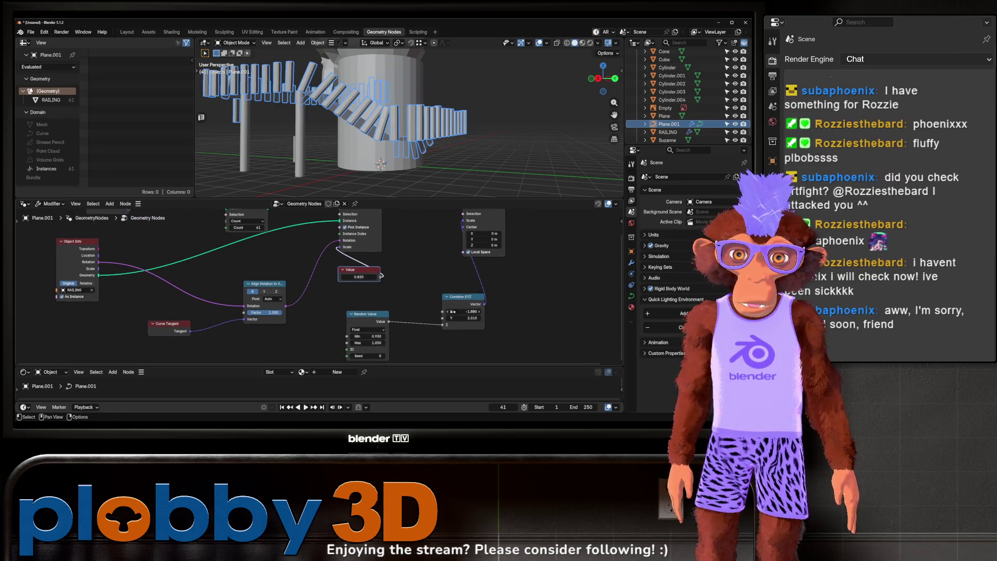
Step: Reset Combine XYZ X and Y to 1.000 and raise the Value to 1.130
mouse_move(464, 312)
left_mouse_down()
mouse_move(483, 313)
mouse_move(468, 312)
left_mouse_up()
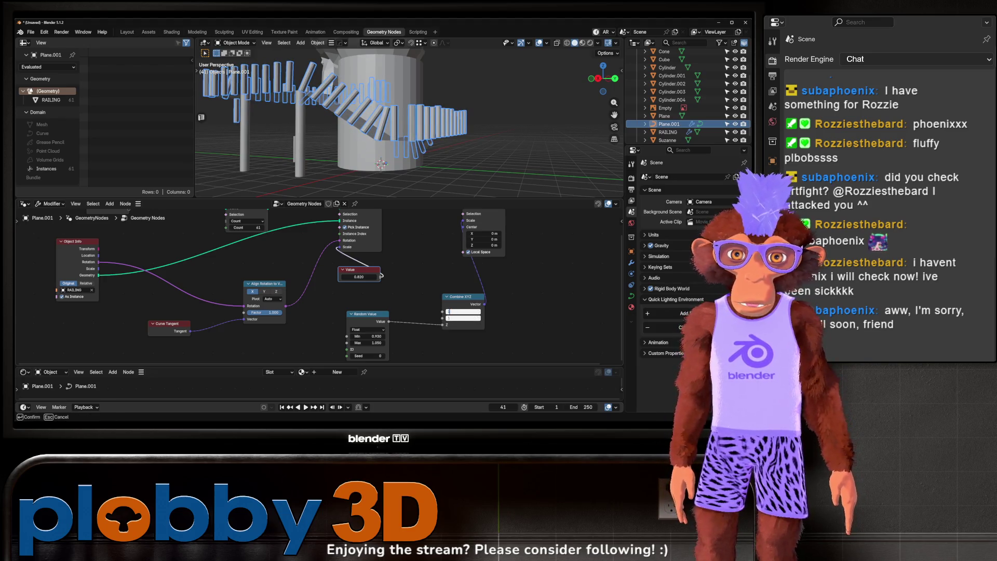
key("Return")
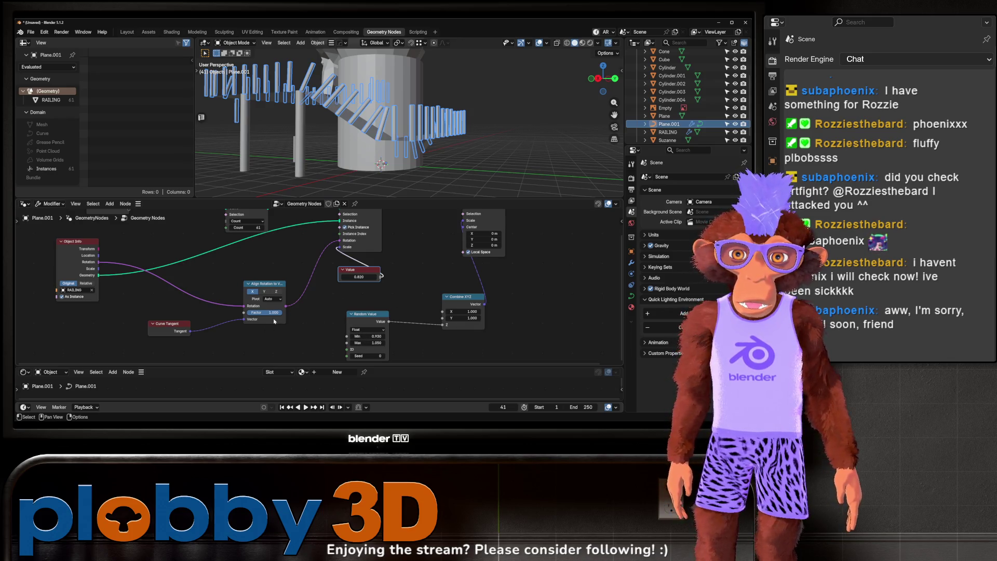
scroll(289, 282, "right", 2)
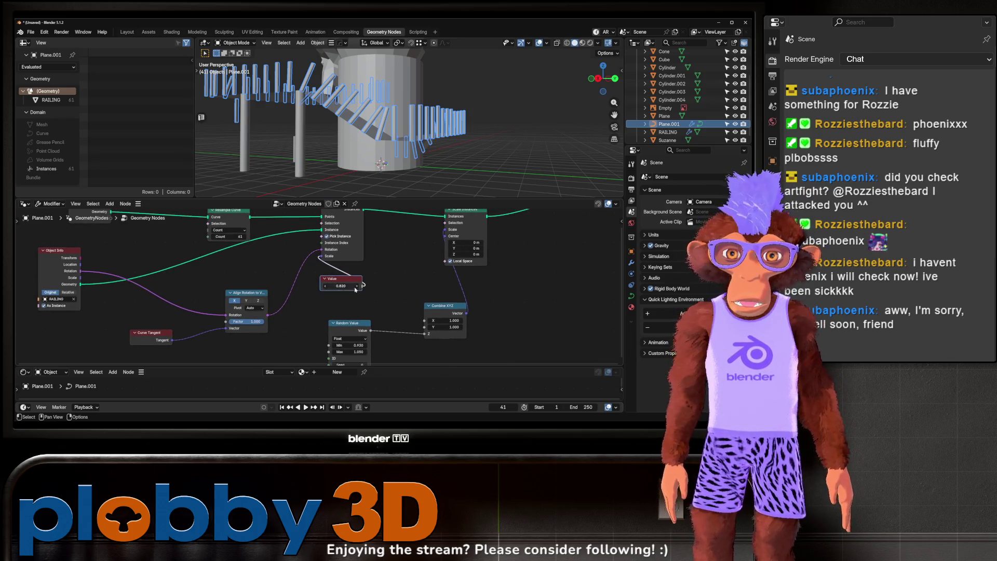
left_click_drag(363, 285, 363, 285)
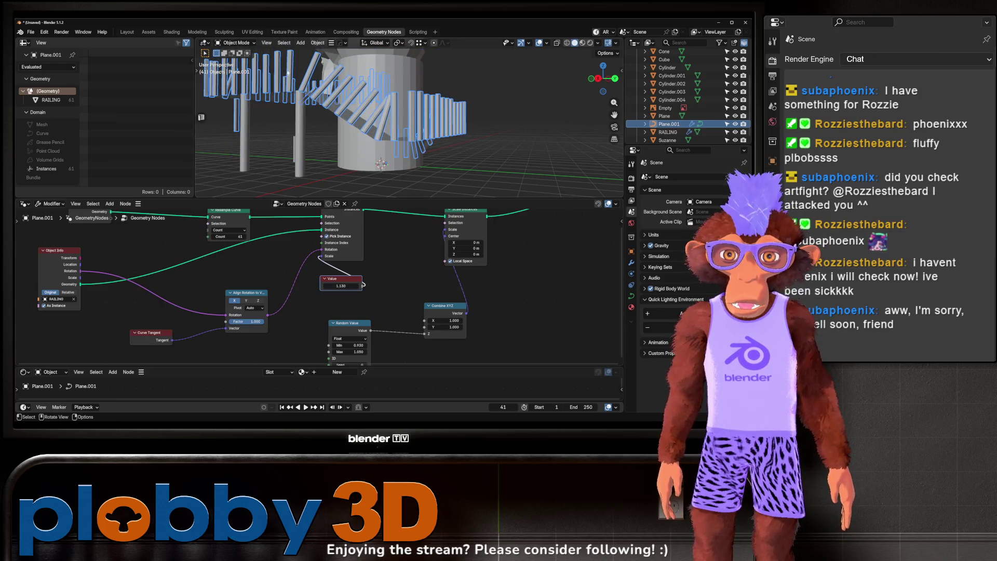
scroll(287, 73, "up", 3)
Step: In the railing curve's Edit Mode, recalculate handles, clear tilt and connect the points
key("Tab")
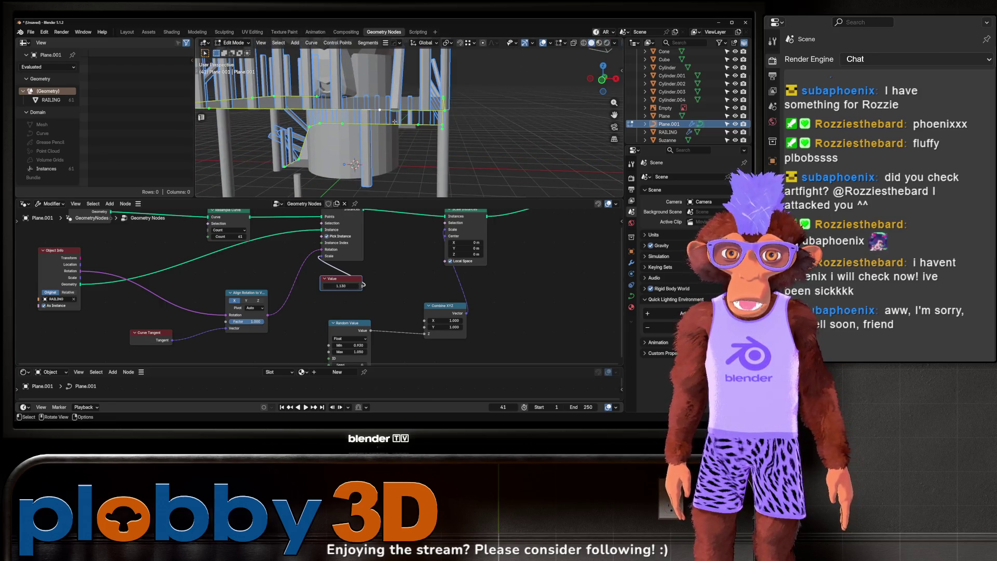
right_click(388, 118)
left_click(398, 311)
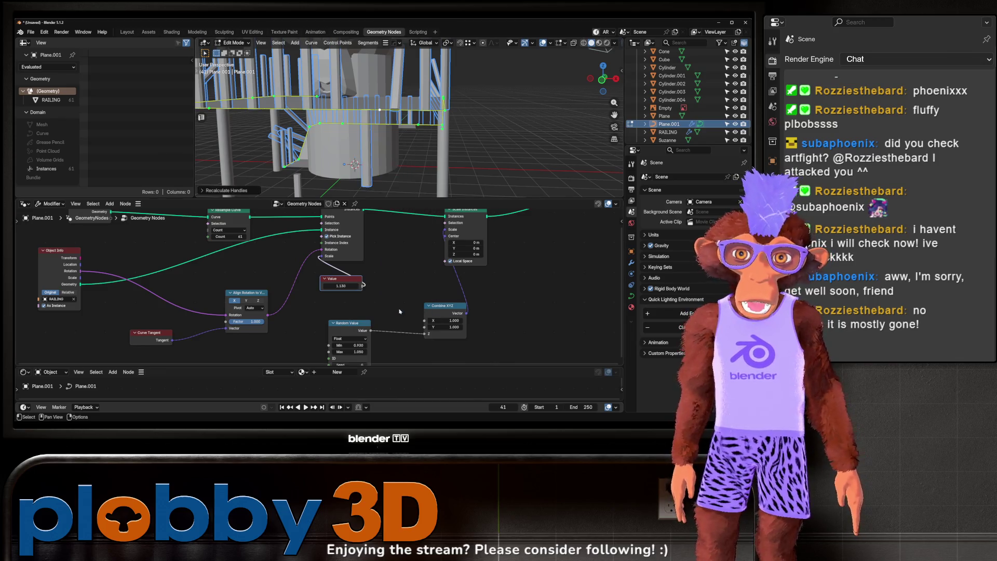
right_click(416, 151)
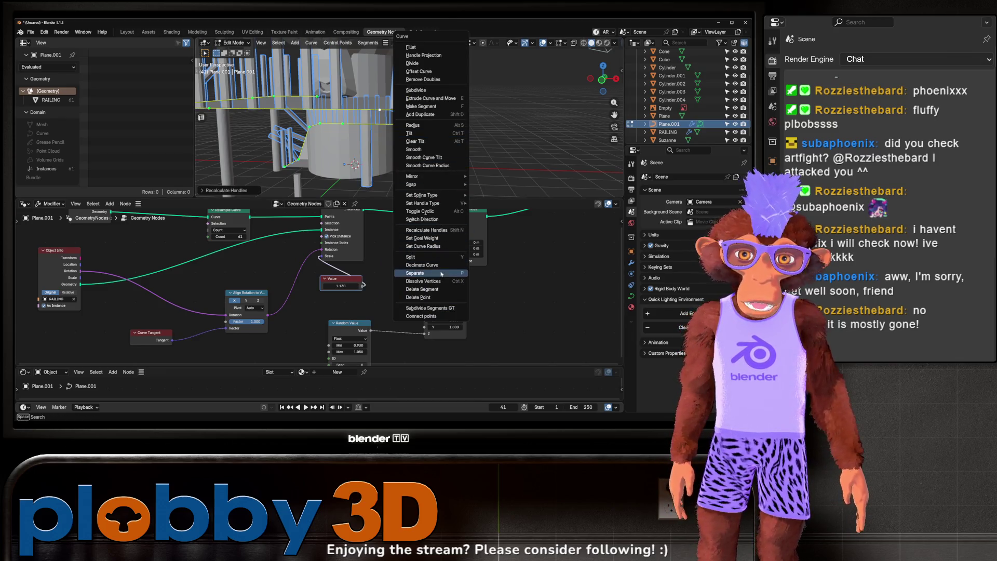
left_click(432, 157)
right_click(422, 157)
left_click(422, 161)
right_click(426, 157)
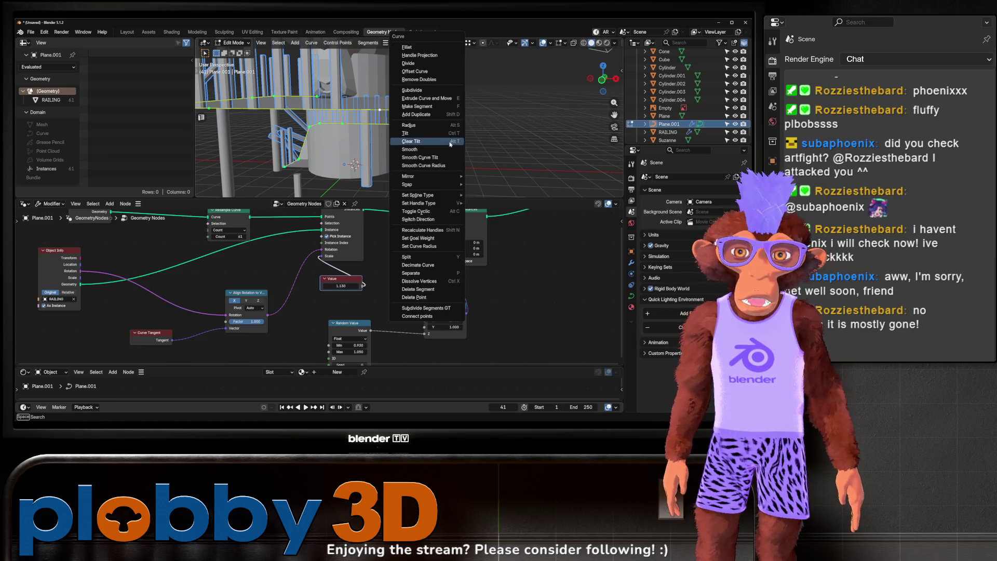
left_click(442, 141)
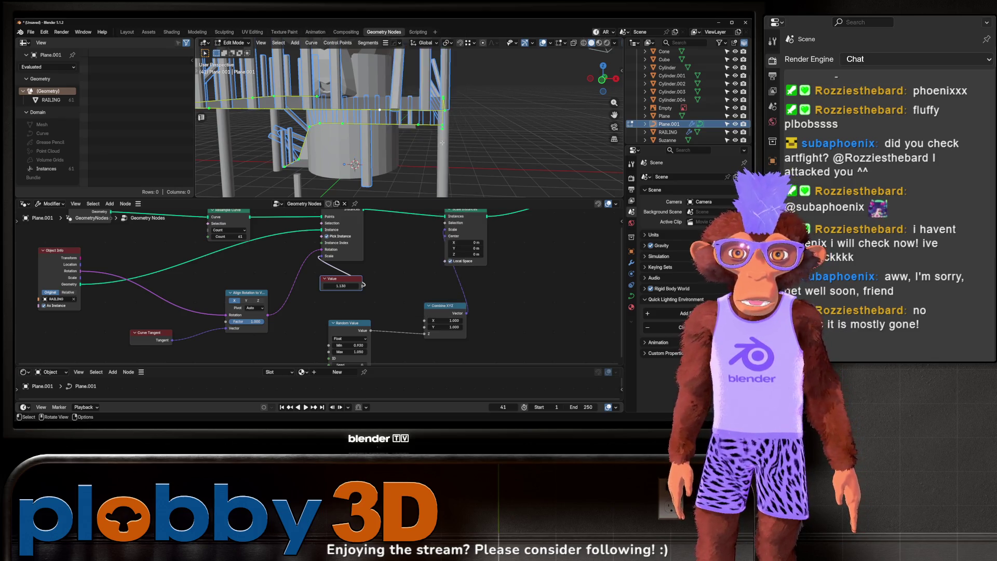
right_click(442, 143)
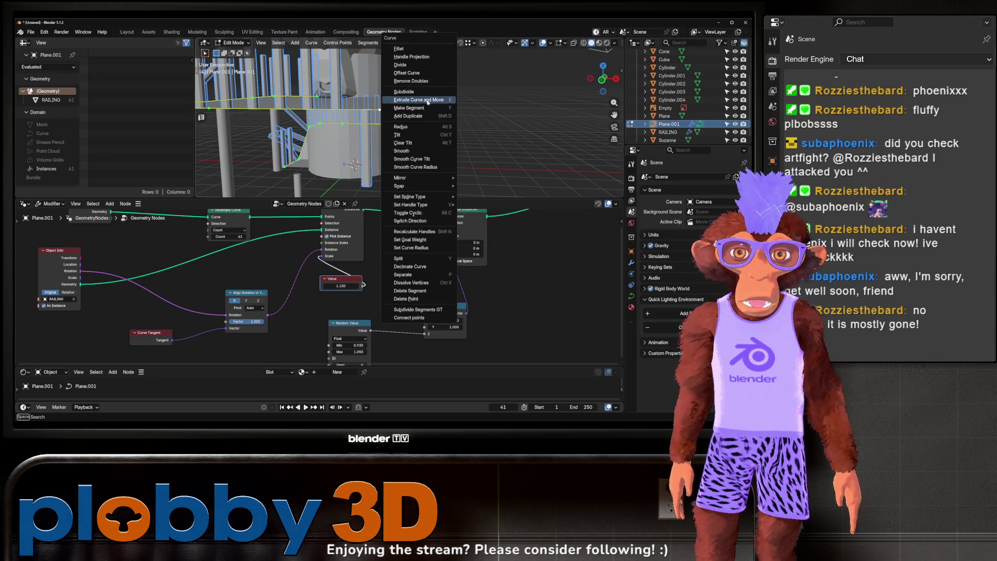
left_click(409, 317)
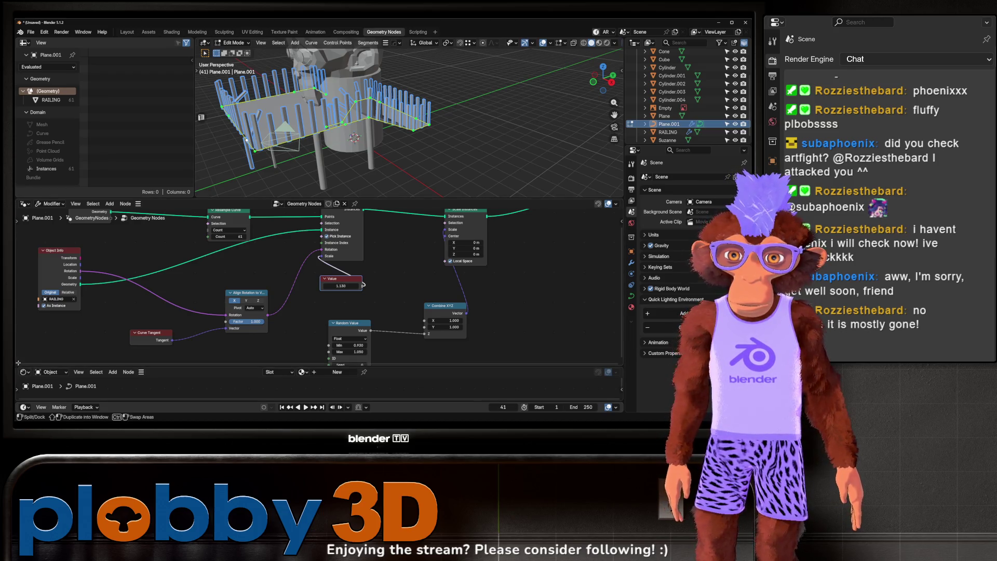
Step: Split off an Asset Browser showing the Higgsas Geometry Nodes Toolset library's Higgsas Nodes catalog
mouse_move(18, 365)
left_mouse_down()
mouse_move(168, 291)
mouse_move(168, 280)
left_mouse_up()
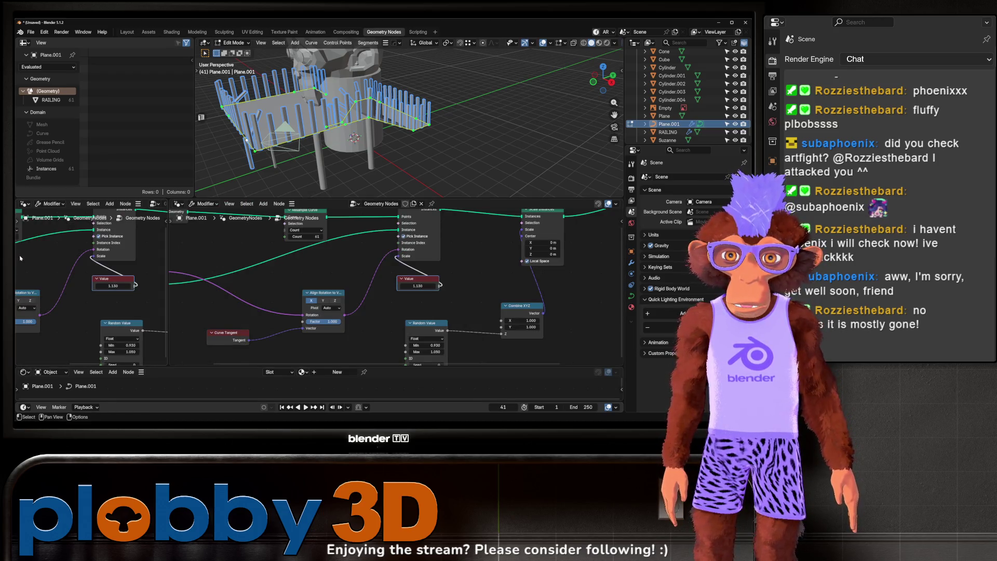
left_click(26, 203)
left_click(281, 253)
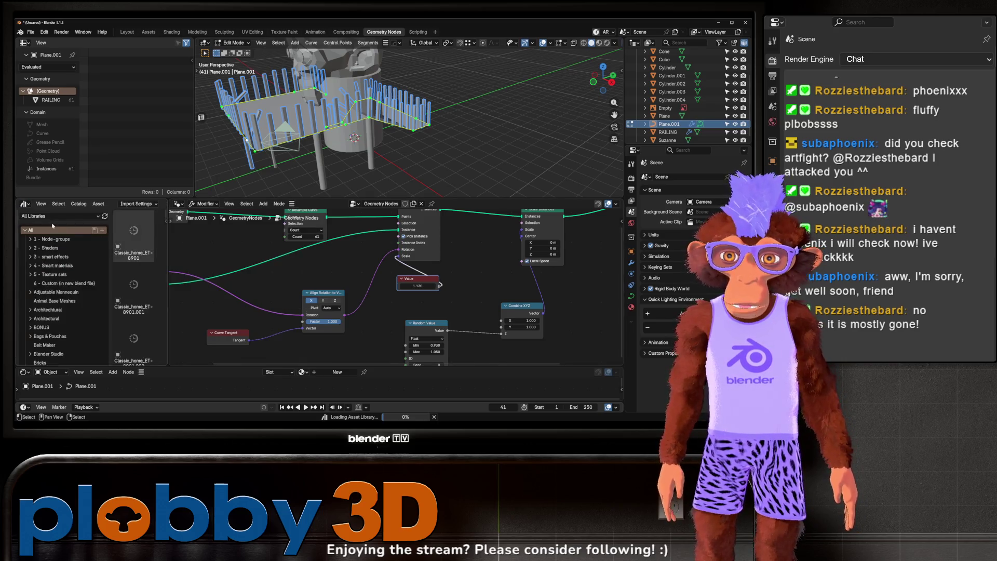
left_click(58, 216)
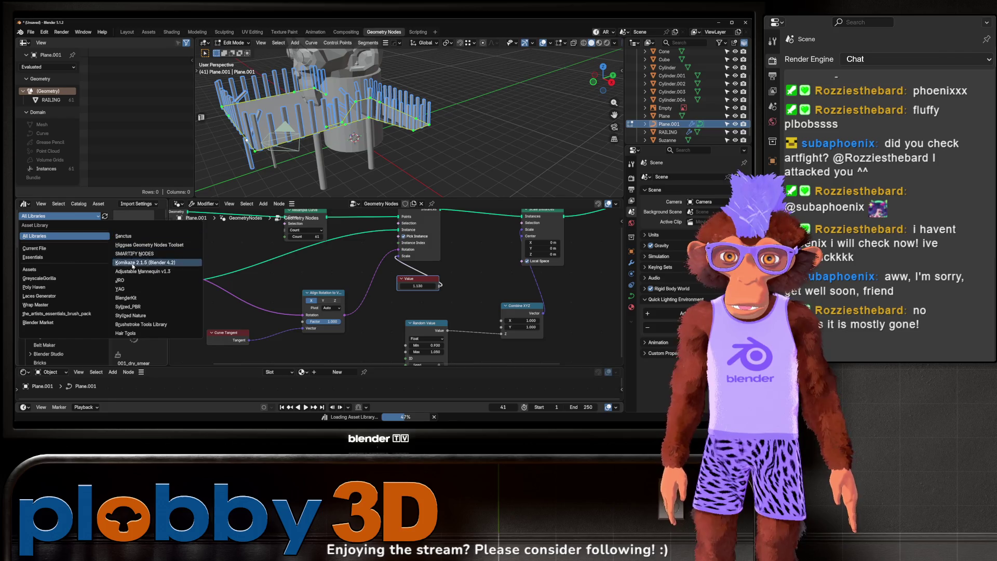
left_click(137, 244)
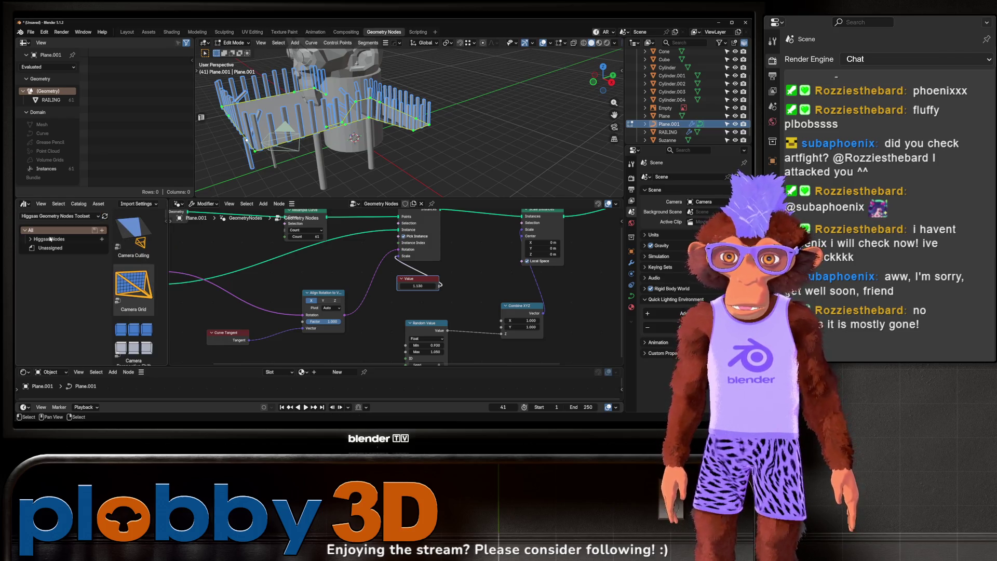
left_click(30, 239)
scroll(62, 275, "down", 2)
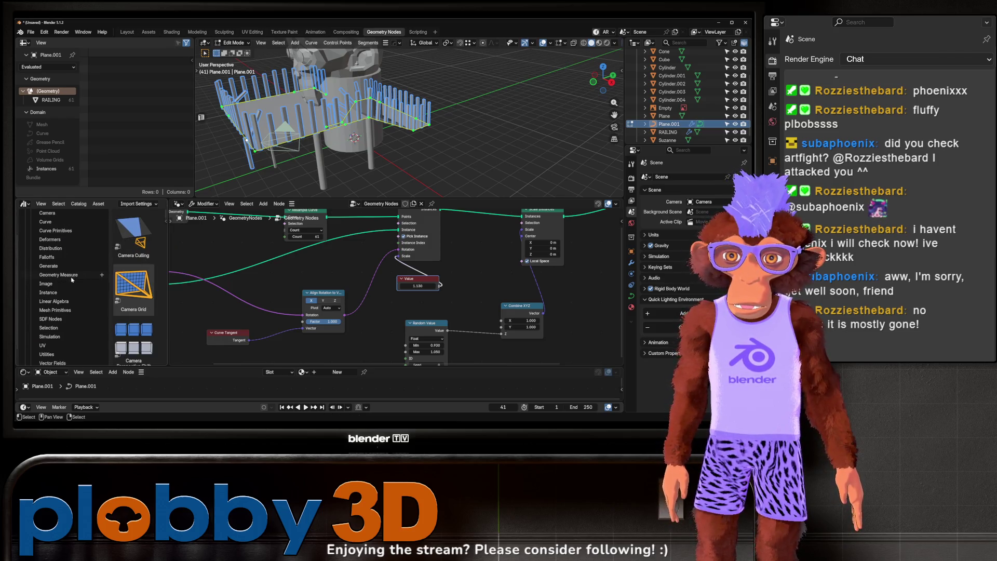
left_click(46, 222)
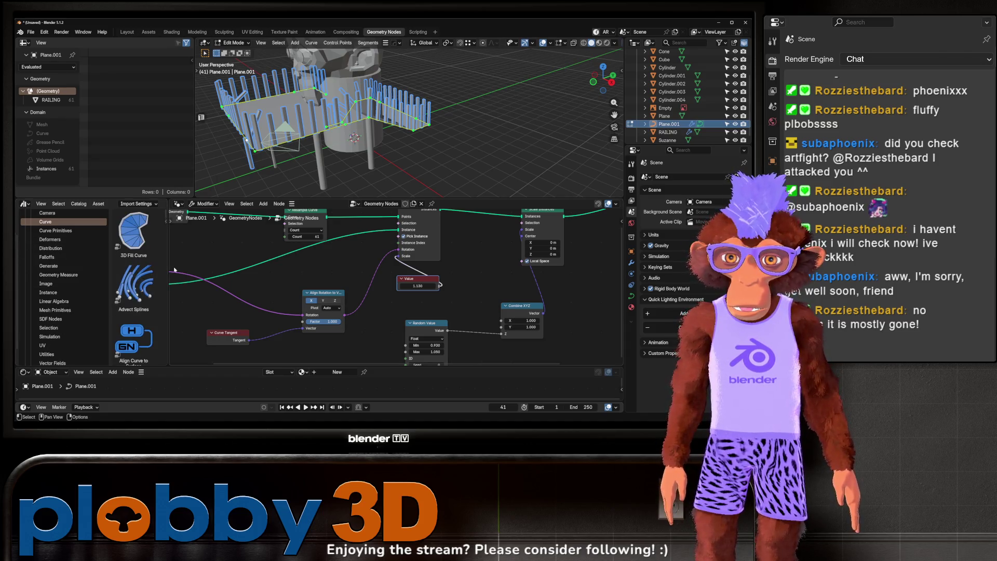
Step: Drag the Array asset from Distribution into the railing's node tree
left_click_drag(168, 272, 417, 273)
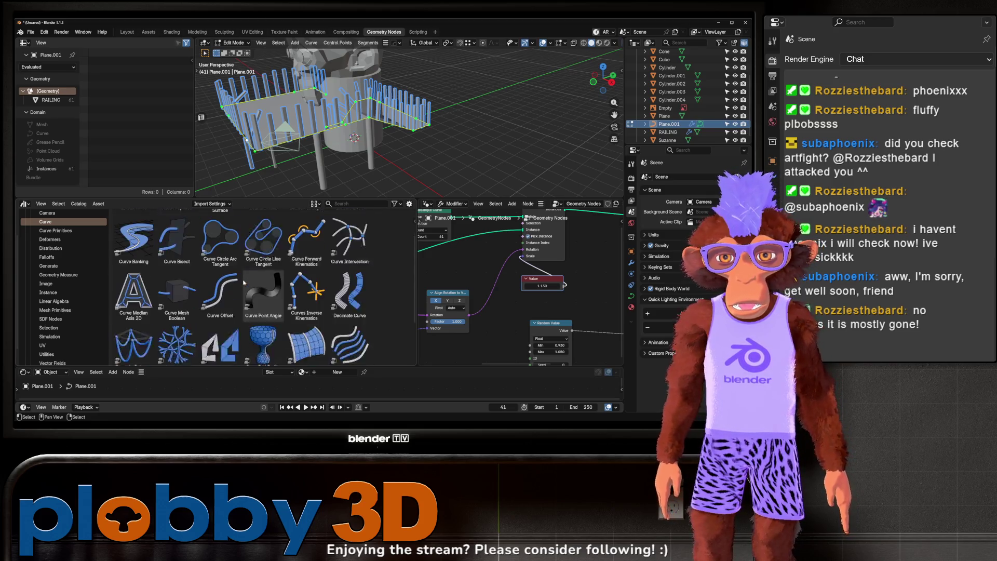
scroll(249, 284, "down", 1)
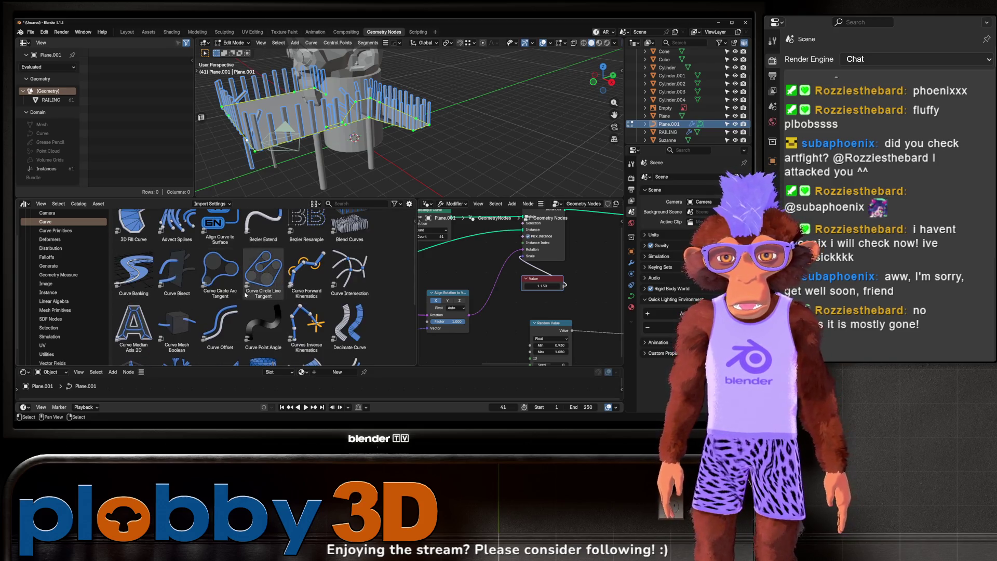
scroll(200, 284, "up", 1)
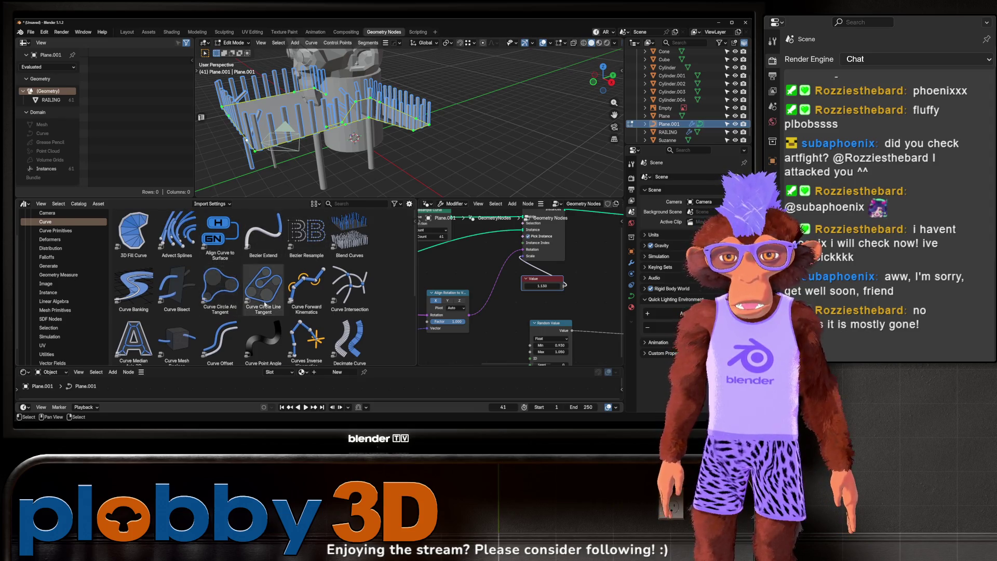
scroll(176, 255, "down", 5)
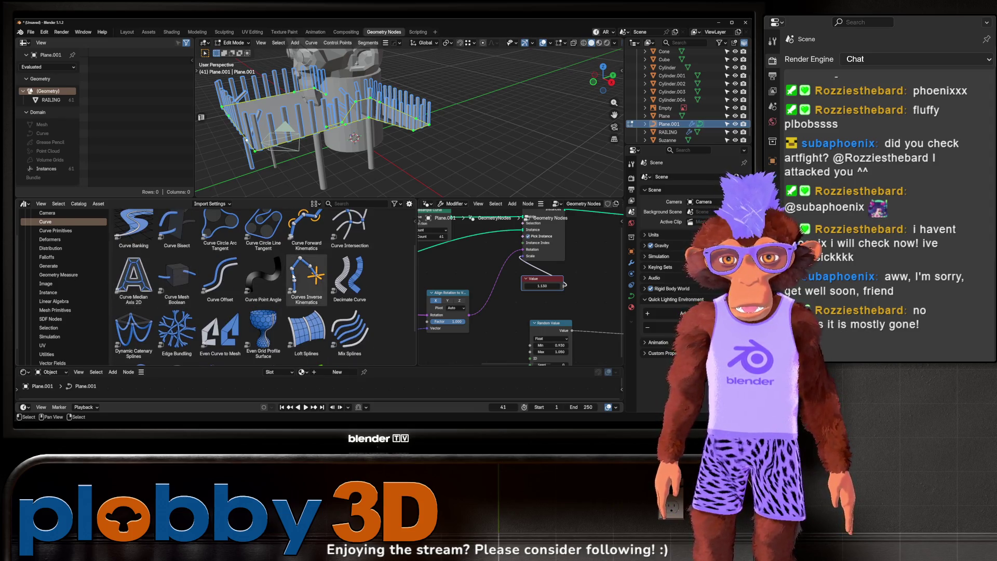
scroll(352, 279, "down", 1)
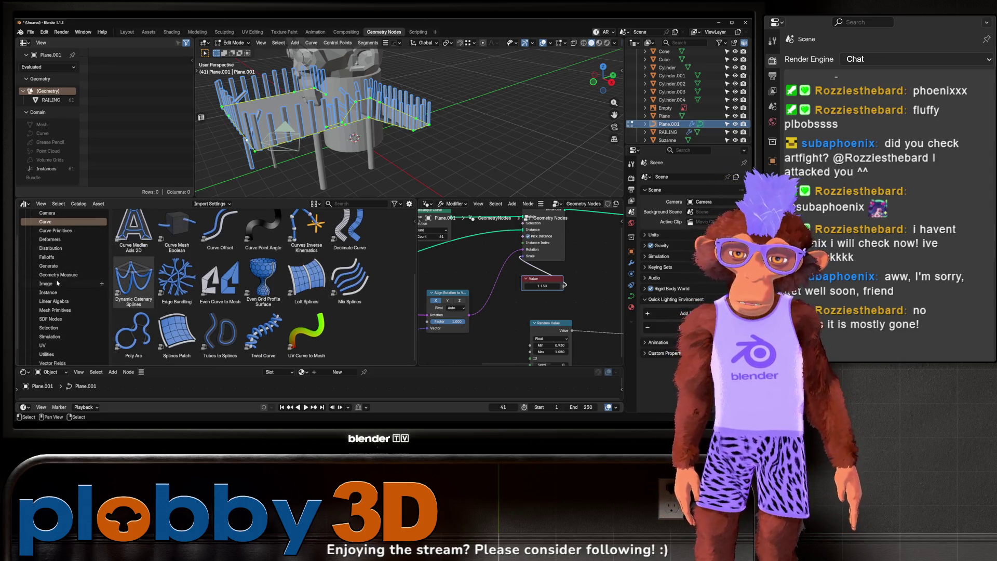
scroll(56, 302, "down", 1)
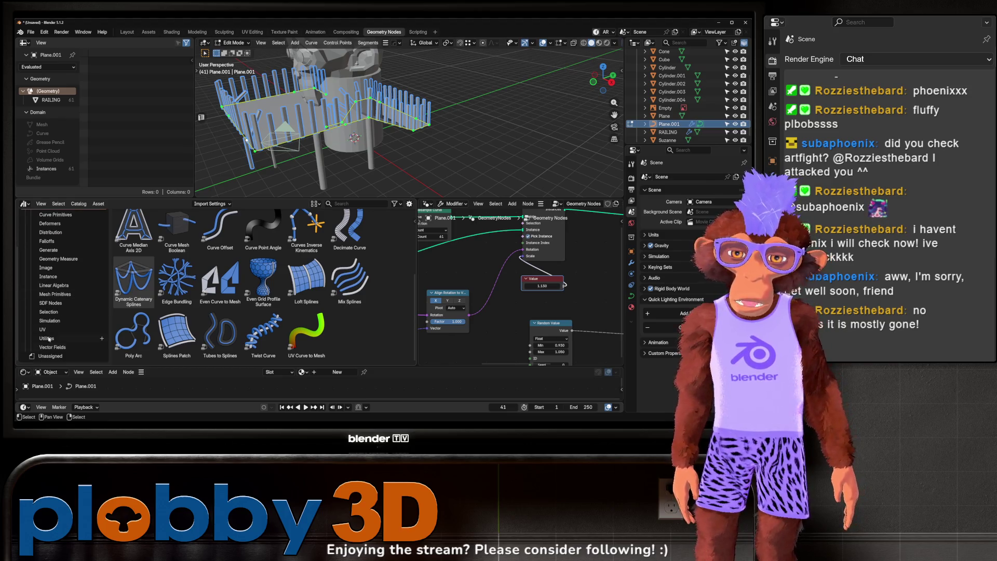
scroll(48, 346, "up", 2)
left_click(50, 263)
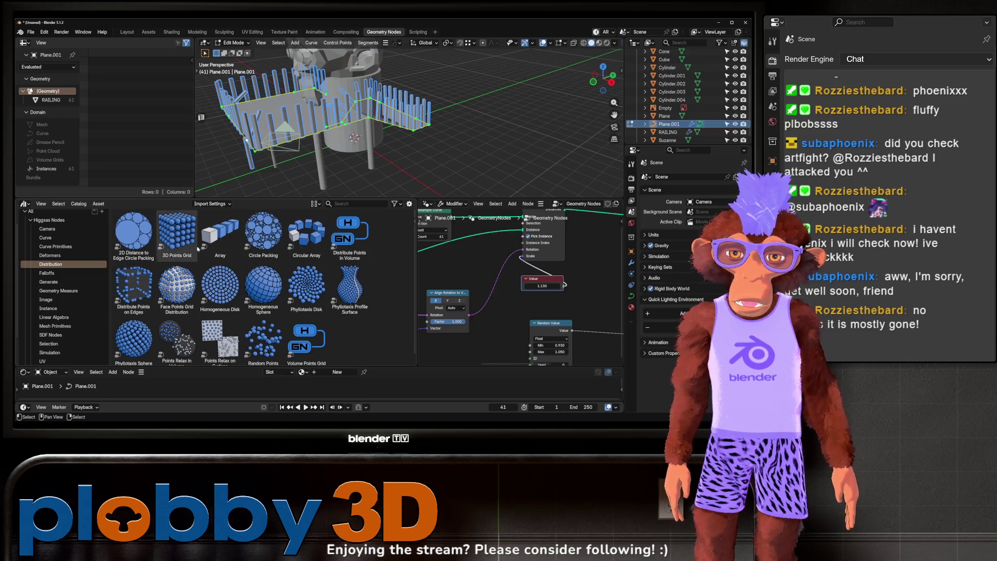
scroll(243, 326, "down", 1)
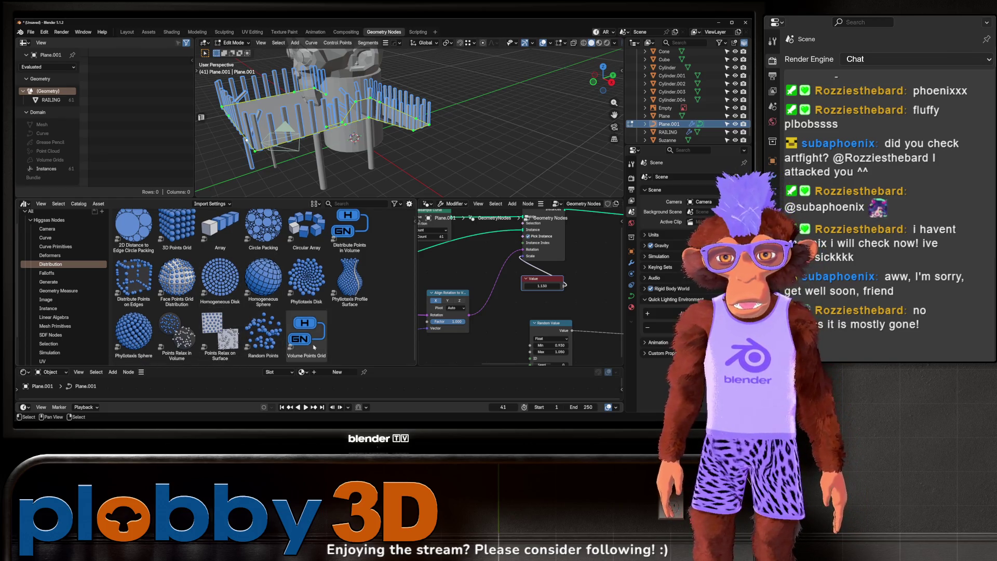
mouse_move(211, 229)
left_mouse_down()
mouse_move(441, 363)
mouse_move(475, 291)
mouse_move(454, 273)
left_mouse_up()
scroll(454, 273, "down", 5)
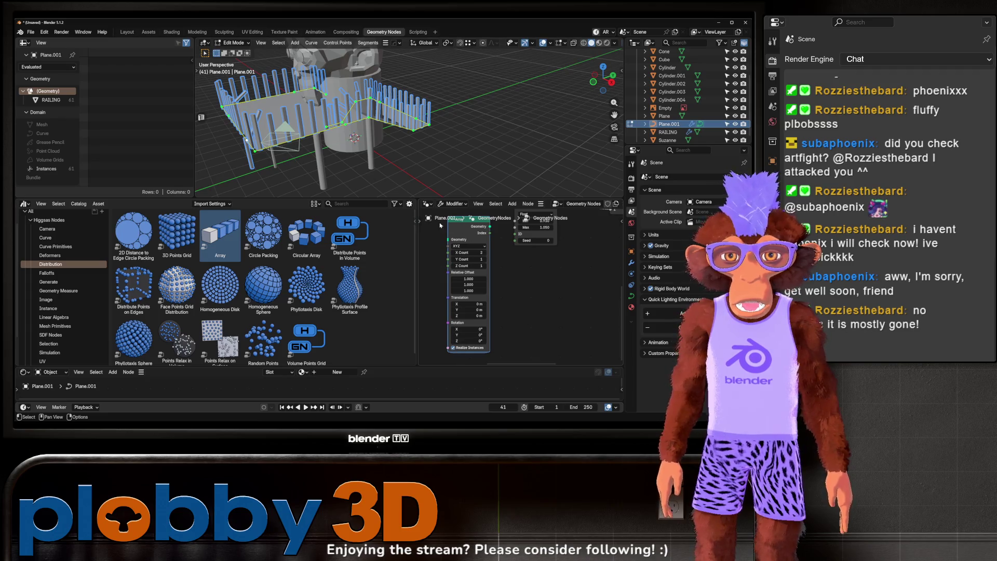
Step: Delete the Array node, drag in a fresh Array.001, and return to Object Mode
scroll(445, 224, "up", 5)
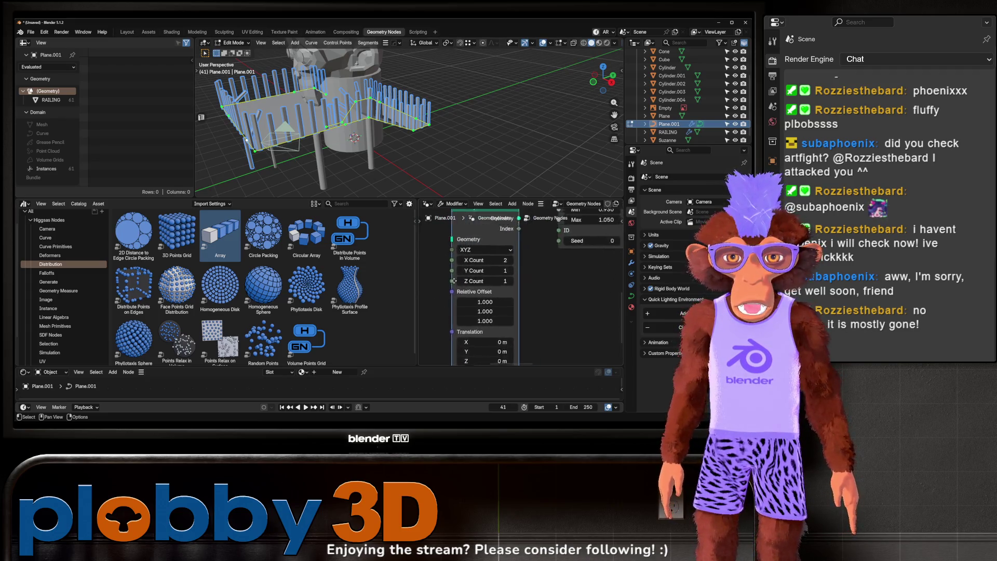
scroll(455, 277, "up", 2)
key("Delete")
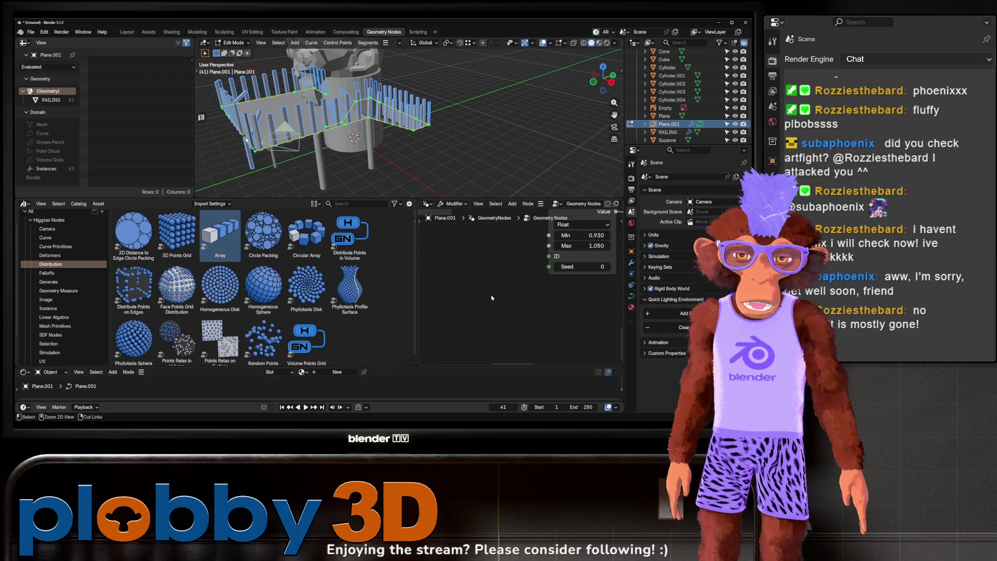
mouse_move(220, 233)
left_mouse_down()
mouse_move(485, 291)
mouse_move(471, 301)
left_mouse_up()
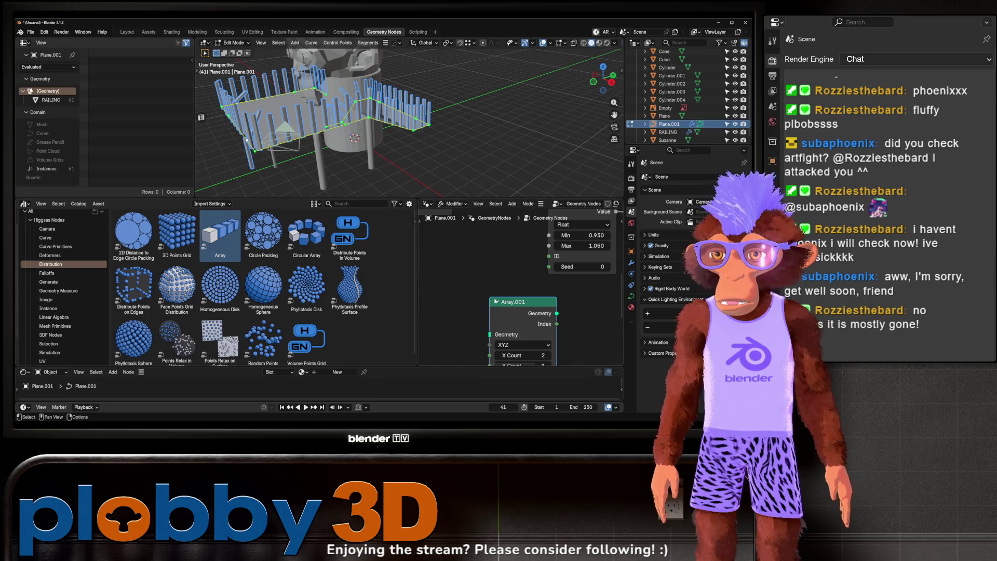
scroll(471, 301, "down", 5)
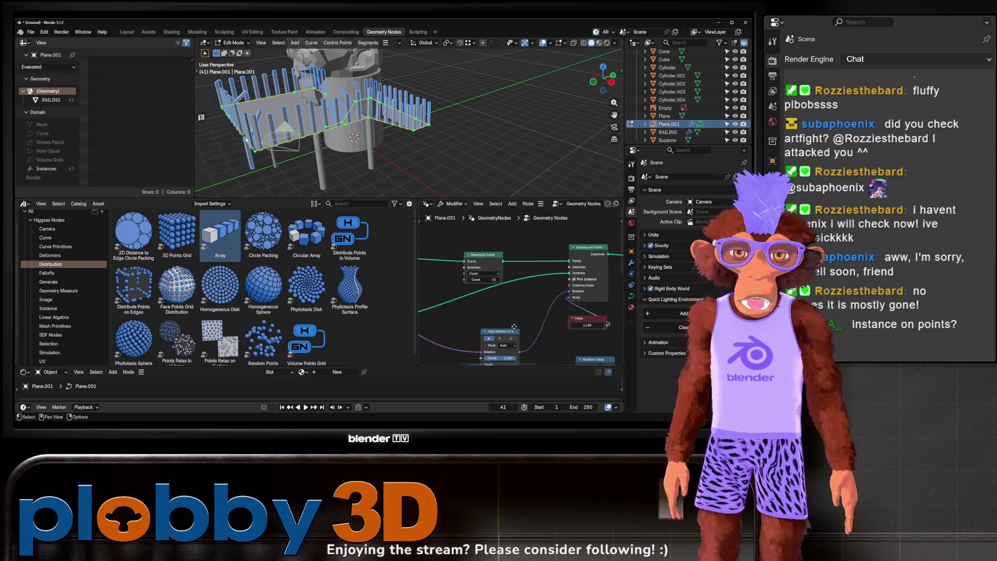
scroll(498, 302, "up", 3)
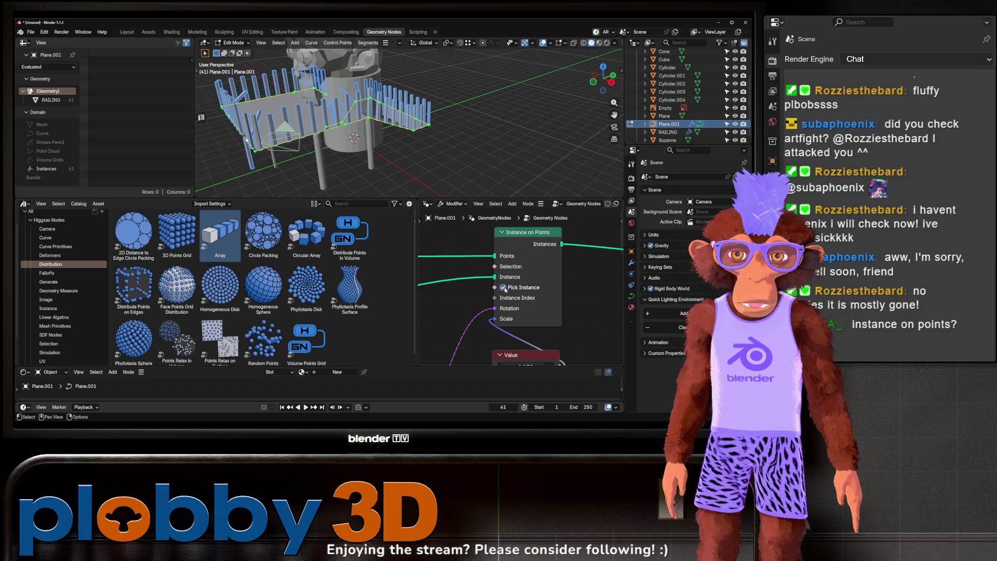
key("Tab")
scroll(470, 311, "down", 3)
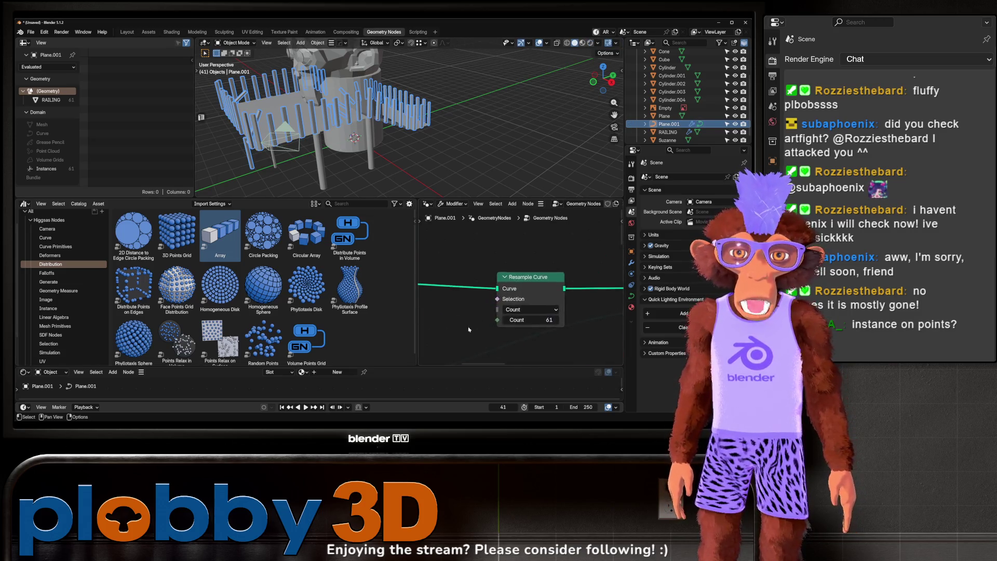
Step: Raise the railing's Resample Curve count to 152 for denser posts
key("Tab")
left_click_drag(358, 124, 430, 131)
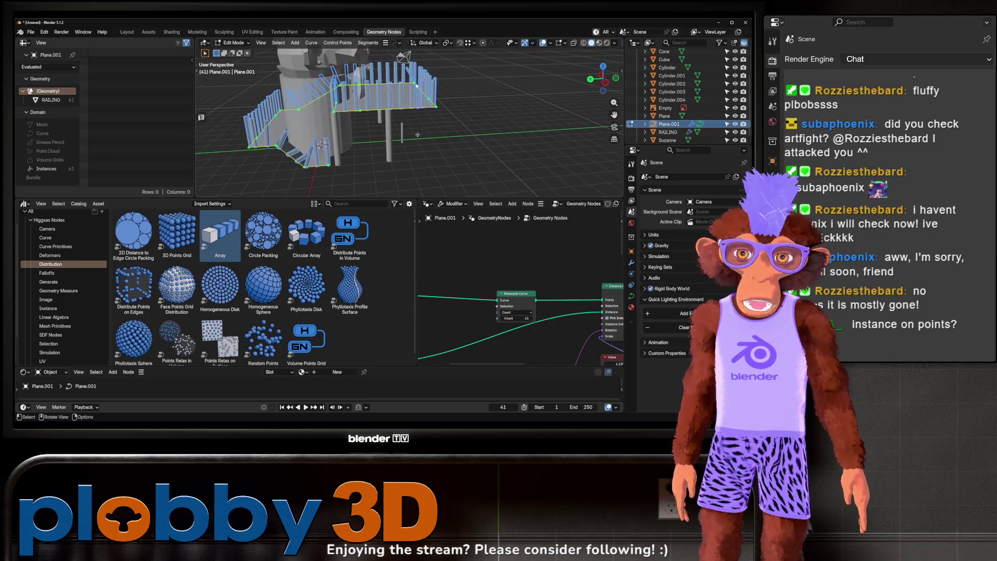
scroll(483, 359, "down", 3)
left_click_drag(501, 294, 560, 294)
scroll(455, 313, "right", 2)
scroll(478, 304, "down", 3)
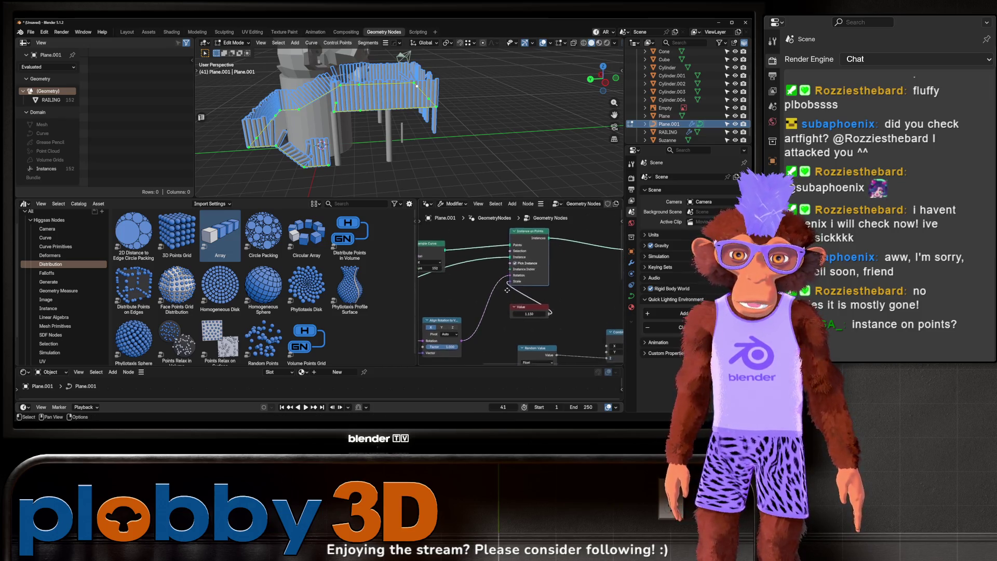
Step: Cut the Align Rotation link into Instance on Points, then edit the grey Plane
left_click_drag(491, 296, 502, 306)
left_click_drag(343, 140, 456, 153)
scroll(540, 285, "left", 3)
scroll(540, 285, "down", 1)
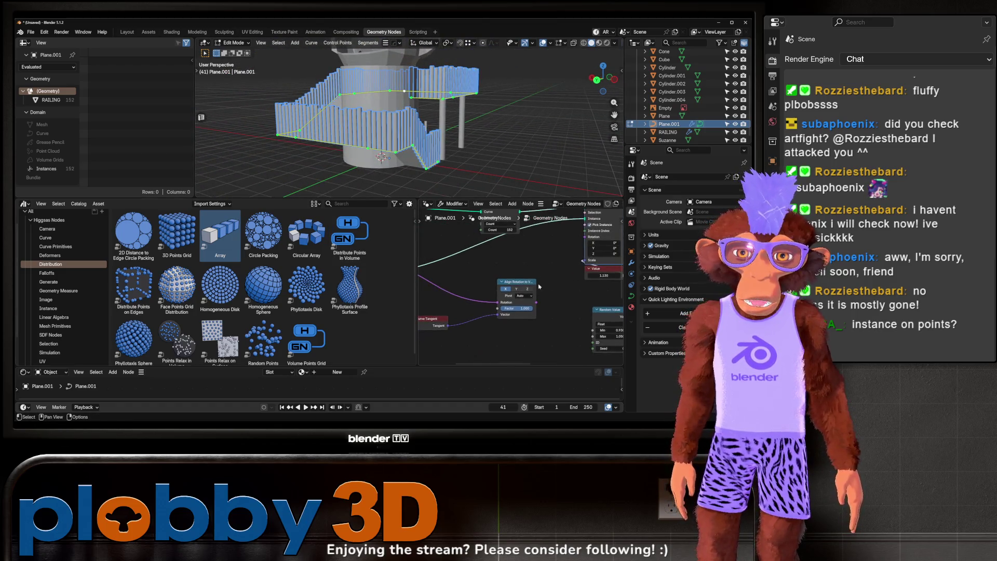
left_click_drag(396, 141, 336, 136)
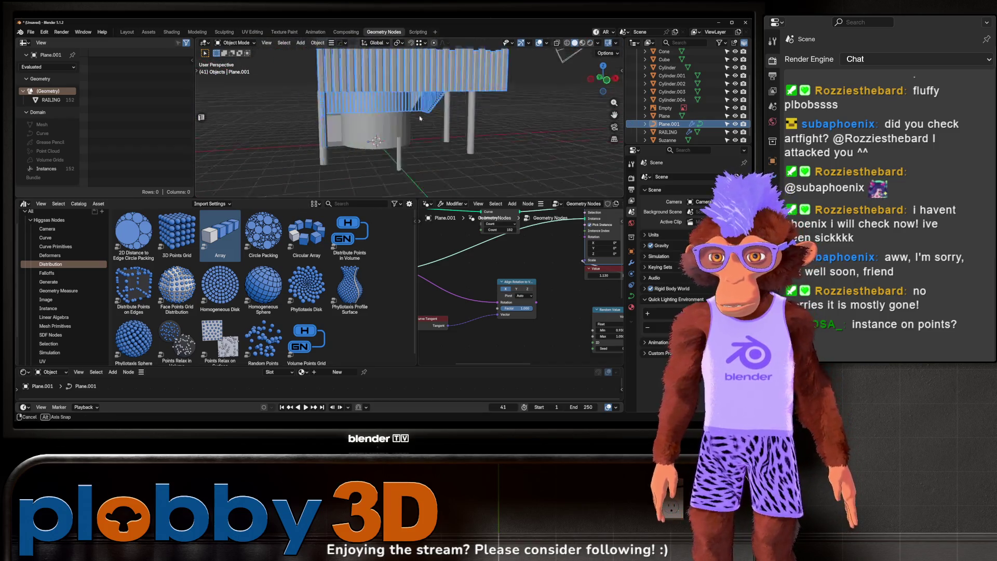
left_click_drag(403, 117, 370, 73)
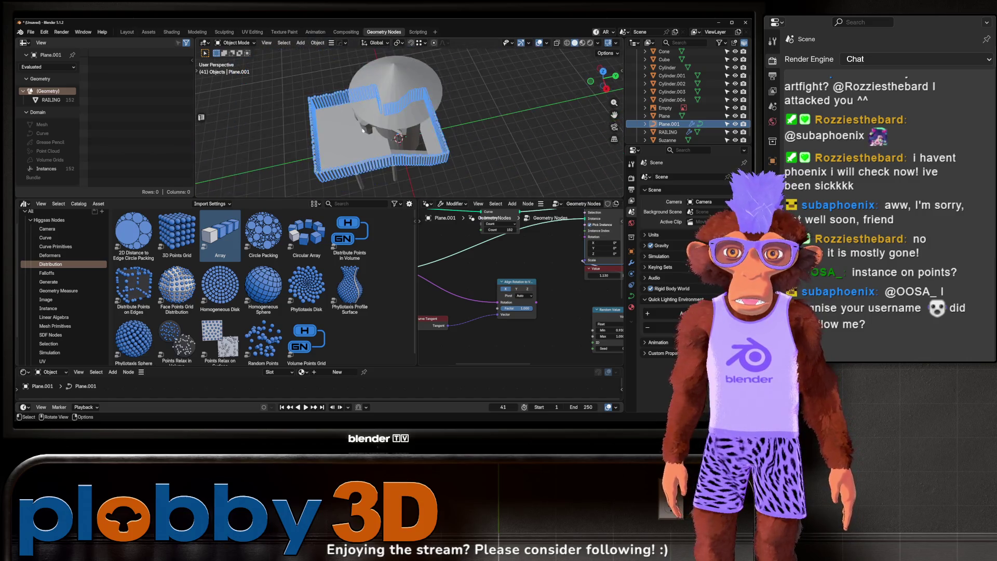
left_click(375, 109)
key("Tab")
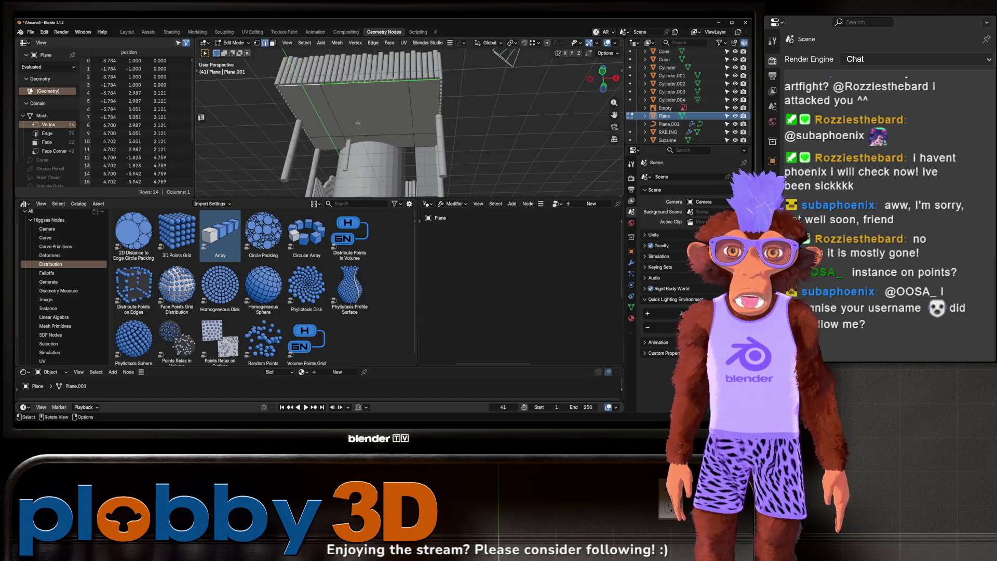
Step: Add several loop cuts across the grey Plane and return to Object Mode
left_click(378, 132)
key("Tab")
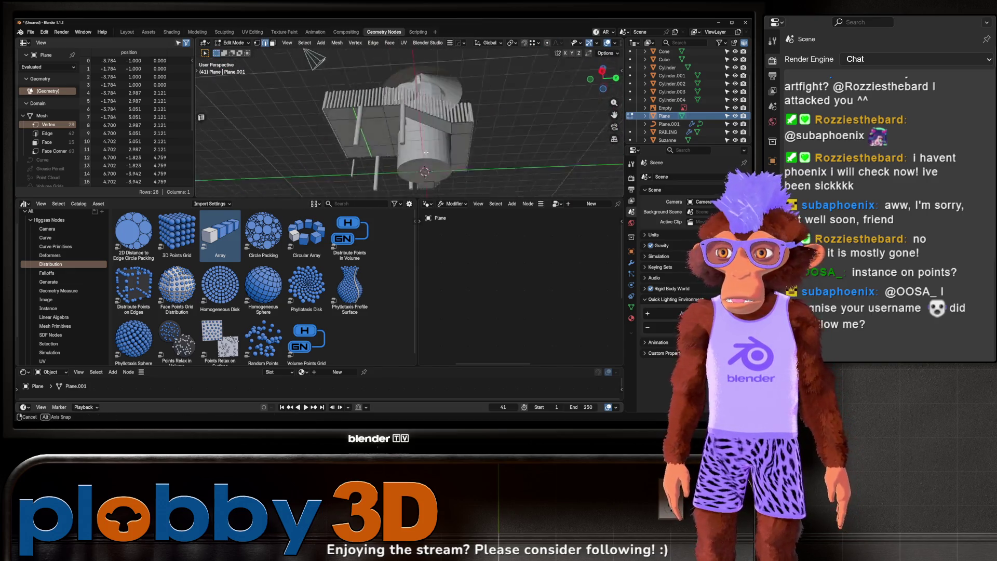
left_click(445, 168)
left_click(417, 175)
mouse_move(380, 170)
left_mouse_down()
mouse_move(370, 154)
mouse_move(358, 158)
mouse_move(377, 155)
left_mouse_up()
key("Escape")
key("Tab")
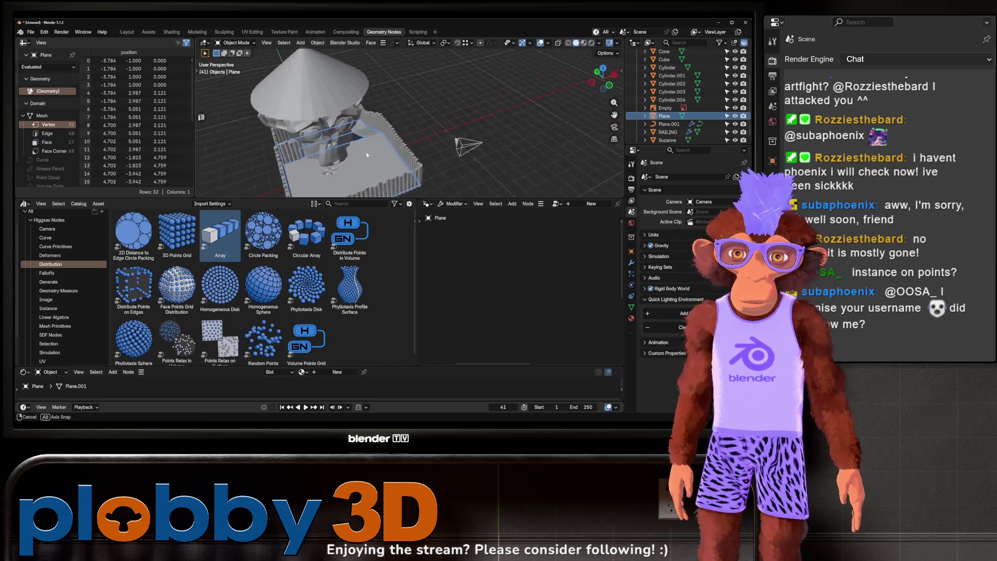
Step: In the Layout workspace, give Suzanne a level-1 Subdivision modifier with Ctrl+1
left_click_drag(264, 163, 414, 121)
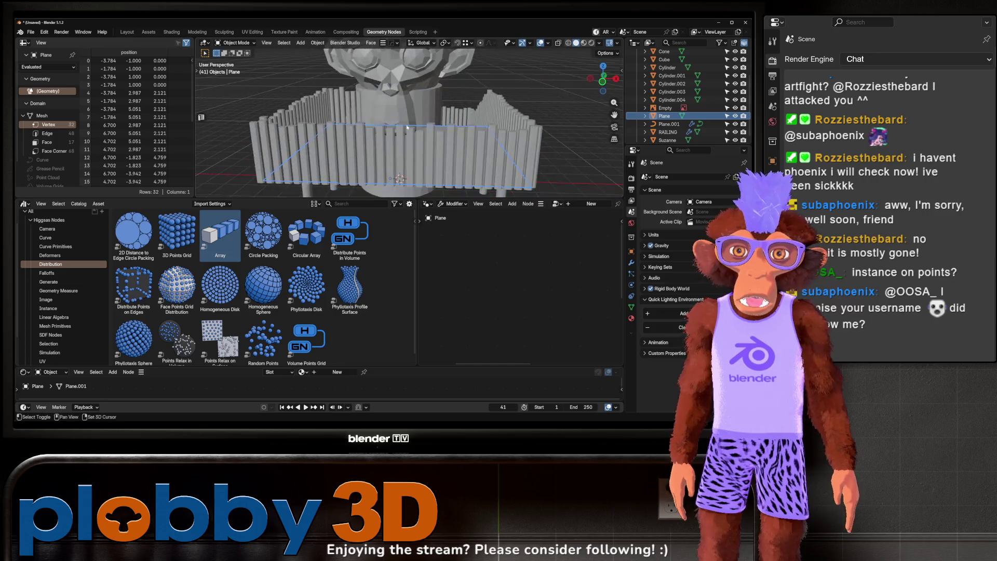
scroll(364, 161, "up", 3)
left_click(127, 32)
left_click(290, 111)
scroll(363, 156, "down", 3)
key("ctrl+1")
left_click(402, 258)
left_click_drag(402, 258, 317, 161)
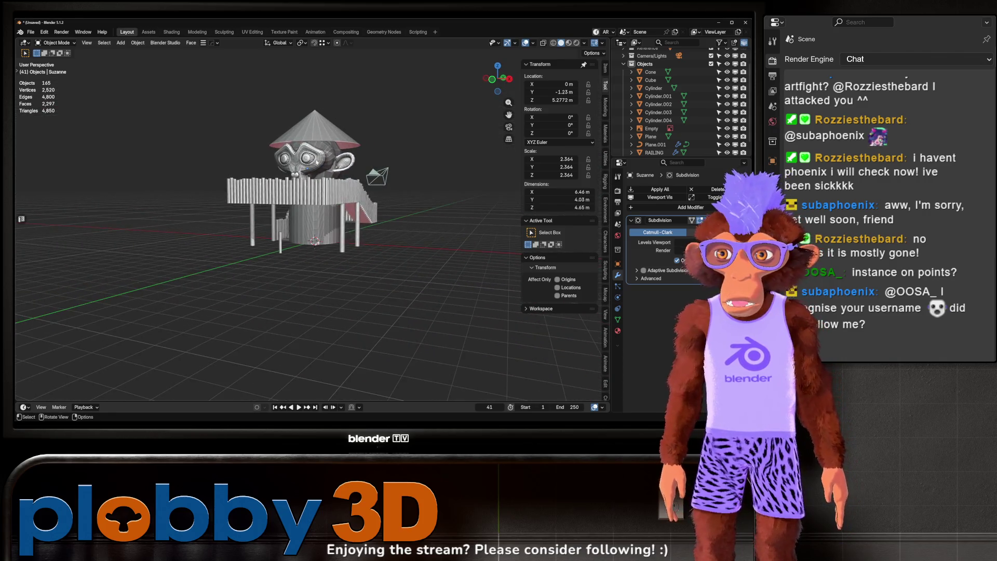
Step: Toggle Suzanne in and out of Edit Mode while viewing the tower from below
key("Tab")
scroll(276, 161, "up", 2)
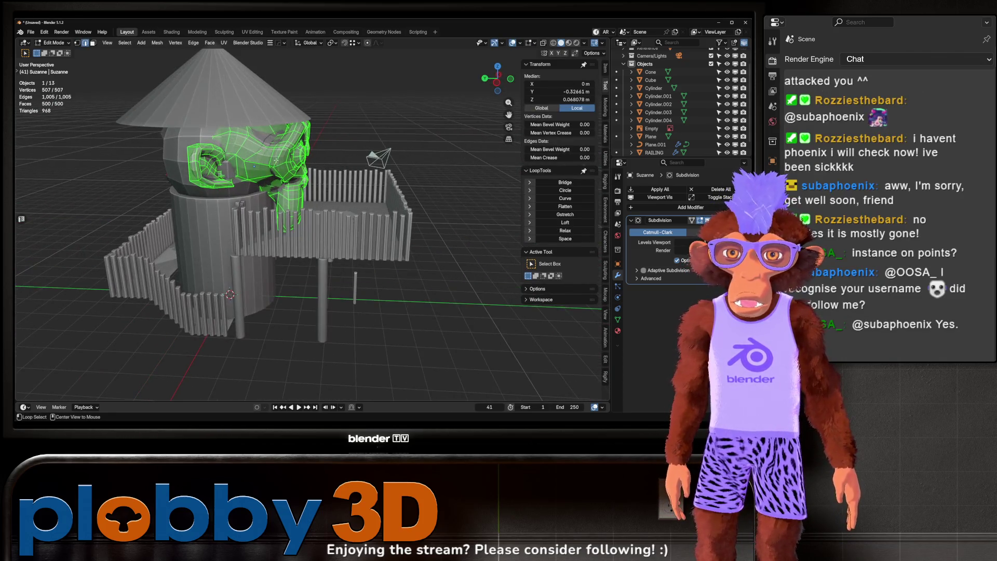
key("Tab")
mouse_move(275, 161)
left_mouse_down()
mouse_move(239, 181)
mouse_move(354, 183)
left_mouse_up()
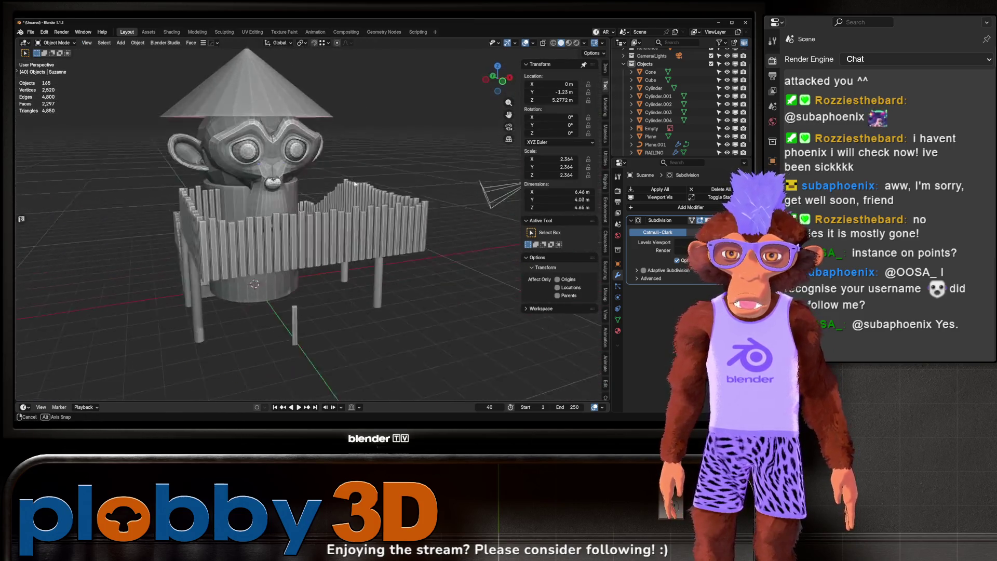
scroll(354, 182, "down", 3)
scroll(291, 185, "up", 4)
mouse_move(290, 184)
left_mouse_down()
mouse_move(322, 182)
mouse_move(240, 165)
mouse_move(219, 200)
left_mouse_up()
Step: Select an edge loop near Suzanne's eye, then leave Edit Mode
key("Tab")
key("Tab")
scroll(218, 200, "up", 5)
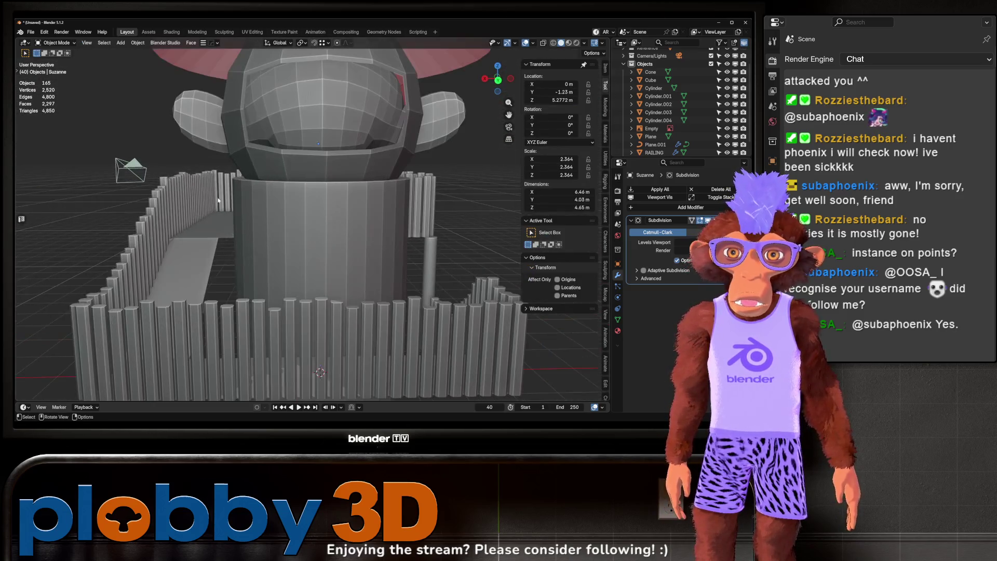
scroll(218, 200, "down", 2)
key("Tab")
left_click_drag(311, 114, 213, 94)
left_click(213, 93, "alt")
key("Tab")
Step: Select an edge loop on the Cube, briefly showing Quick Favorites
left_click(240, 137)
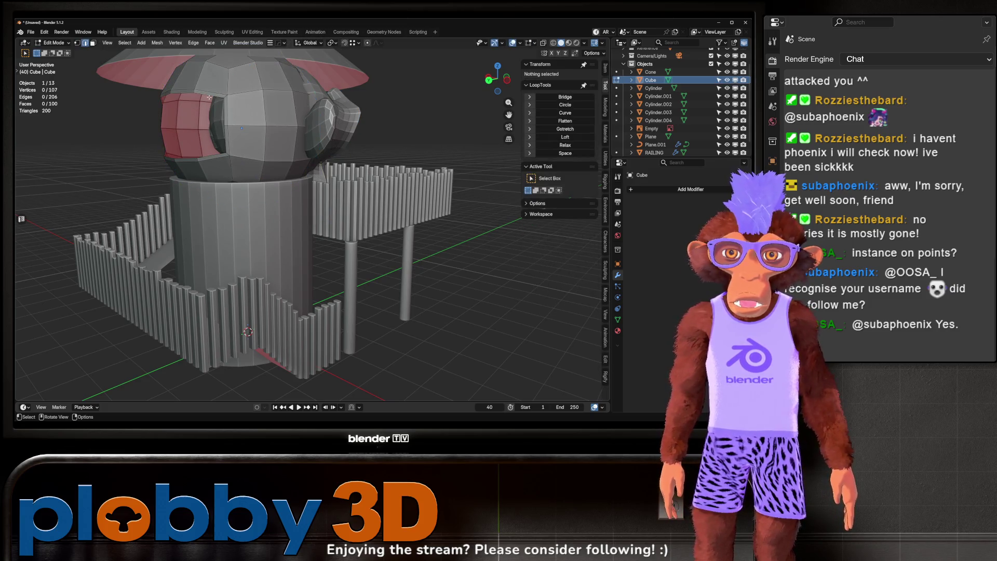
key("Tab")
left_click(224, 136, "alt")
key("q")
key("Escape")
key("Tab")
Step: Select the tower's cylinder base and enter its Edit Mode
left_click_drag(198, 100, 369, 178)
left_click_drag(458, 328, 499, 311)
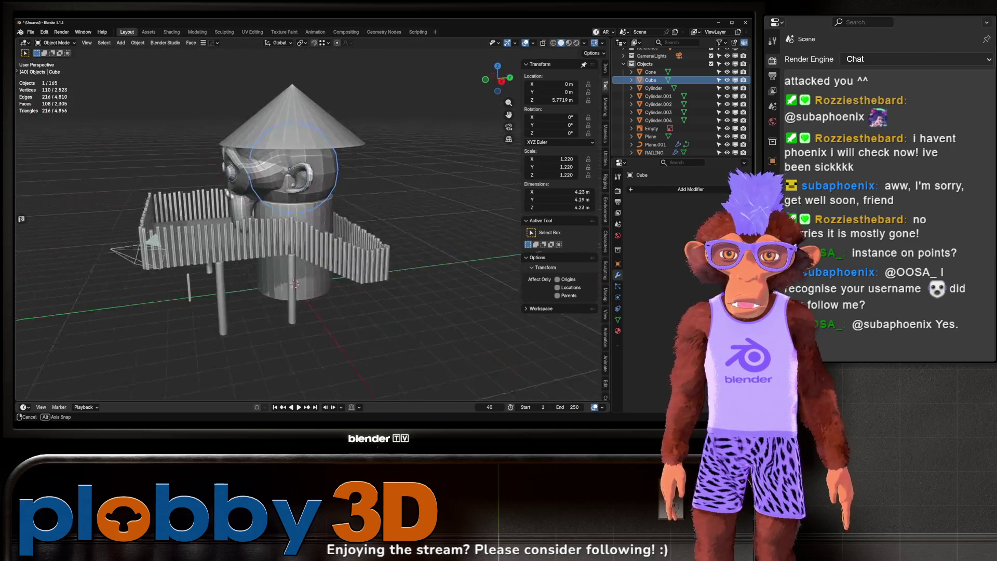
left_click(392, 284)
scroll(374, 244, "up", 5)
mouse_move(363, 219)
left_mouse_down()
mouse_move(353, 199)
mouse_move(270, 262)
left_mouse_up()
scroll(353, 199, "down", 5)
scroll(270, 262, "up", 3)
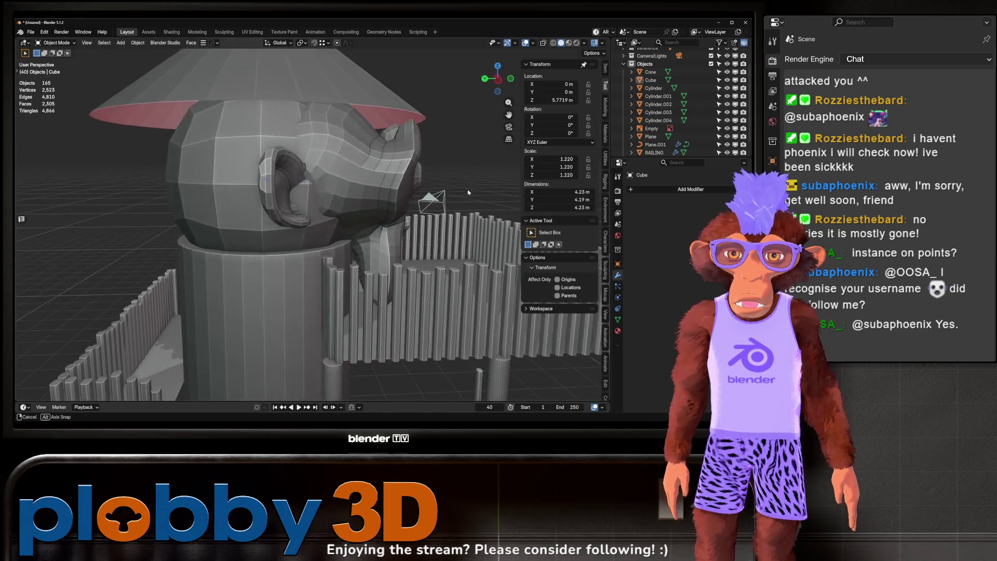
left_click(263, 269)
key("Tab")
Step: Raise the cylinder's top face straight up along Z
key("g")
key("z")
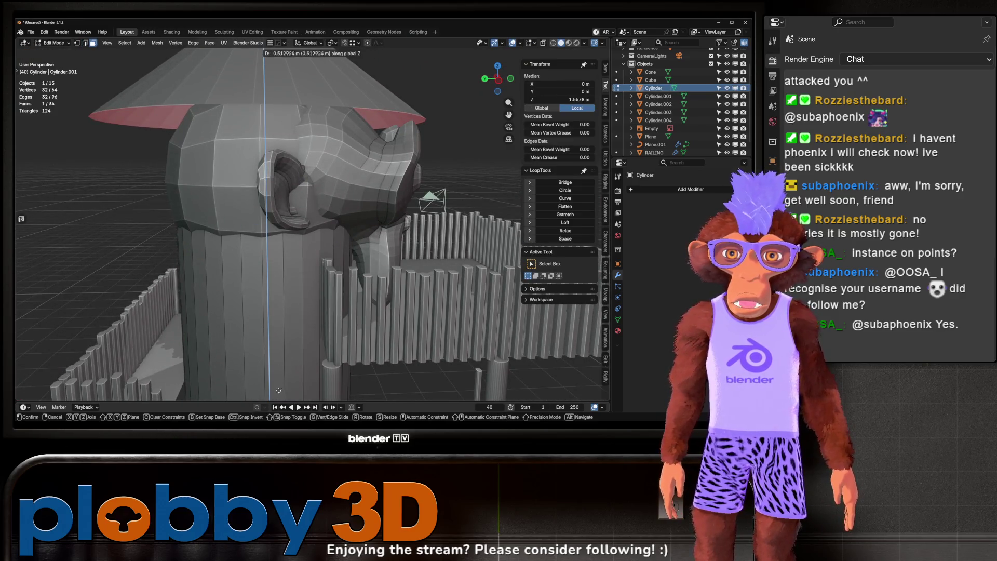
left_click(279, 389)
key("Tab")
scroll(279, 389, "down", 5)
mouse_move(290, 311)
left_mouse_down()
mouse_move(308, 247)
mouse_move(439, 261)
left_mouse_up()
scroll(350, 208, "up", 5)
key("Tab")
Step: Add a centred loop cut around the cylinder and raise it along Z
key("ctrl+r")
left_click(351, 228)
right_click(350, 228)
mouse_move(350, 229)
left_mouse_down()
mouse_move(355, 188)
mouse_move(313, 192)
mouse_move(287, 161)
mouse_move(285, 142)
left_mouse_up()
key("g")
key("z")
left_click(200, 115)
Step: Select the band of side faces on the cylinder, toggling X-ray and selection modes
key("3")
left_click(273, 158, "alt")
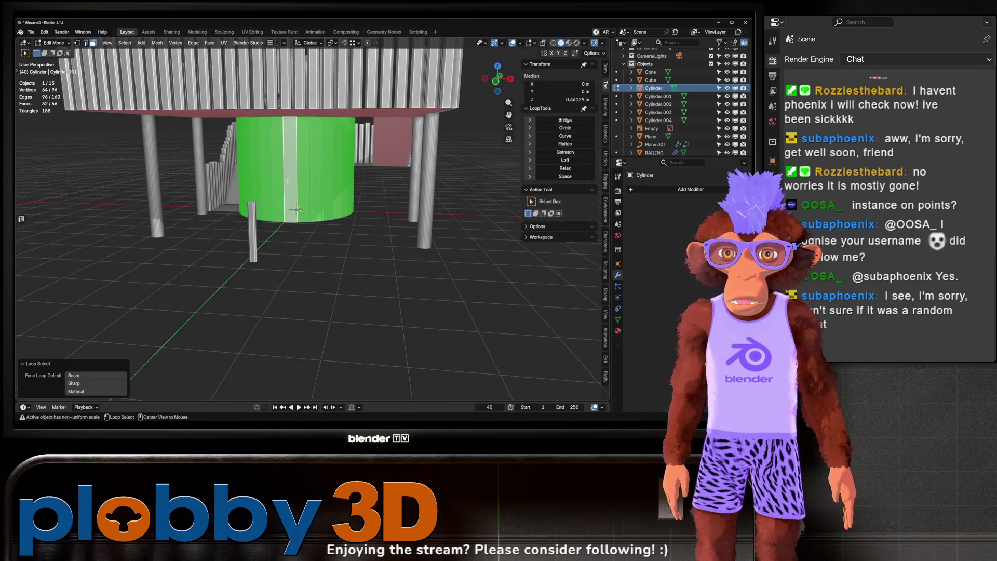
key("alt+z")
key("2")
left_click(374, 197, "alt")
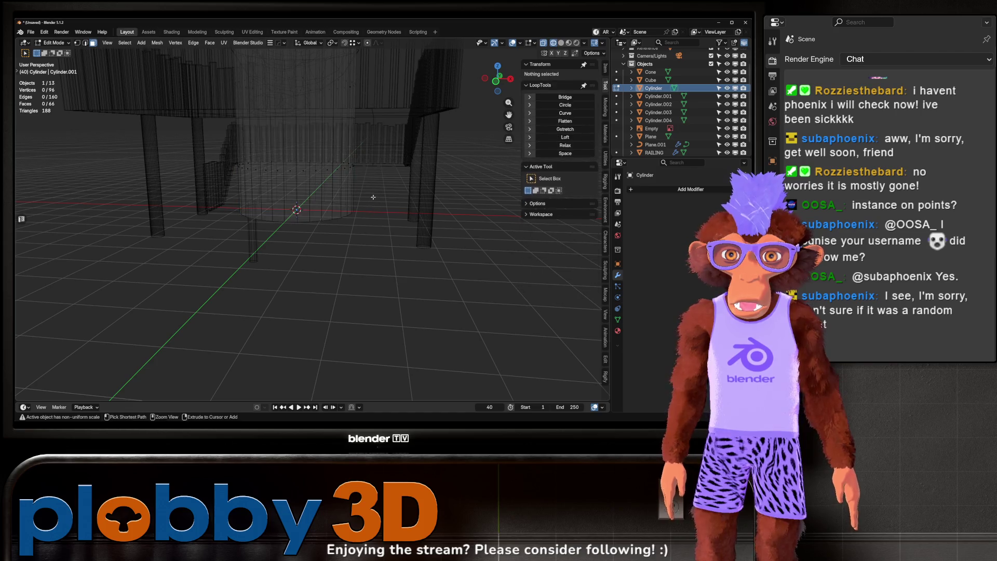
key("alt+z")
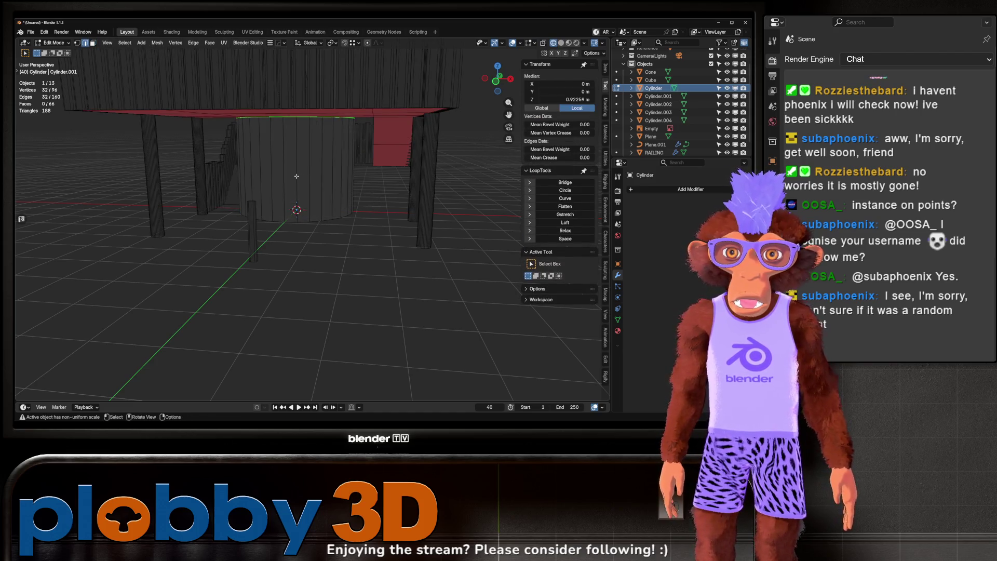
key("3")
left_click(297, 176, "alt")
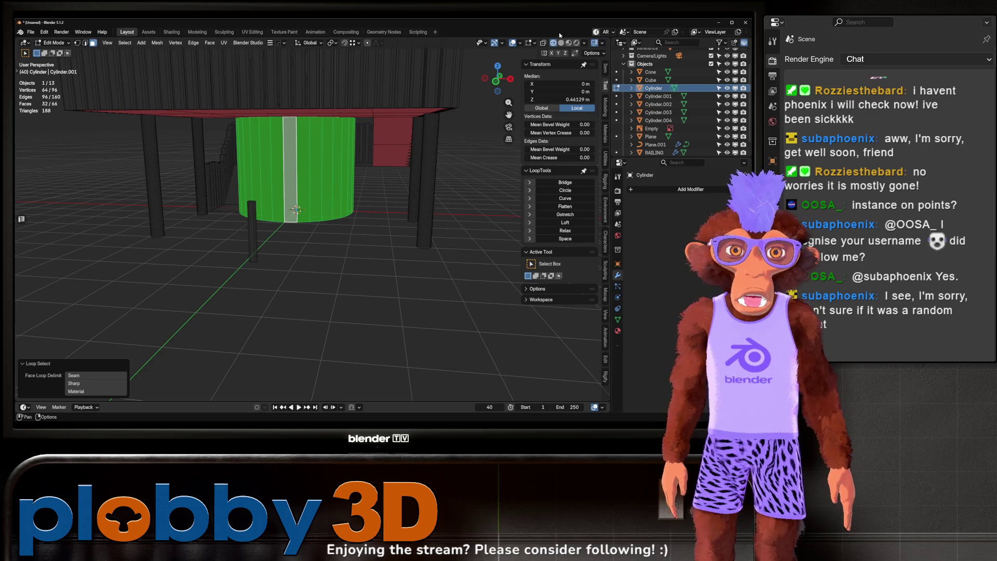
left_click(561, 42)
scroll(334, 207, "down", 3)
Step: Extrude the face band in place and scale it 1.292 on X and Y
key("e")
right_click(333, 207)
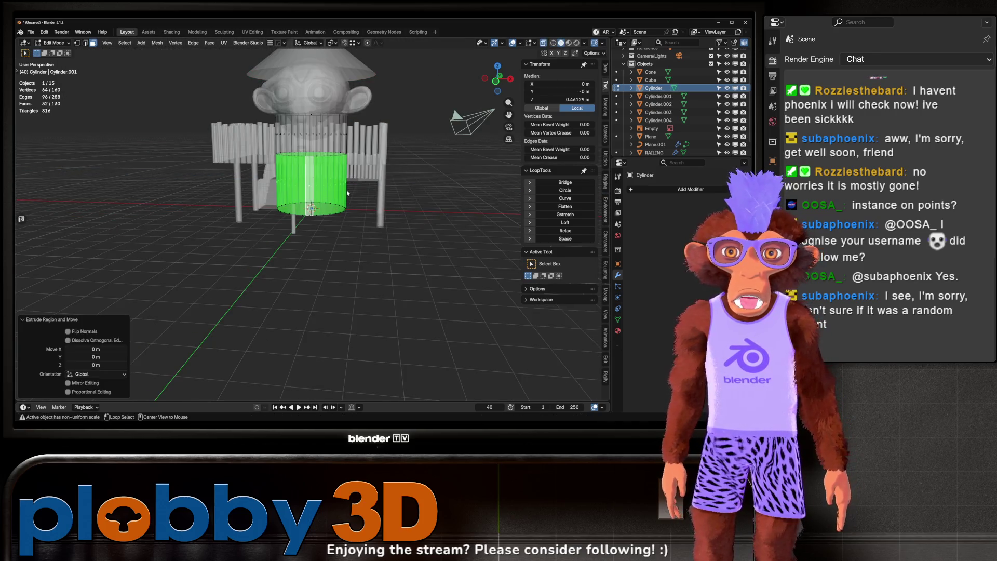
key("alt+z")
key("s")
key("shift+z")
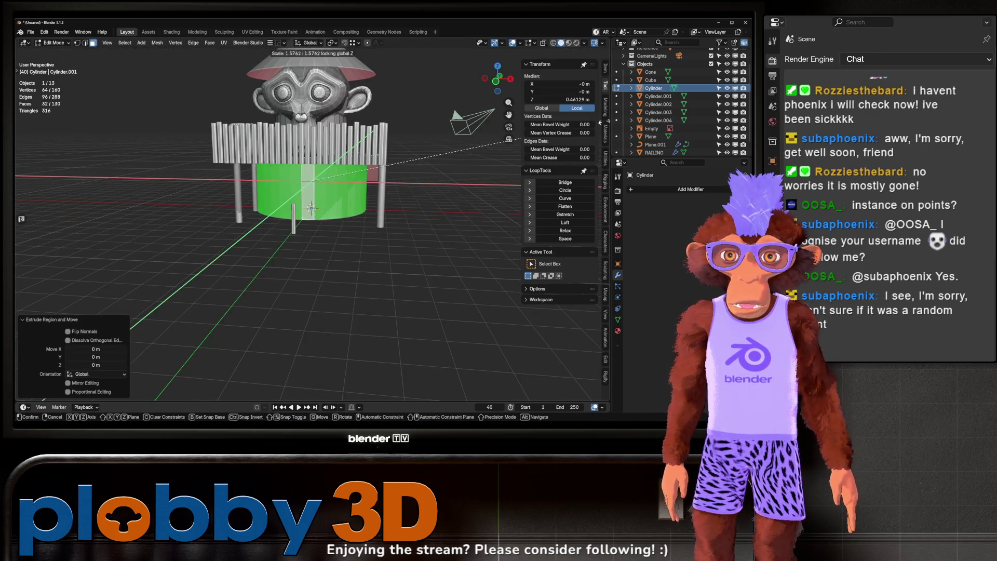
left_click(474, 143)
mouse_move(473, 143)
left_mouse_down()
mouse_move(250, 196)
mouse_move(270, 187)
mouse_move(336, 201)
mouse_move(311, 223)
left_mouse_up()
scroll(301, 233, "up", 4)
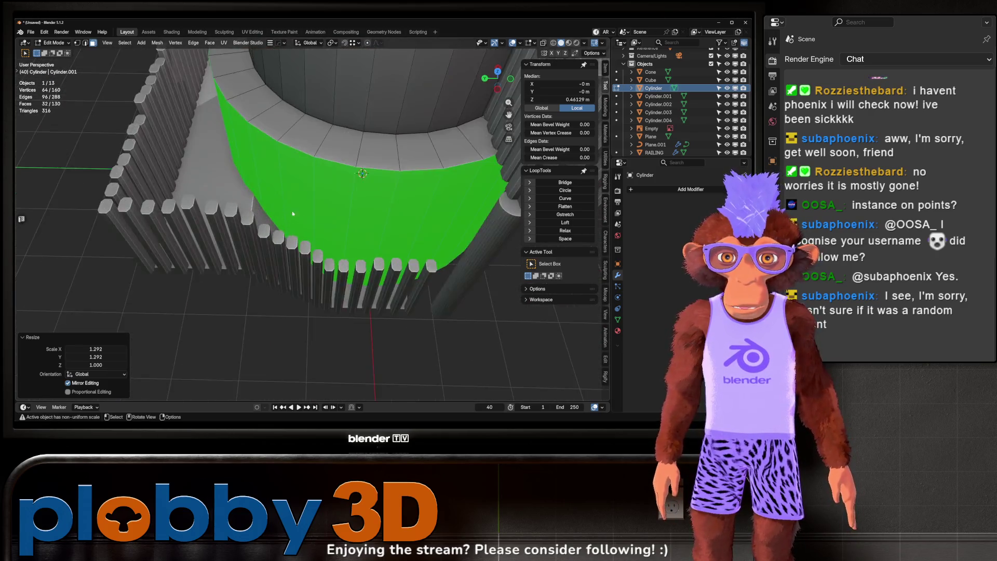
Step: Leave the cylinder and start editing the deck Plane
key("Tab")
left_click(285, 252)
key("Tab")
scroll(310, 312, "up", 3)
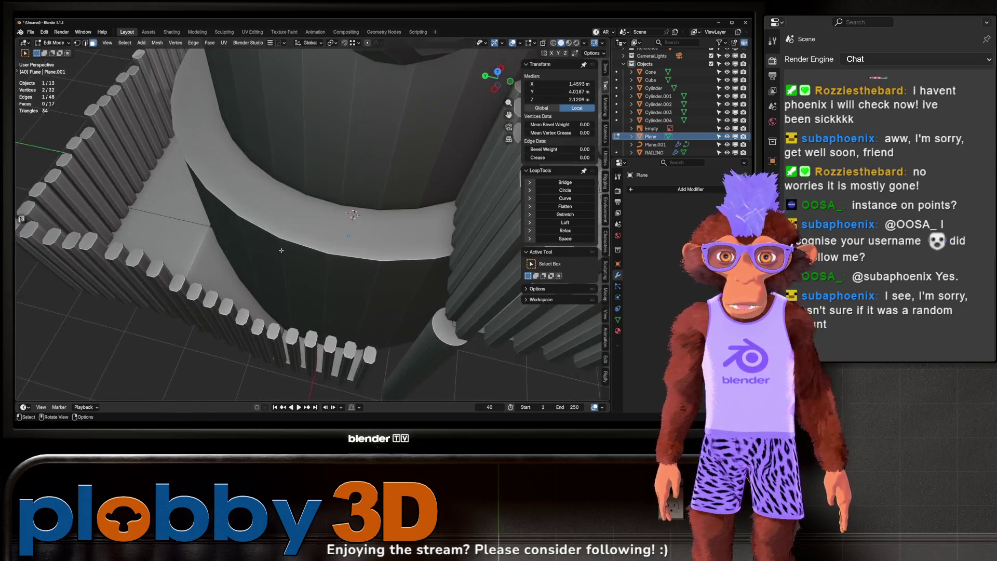
Step: Add deck faces to the selection, then edit the railing curve Plane.001
left_click(244, 310, "shift")
left_click(209, 276, "shift")
scroll(210, 276, "down", 4)
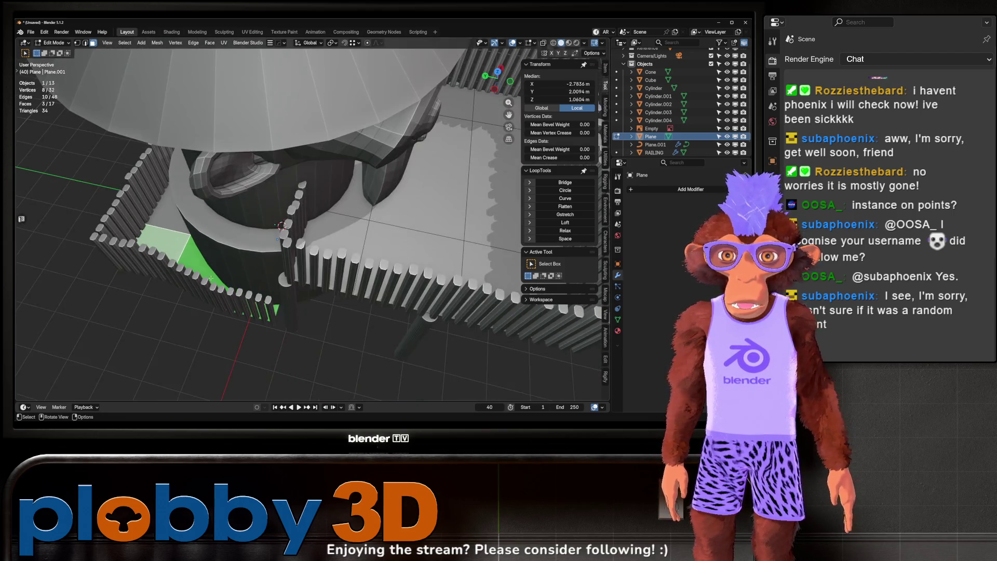
key("Tab")
left_click(212, 295)
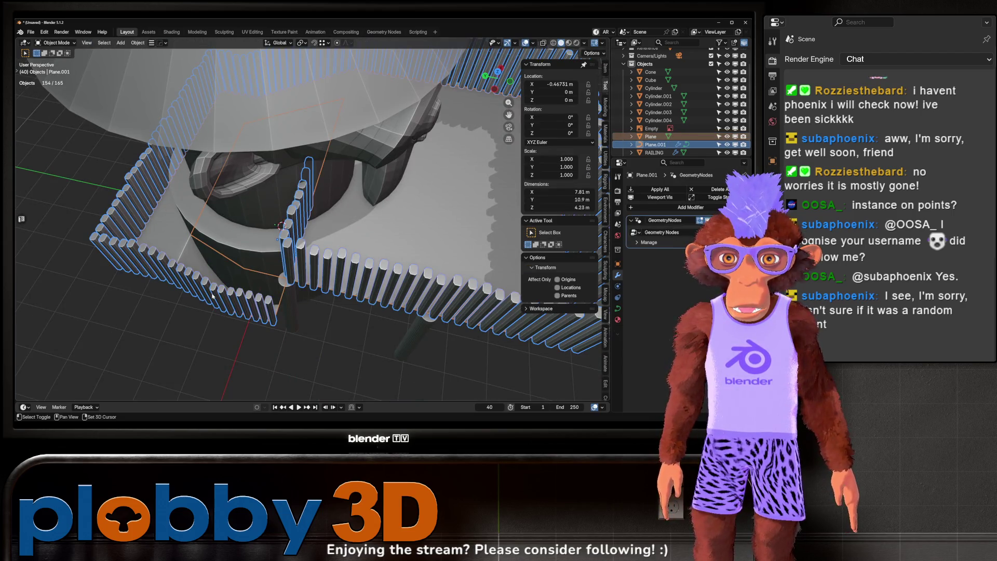
key("Tab")
key("Tab")
key("Tab")
key("Tab")
key("Tab")
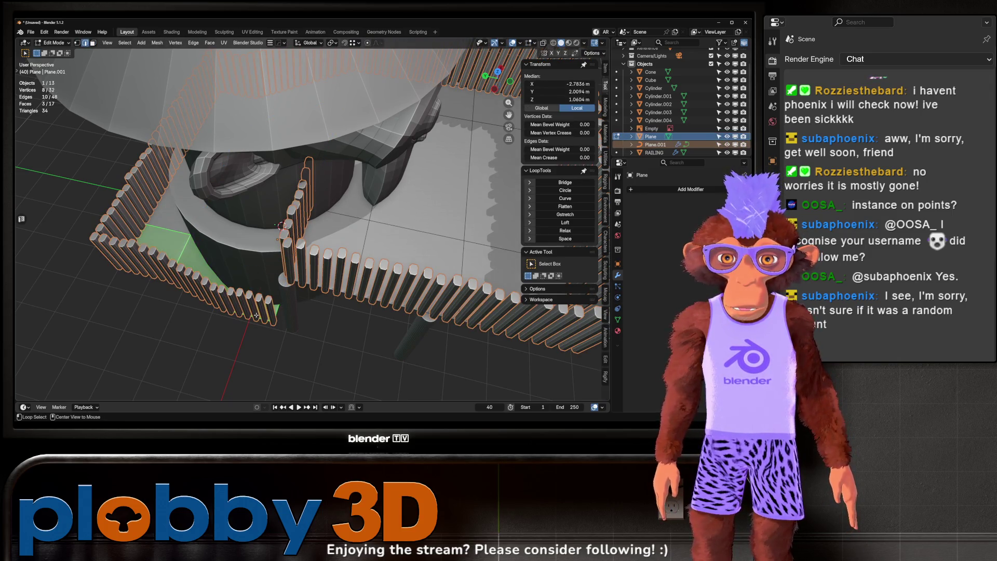
Step: Move a path of deck edges along X to extend that side outward
left_click(256, 315, "ctrl")
key("g")
key("x")
left_click(280, 224)
left_click_drag(280, 225, 285, 191)
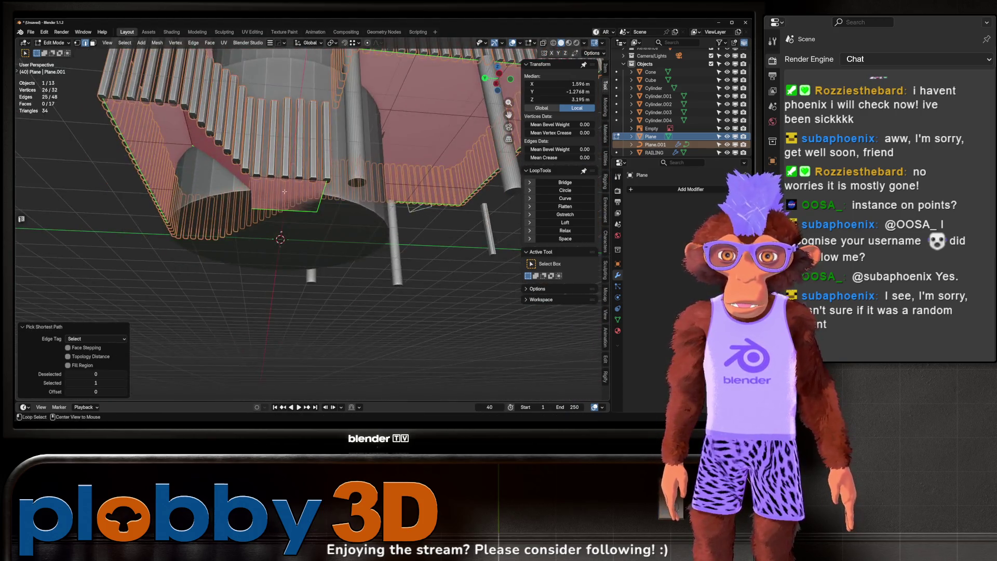
scroll(285, 191, "down", 5)
left_click_drag(233, 156, 192, 116)
Step: Try moving a shortest edge path along X, undo it, and return to Object Mode
left_click(204, 201)
mouse_move(204, 200)
left_mouse_down()
mouse_move(203, 171)
mouse_move(519, 162)
left_mouse_up()
left_click(210, 172, "ctrl")
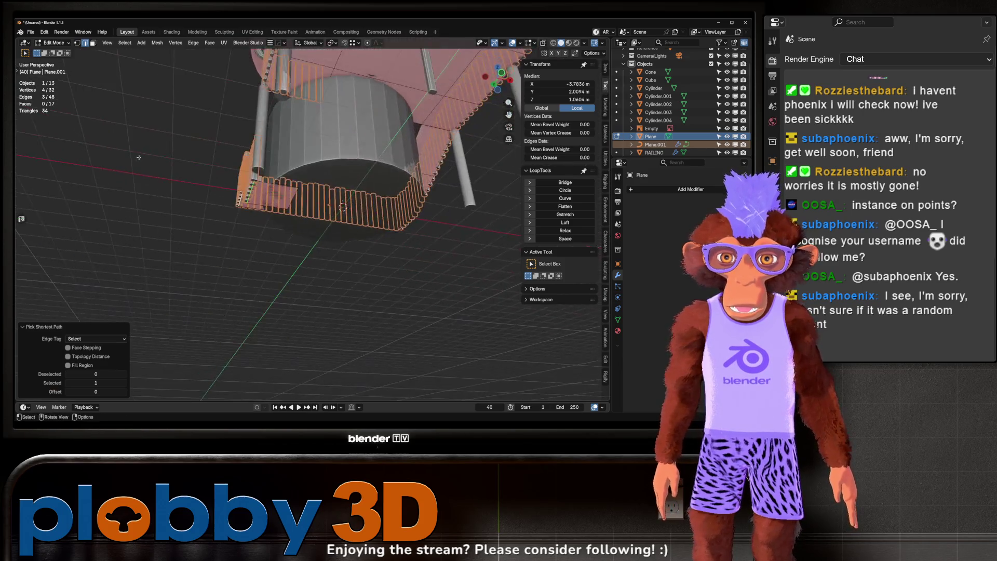
key("g")
key("x")
key("Escape")
left_click_drag(286, 180, 195, 145)
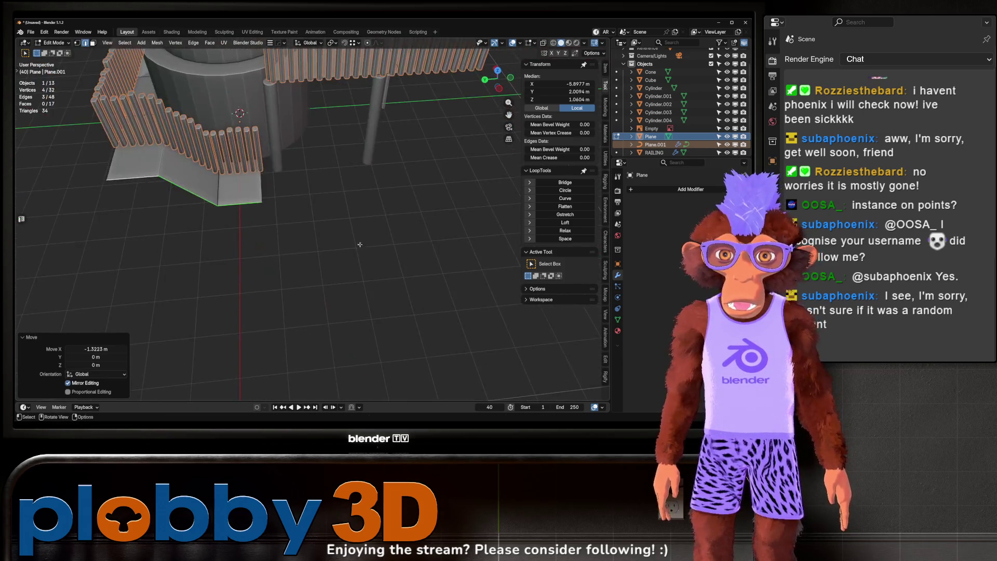
key("ctrl+z")
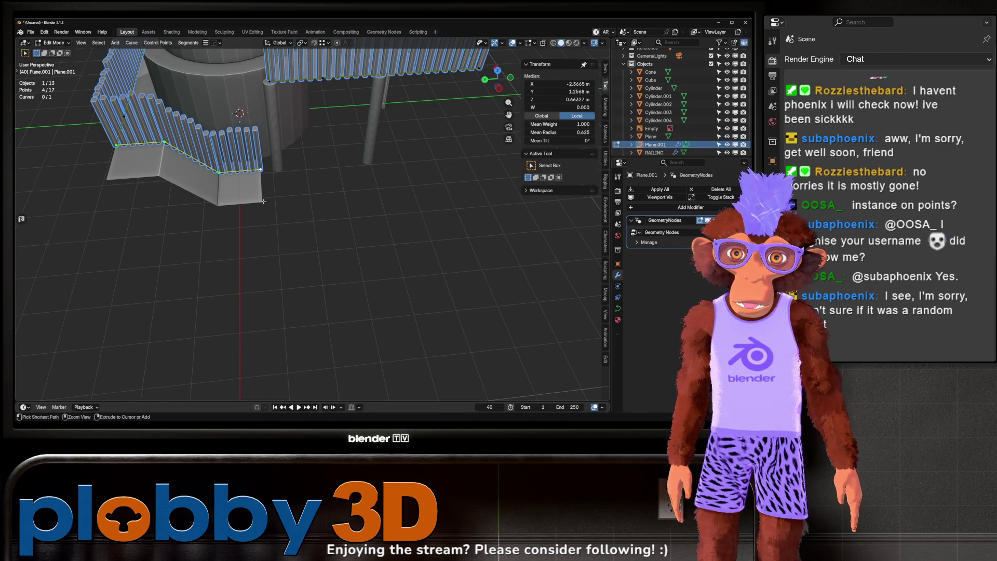
key("Escape")
key("Tab")
Step: Select a support pillar beside the railing
scroll(167, 154, "down", 3)
scroll(167, 154, "up", 3)
left_click_drag(166, 154, 273, 177)
left_click(274, 177)
Step: Duplicate a support pillar twice along X to add two more posts under the deck
scroll(273, 177, "up", 3)
left_click(284, 155)
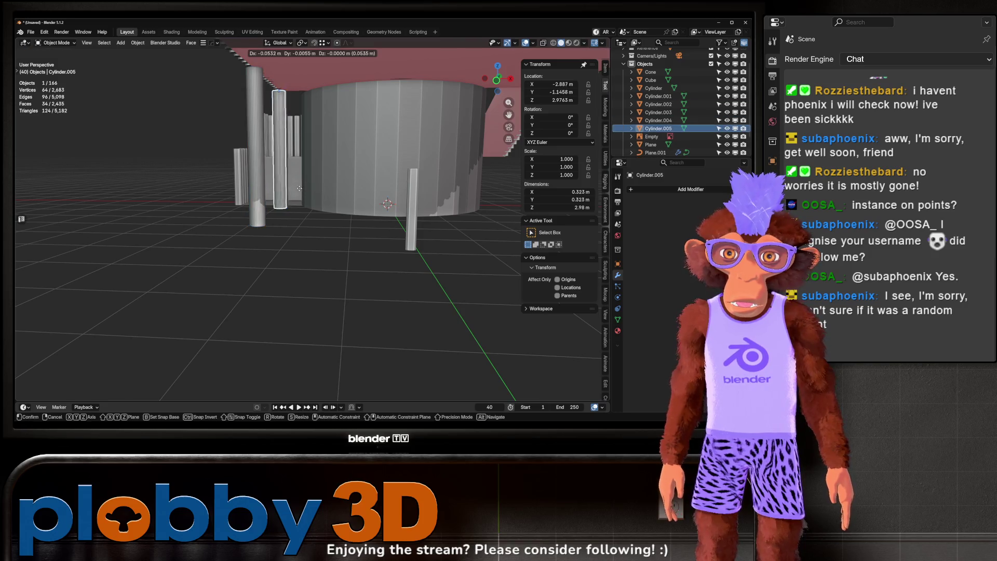
key("shift+d")
key("x")
left_click(349, 184)
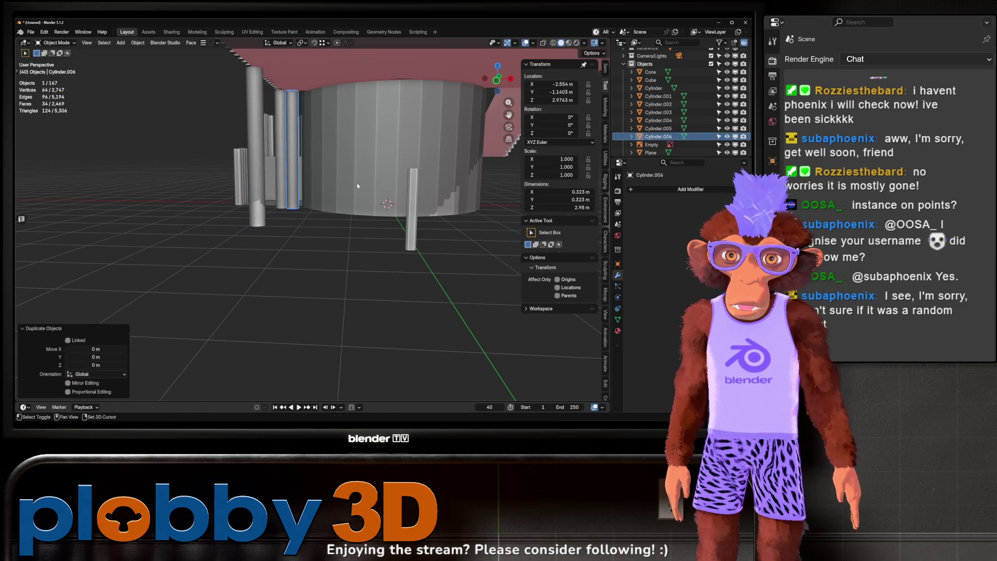
key("shift+d")
key("x")
left_click(292, 238)
Step: Add two more pillar copies offset along Y, bringing the posts up to Cylinder.008
scroll(292, 238, "down", 3)
mouse_move(310, 247)
left_mouse_down()
mouse_move(264, 215)
mouse_move(270, 237)
left_mouse_up()
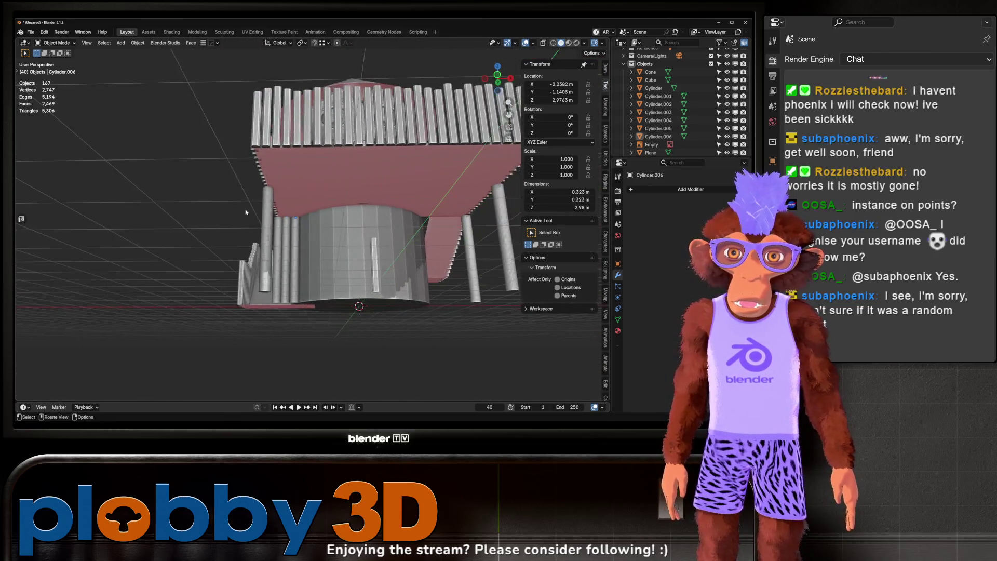
scroll(270, 236, "up", 3)
key("shift+d")
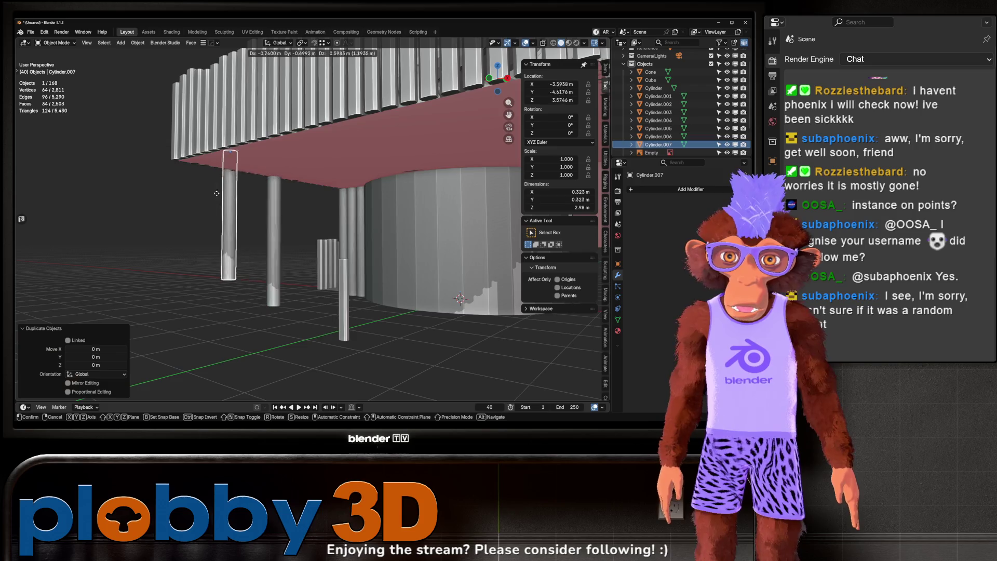
key("y")
key("Return")
scroll(296, 178, "down", 4)
mouse_move(311, 192)
left_mouse_down()
mouse_move(296, 178)
mouse_move(301, 228)
mouse_move(287, 267)
mouse_move(307, 198)
mouse_move(301, 295)
mouse_move(280, 317)
mouse_move(260, 311)
mouse_move(285, 303)
left_mouse_up()
scroll(294, 175, "up", 2)
key("shift+d")
key("Return")
scroll(311, 207, "down", 3)
scroll(287, 267, "up", 6)
scroll(301, 295, "up", 4)
Step: Select RAILING.001, hide the object in the way, and move RAILING.001 along Y
left_click(310, 291)
key("h")
key("g")
key("y")
left_click(210, 303)
Step: Rotate RAILING.001 90° about Y, scale it to 1.241, and shift it along Y
type("r")
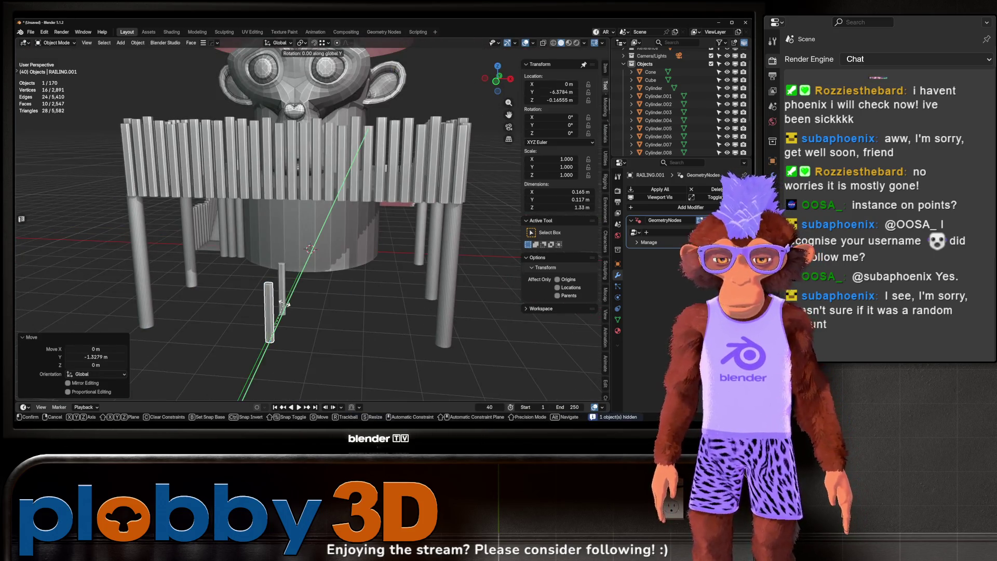
type("90")
key("Return")
scroll(172, 275, "up", 2)
key("g")
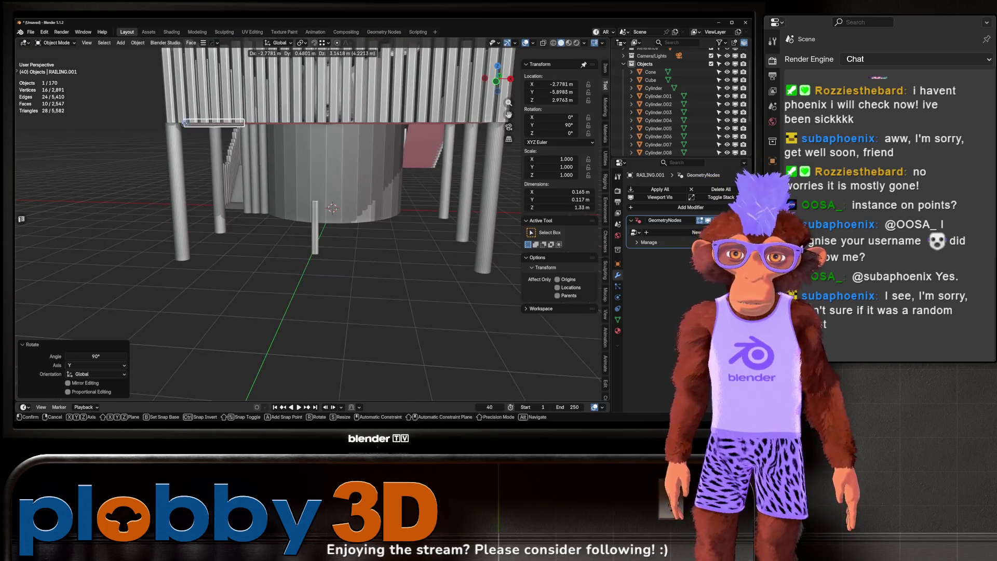
key("s")
left_click(232, 127)
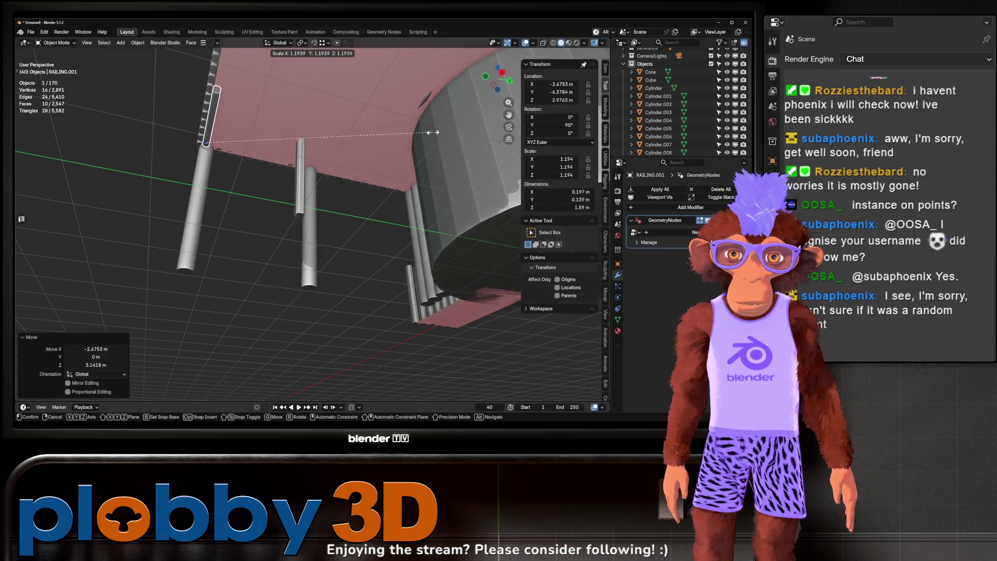
key("g")
key("y")
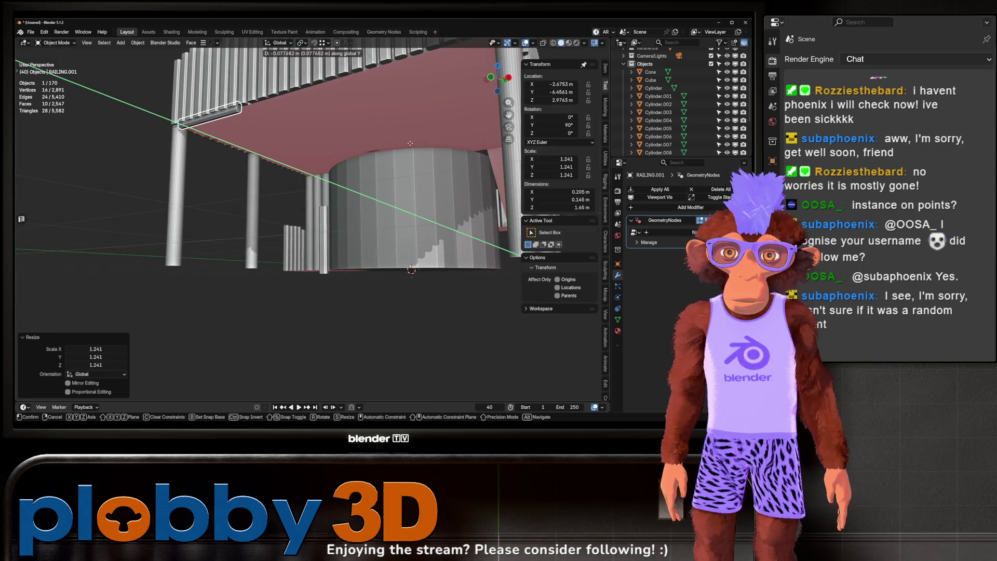
left_click(403, 142)
Step: Scale RAILING.001 to 1.367, nudge it along Y, and stretch it 2.8 times along X
key("s")
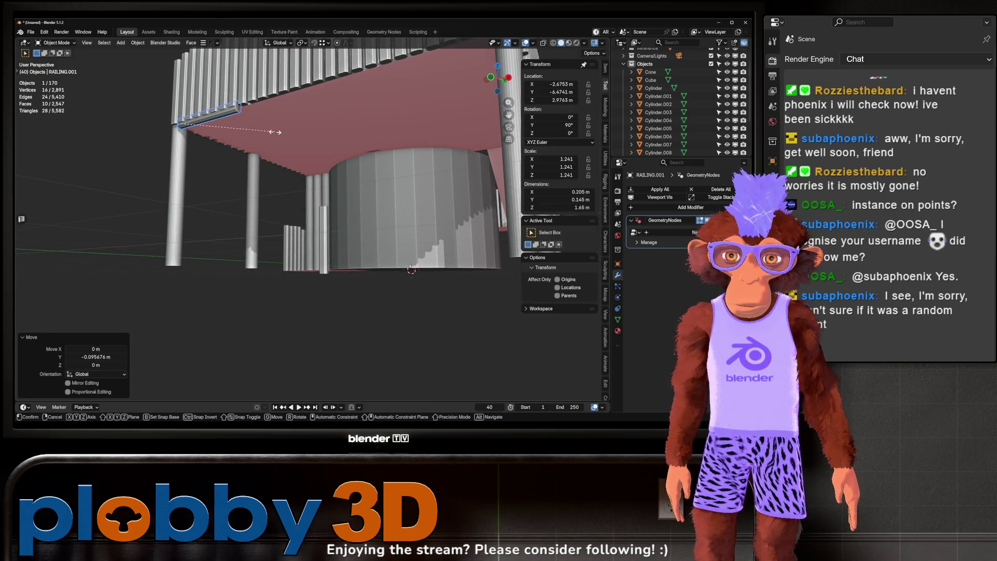
left_click(465, 117)
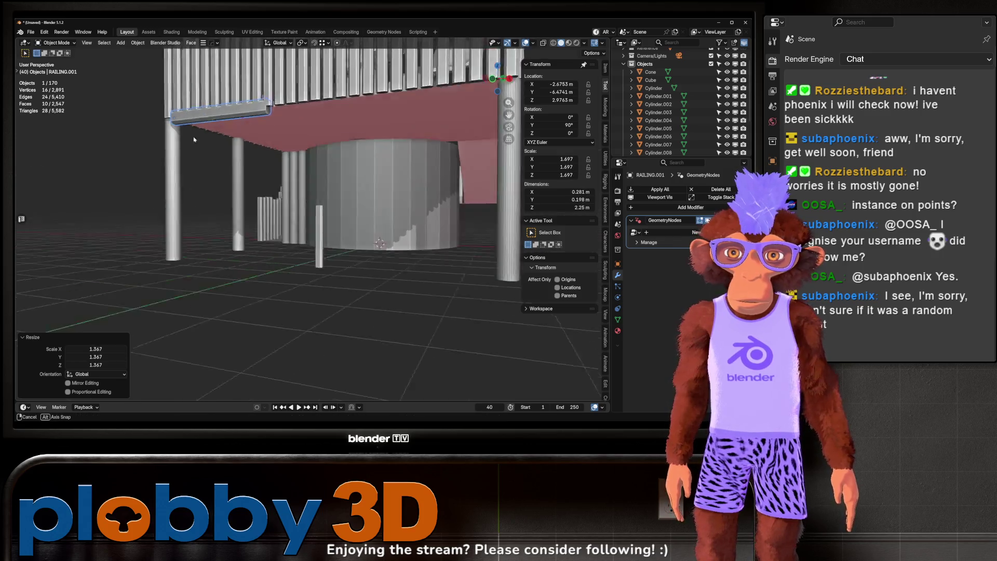
key("g")
key("y")
left_click(179, 157)
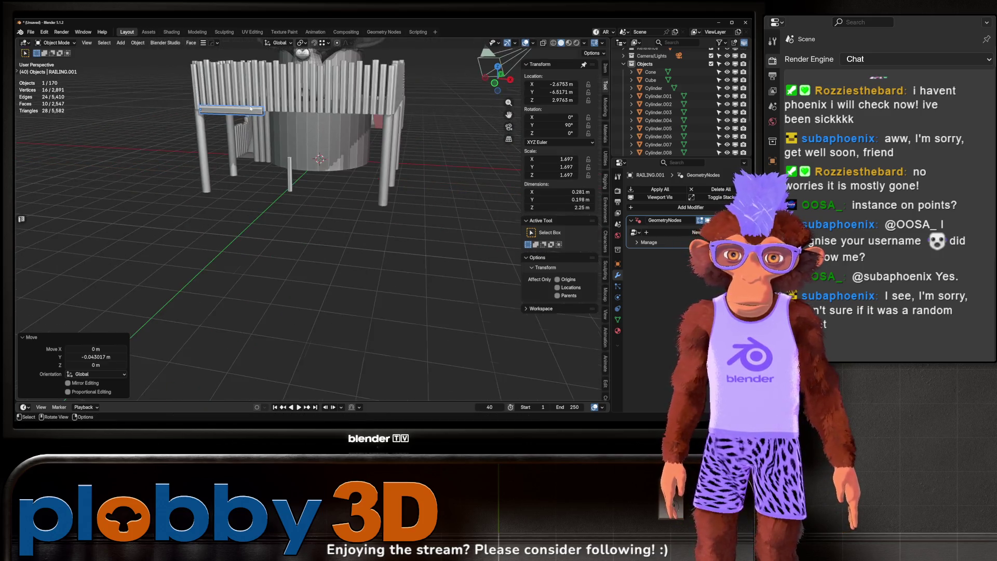
key("s")
key("x")
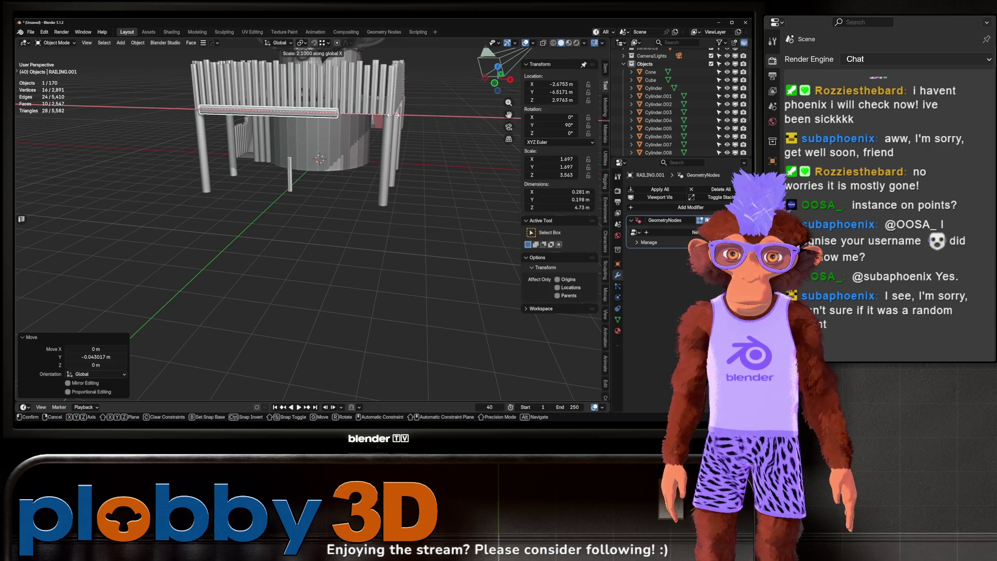
left_click(455, 116)
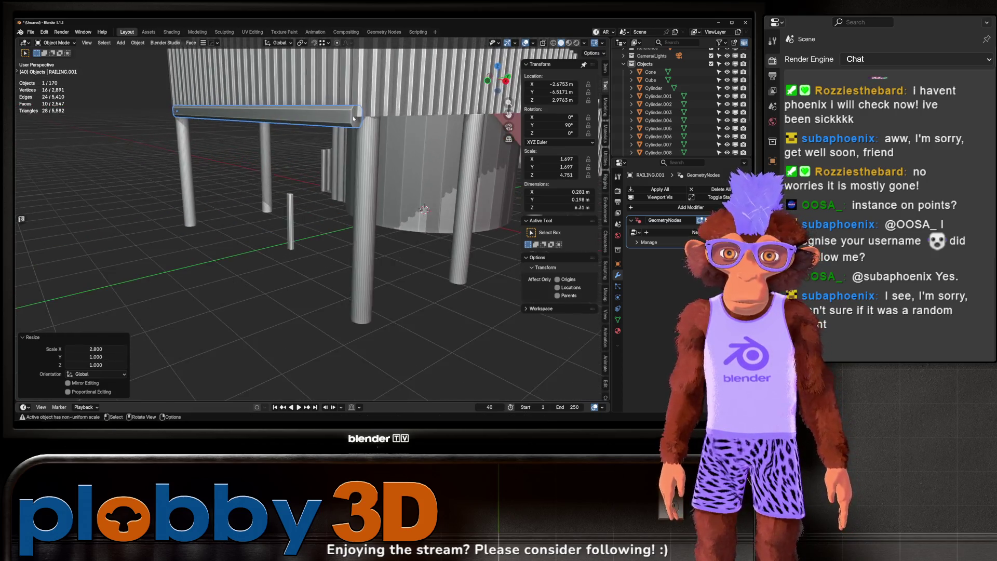
scroll(336, 130, "down", 4)
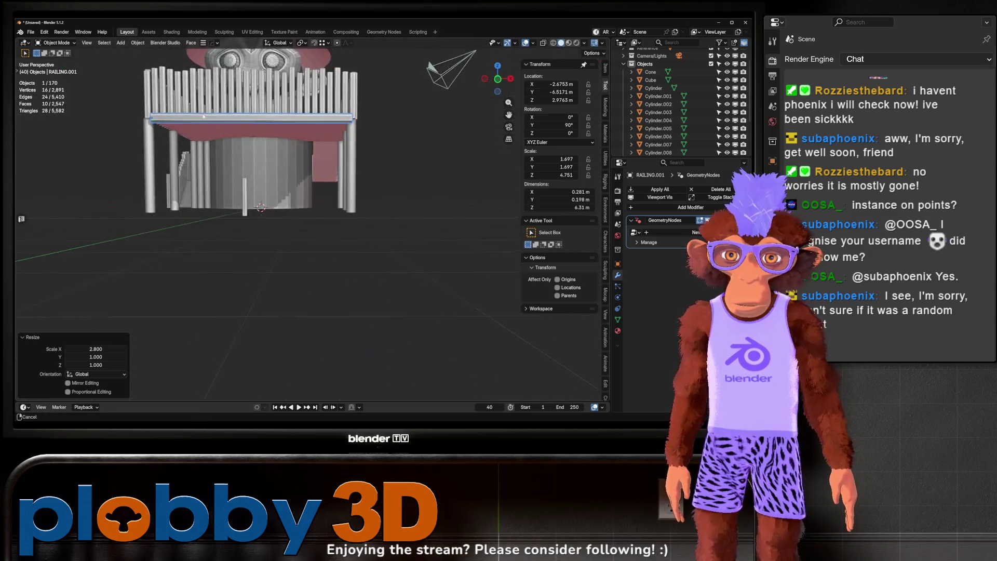
Step: Duplicate the beam as RAILING.002, turn it 180° then -90° about Z, and slide it along X
key("shift+d")
right_click(236, 212)
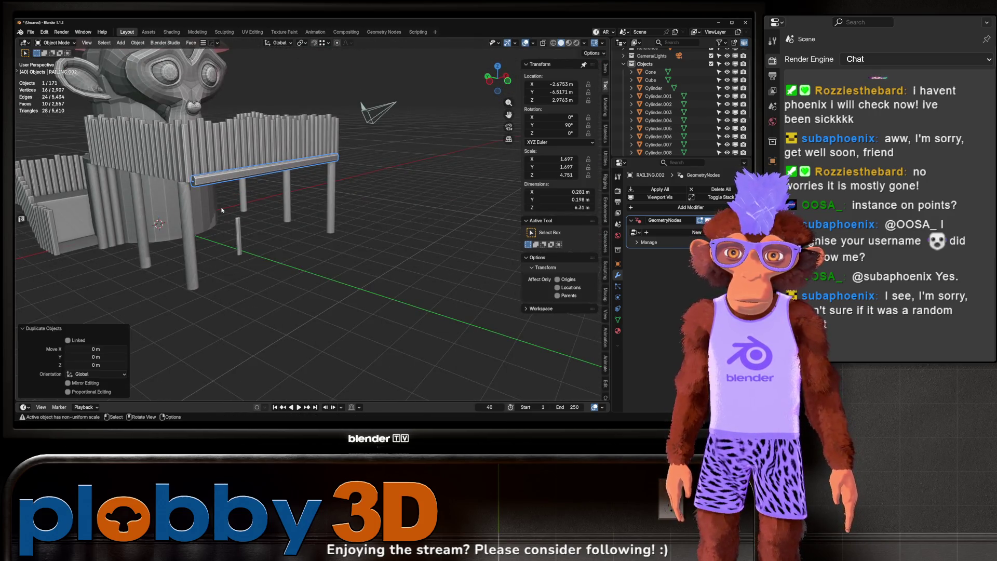
key("r")
key("z")
key("Return")
type("rz")
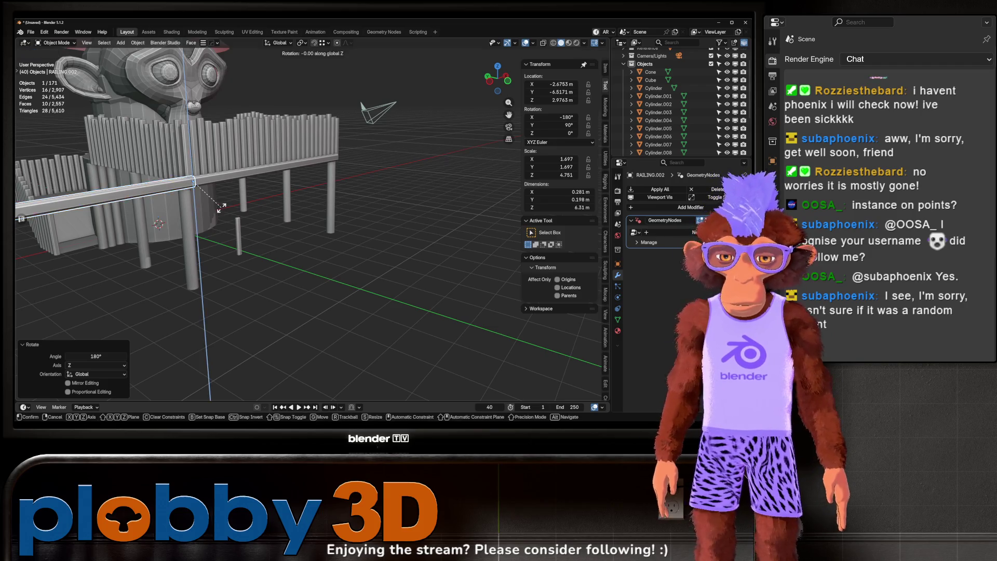
type("90")
key("Return")
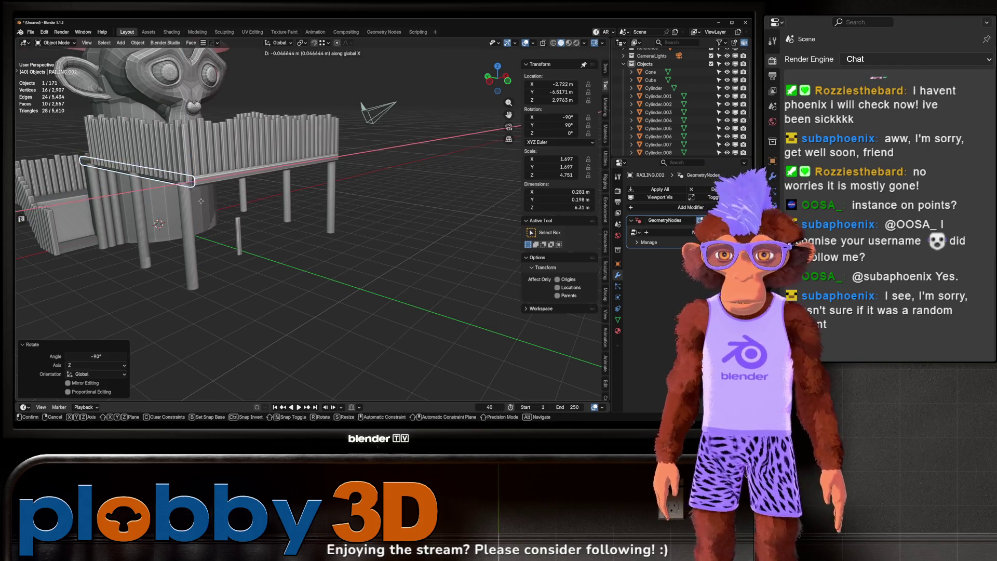
key("Return")
Step: In Edit Mode, move the end vertices of both beams along X so they meet at the corner
key("Tab")
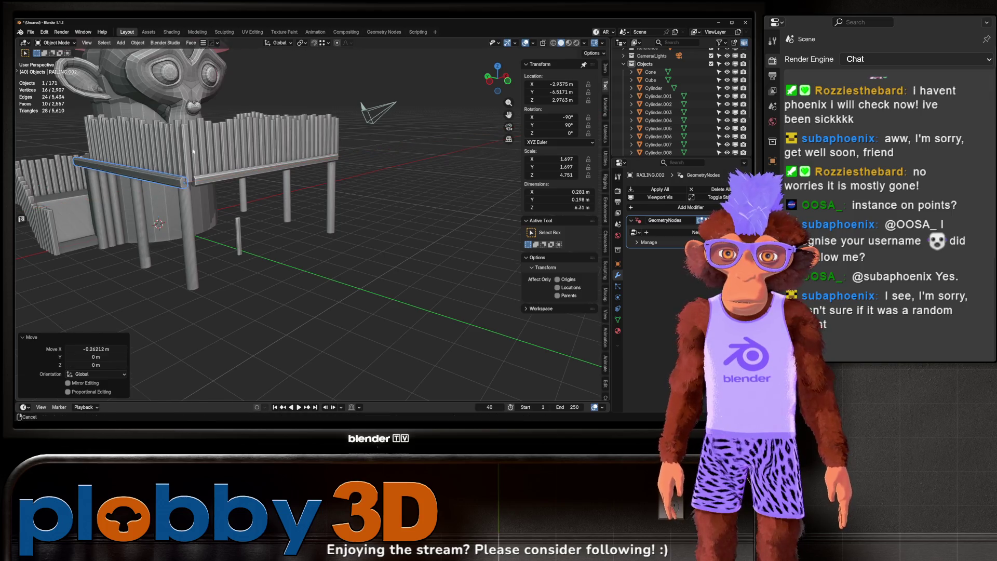
key("g")
key("x")
key("x")
key("x")
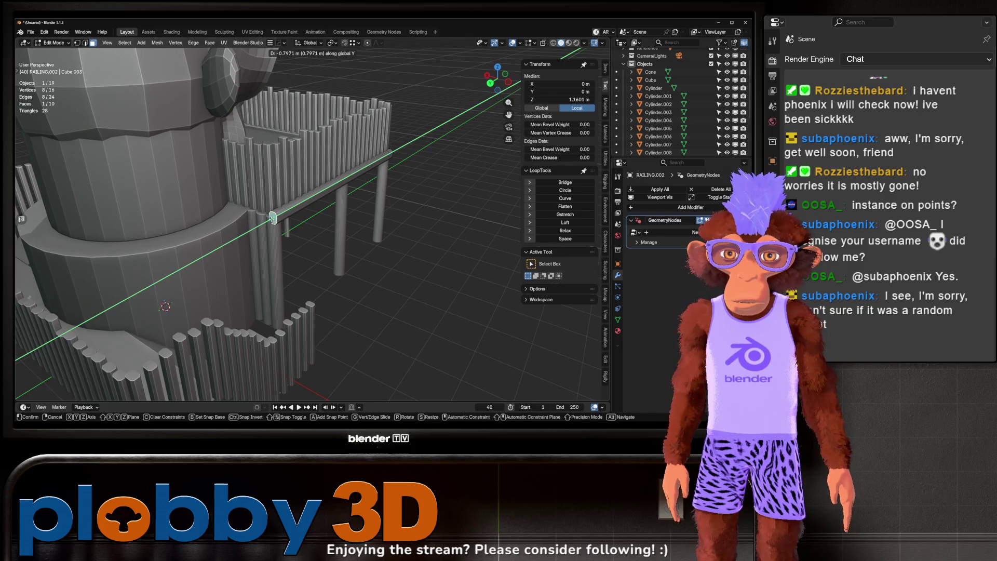
key("Return")
key("Tab")
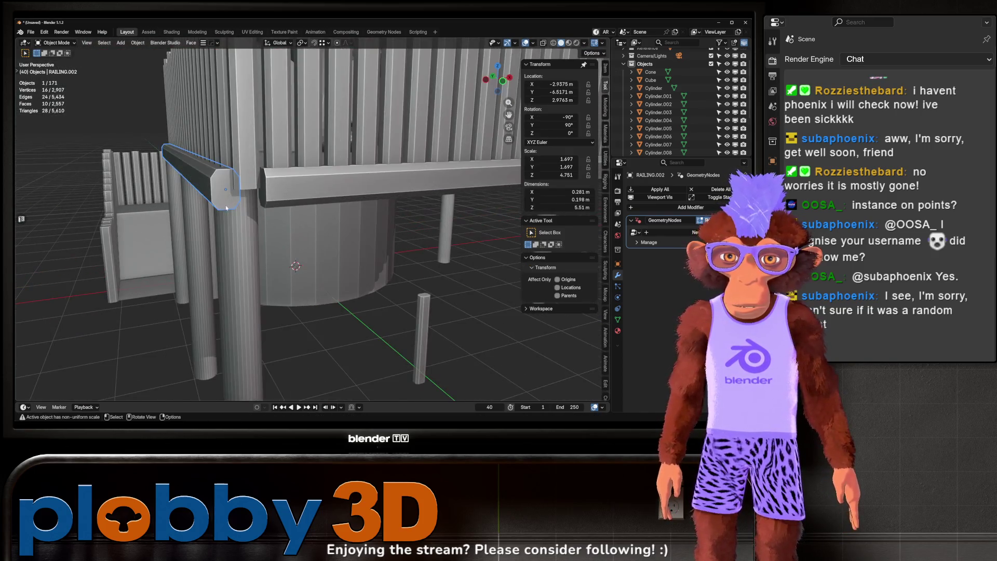
left_click(228, 190)
key("Tab")
key("g")
key("x")
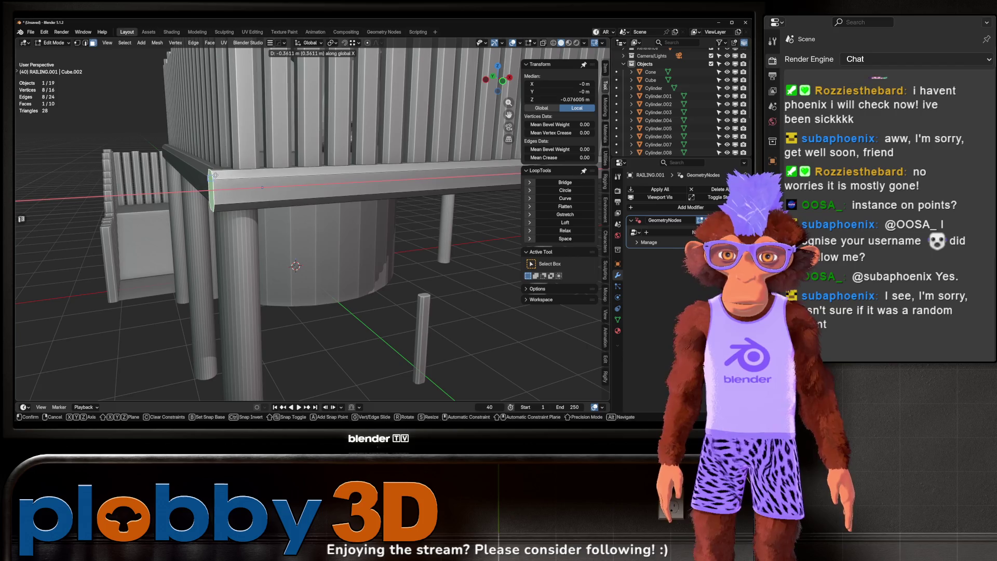
key("Return")
key("Tab")
Step: Orbit around the tower to check the two beams and railing from the front
scroll(308, 227, "down", 5)
mouse_move(307, 227)
left_mouse_down()
mouse_move(349, 208)
mouse_move(327, 288)
mouse_move(205, 267)
mouse_move(246, 274)
left_mouse_up()
scroll(195, 267, "down", 5)
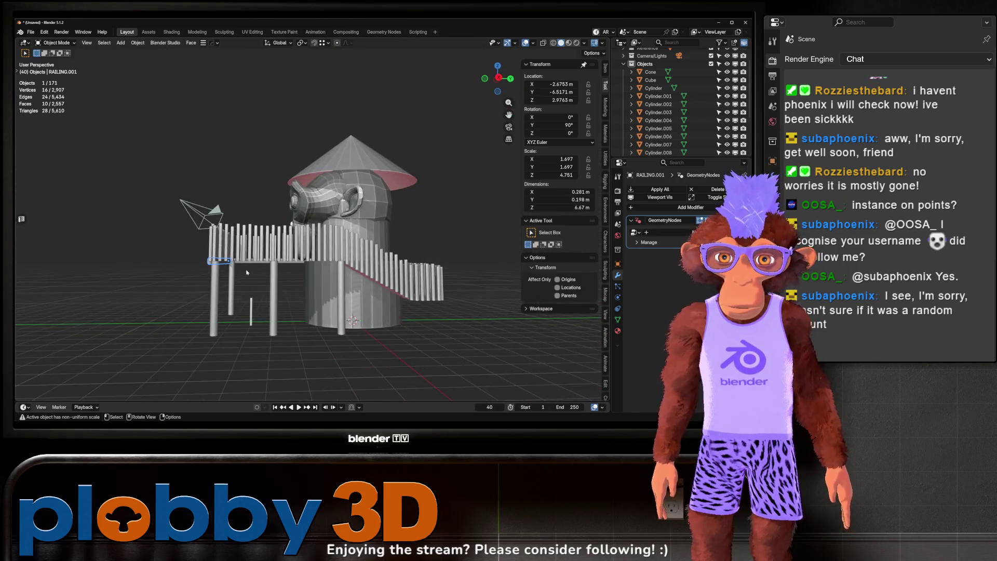
mouse_move(309, 264)
left_mouse_down()
mouse_move(325, 276)
mouse_move(290, 273)
mouse_move(332, 275)
left_mouse_up()
scroll(267, 229, "up", 6)
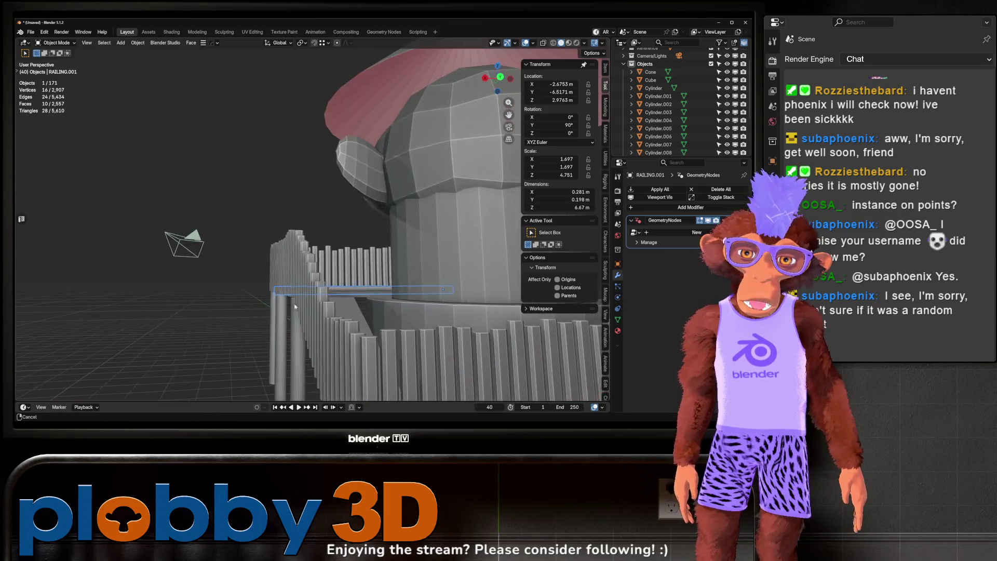
scroll(267, 228, "down", 5)
left_click_drag(267, 228, 333, 204)
scroll(657, 102, "down", 4)
Step: Copy Plane.001 in place and swap its GeometryNodes modifier for a Curve to Tube modifier
left_click(656, 116)
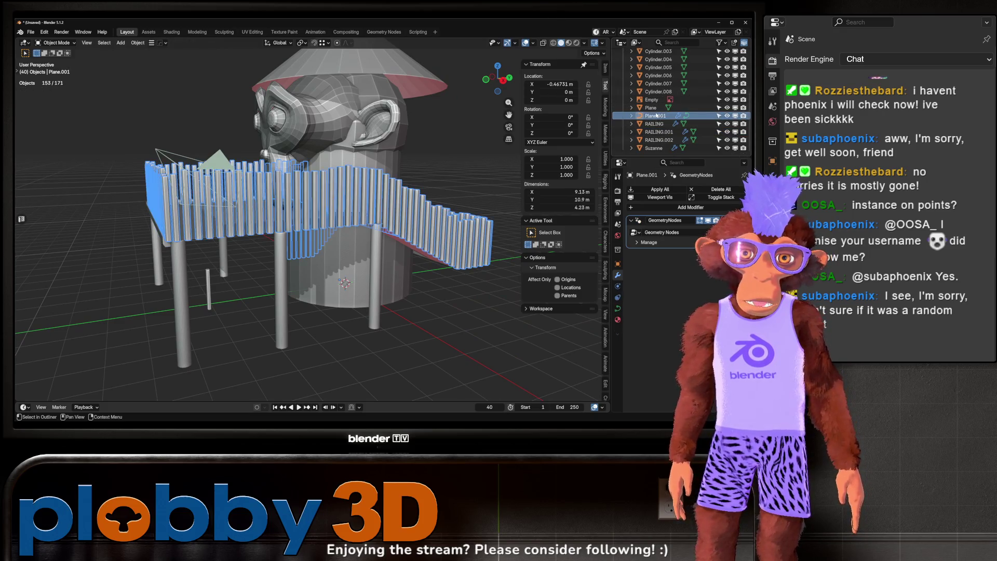
key("shift+d")
right_click(262, 96)
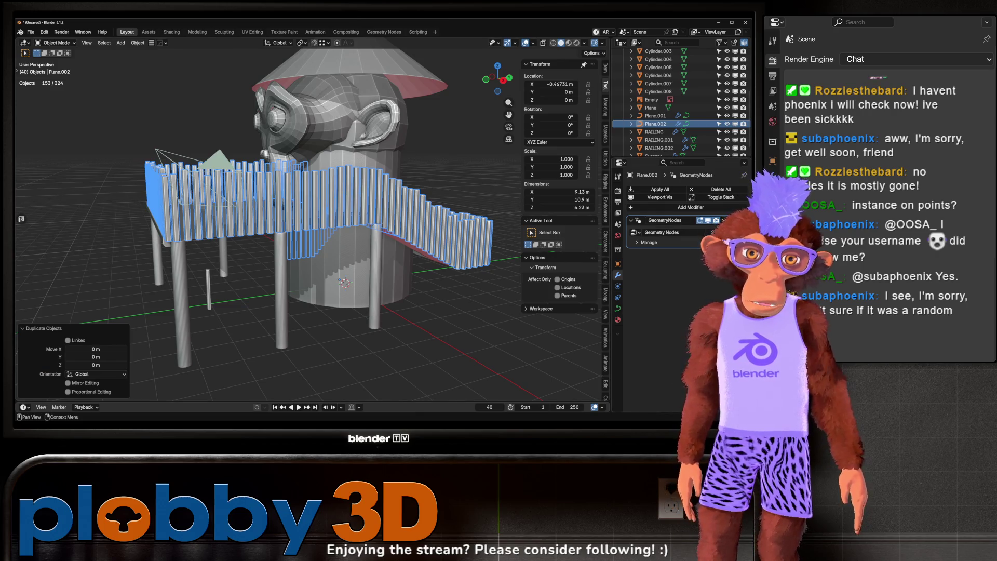
key("ctrl+x")
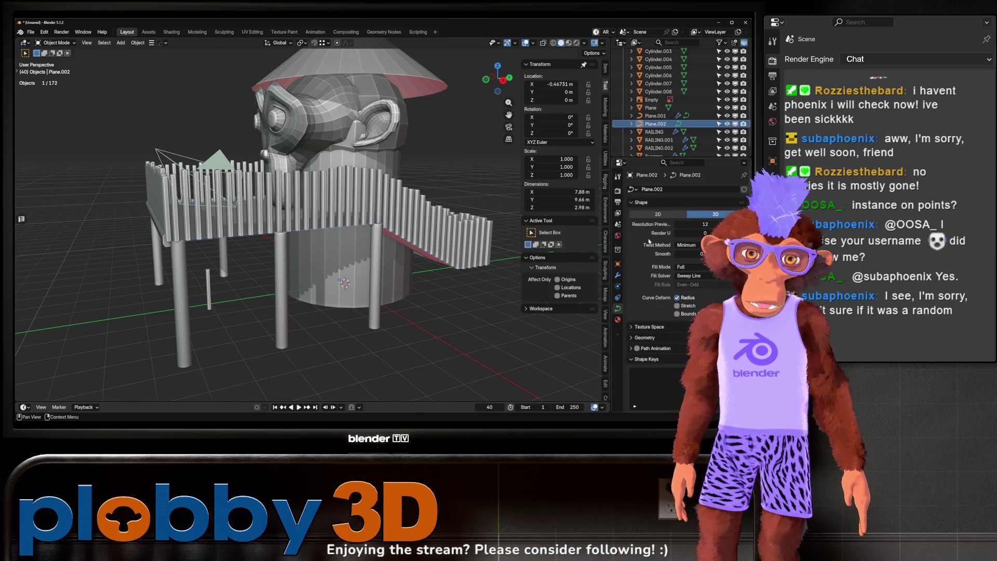
key("shift+a")
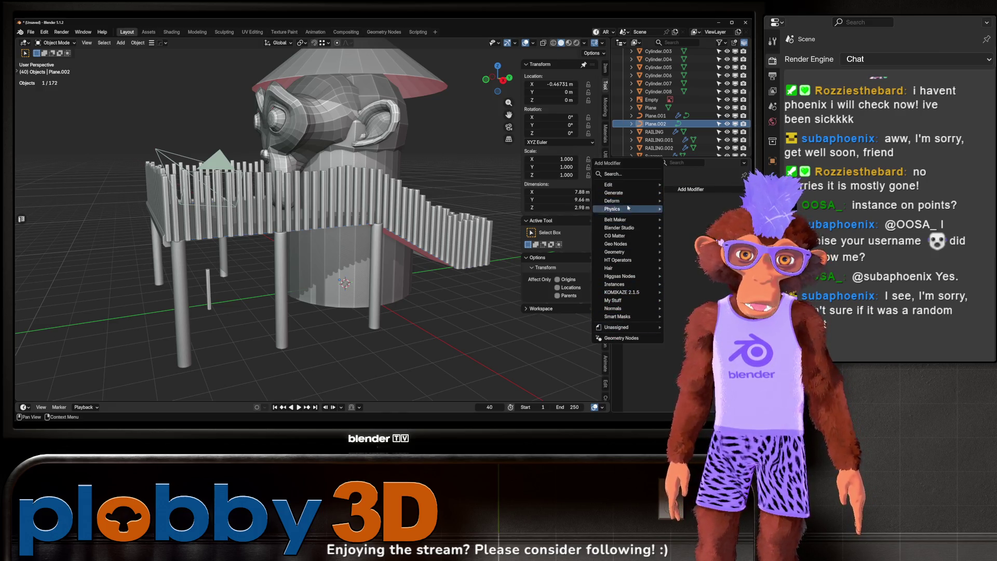
left_click(704, 229)
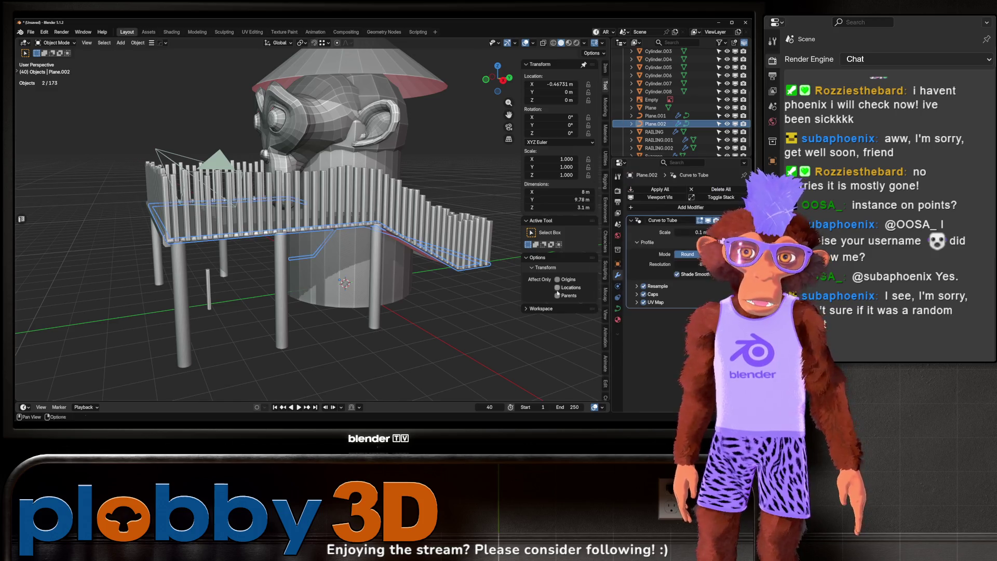
scroll(285, 264, "up", 3)
scroll(284, 263, "down", 3)
mouse_move(285, 263)
left_mouse_down()
mouse_move(416, 267)
mouse_move(333, 246)
mouse_move(314, 251)
mouse_move(353, 256)
mouse_move(434, 308)
mouse_move(334, 269)
left_mouse_up()
scroll(433, 270, "up", 3)
Step: Delete the box beams RAILING.001 and RAILING.002, then select the tube handrail Plane.002
key("Delete")
left_click(325, 235)
key("Delete")
scroll(322, 239, "up", 3)
left_click(327, 239)
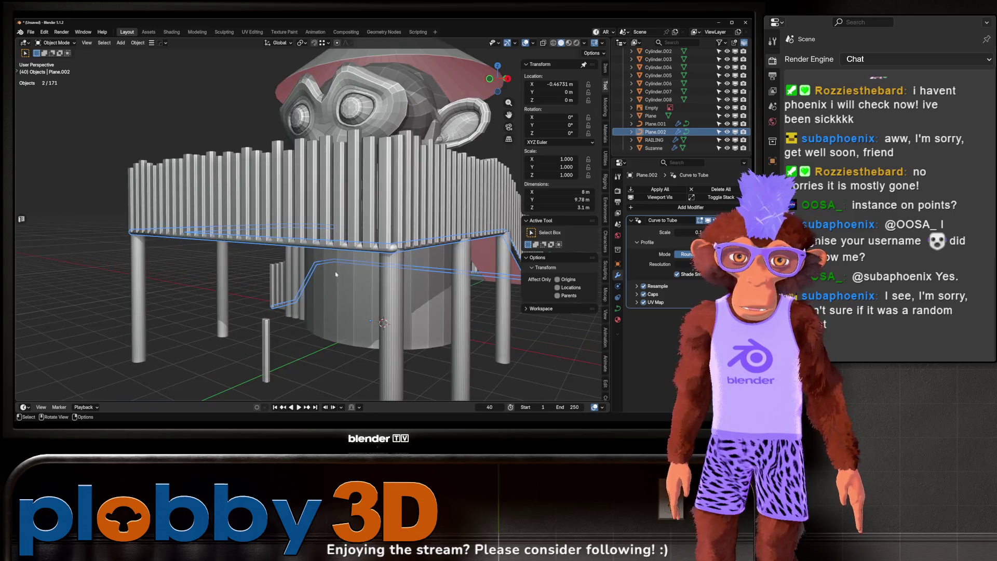
scroll(324, 321, "up", 3)
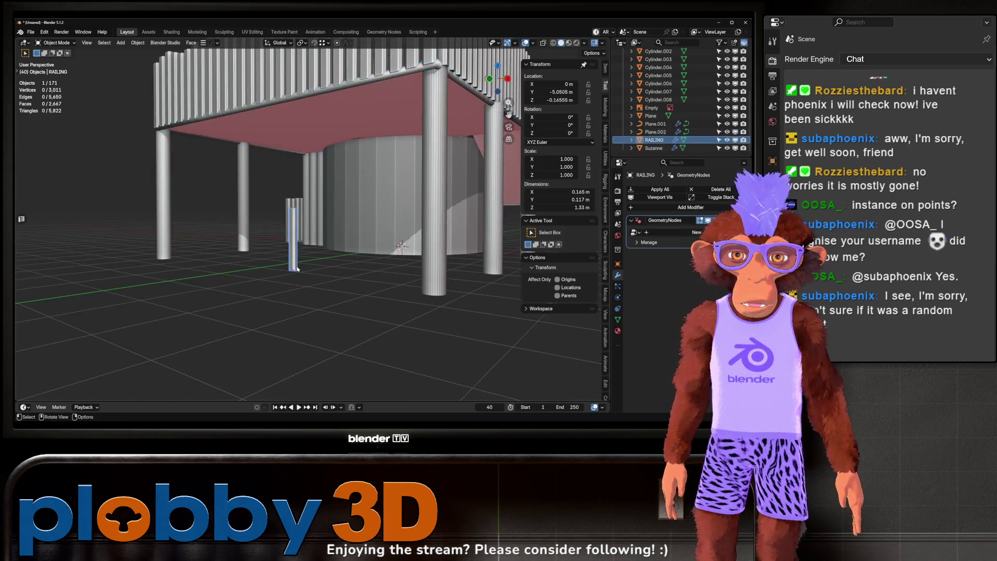
Step: Duplicate the short support post and move the copy along Y
left_click(292, 223)
key("KP_Decimal")
key("shift+d")
key("y")
left_click(199, 309)
key("KP_Decimal")
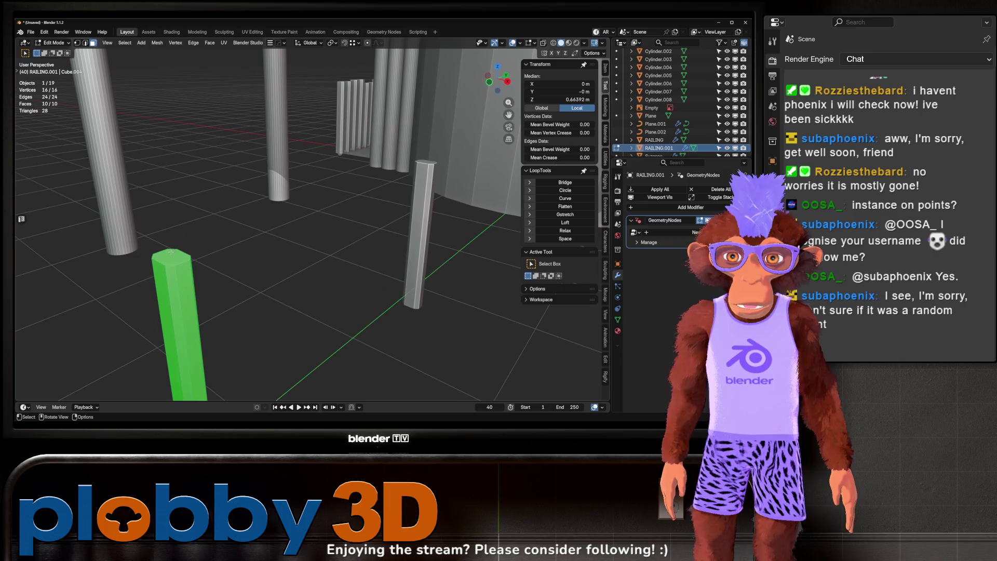
key("Tab")
left_click_drag(285, 120, 293, 266)
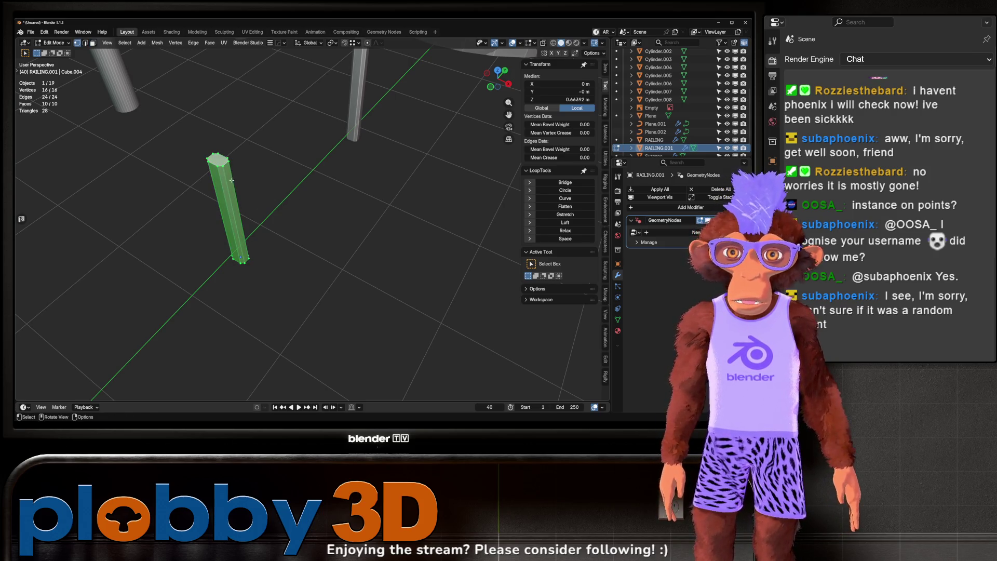
Step: Delete the copied post's faces, then delete only the remaining octagon face to leave an edge outline
key("3")
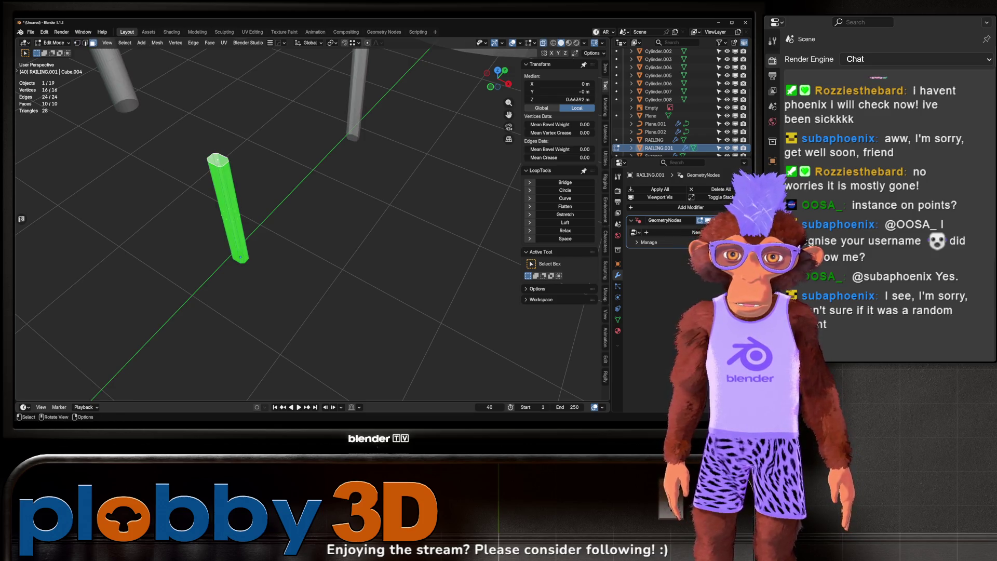
key("alt+z")
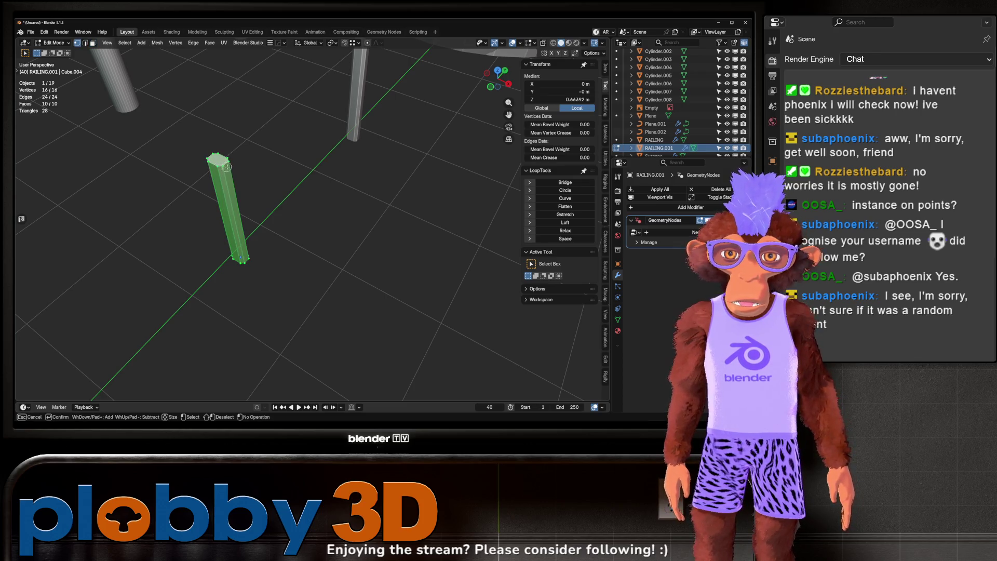
key("x")
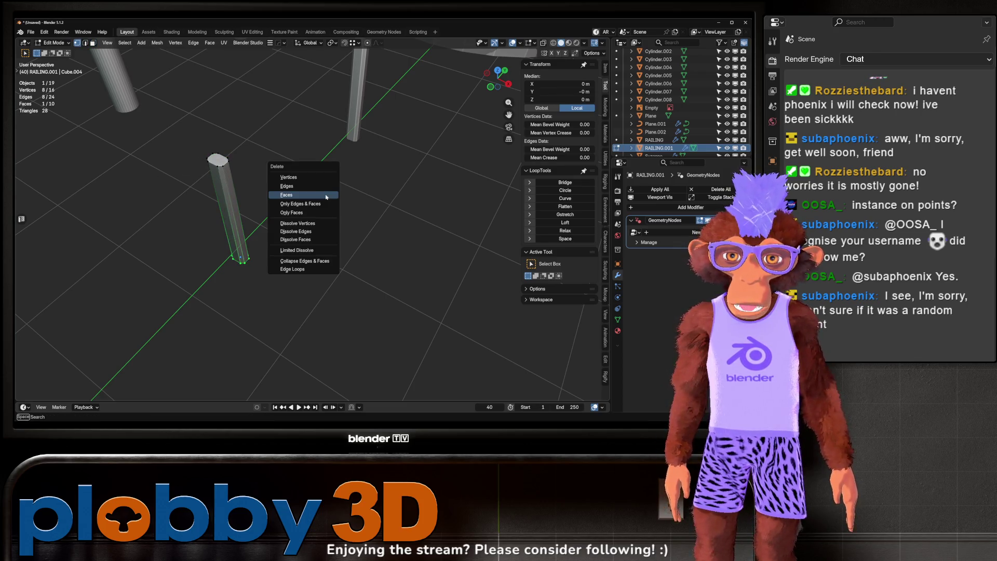
left_click(326, 182)
key("Tab")
key("ctrl+Tab")
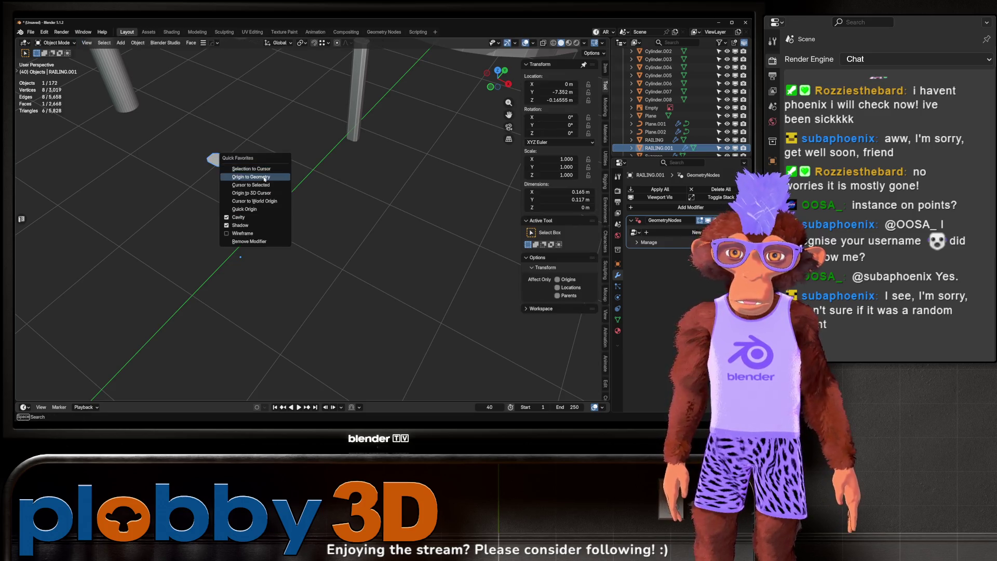
left_click(233, 172)
key("a")
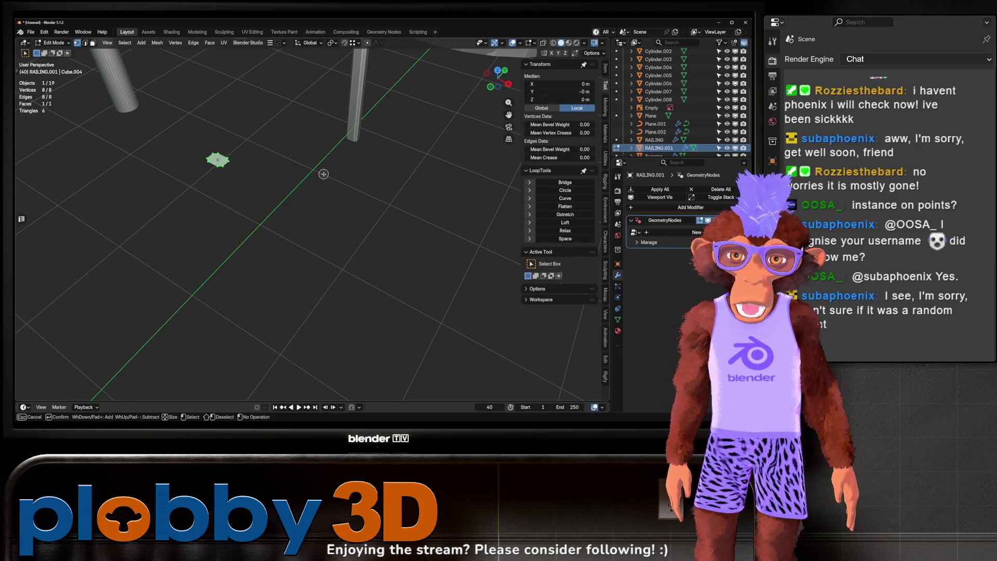
key("Escape")
key("x")
left_click(304, 208)
key("Tab")
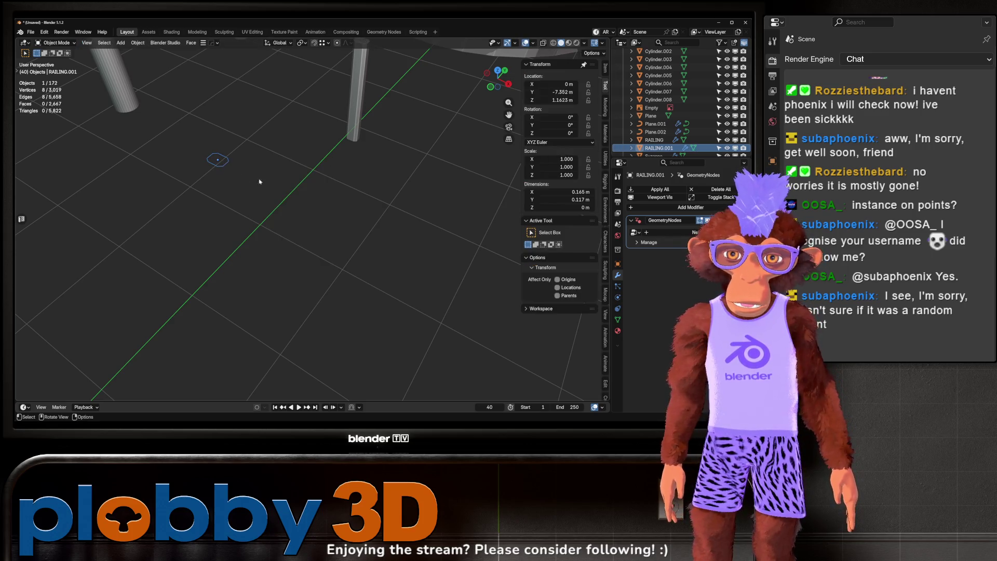
Step: Convert the octagon outline to a curve, then reselect the tube handrail Plane.002
right_click(353, 191)
mouse_move(374, 192)
left_click(419, 200)
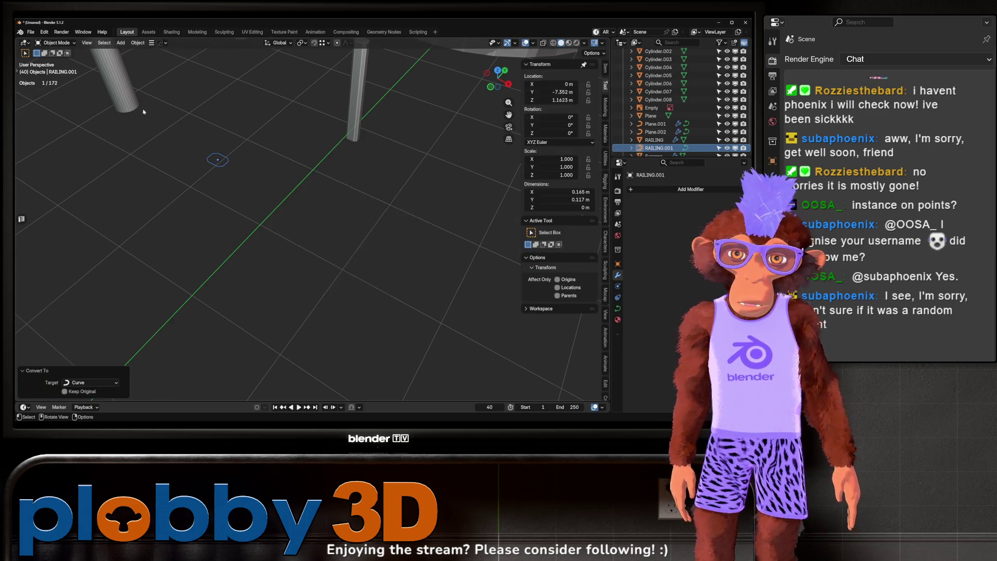
mouse_move(211, 201)
left_mouse_down()
mouse_move(228, 259)
mouse_move(355, 173)
mouse_move(344, 253)
left_mouse_up()
key("Tab")
left_click(342, 190)
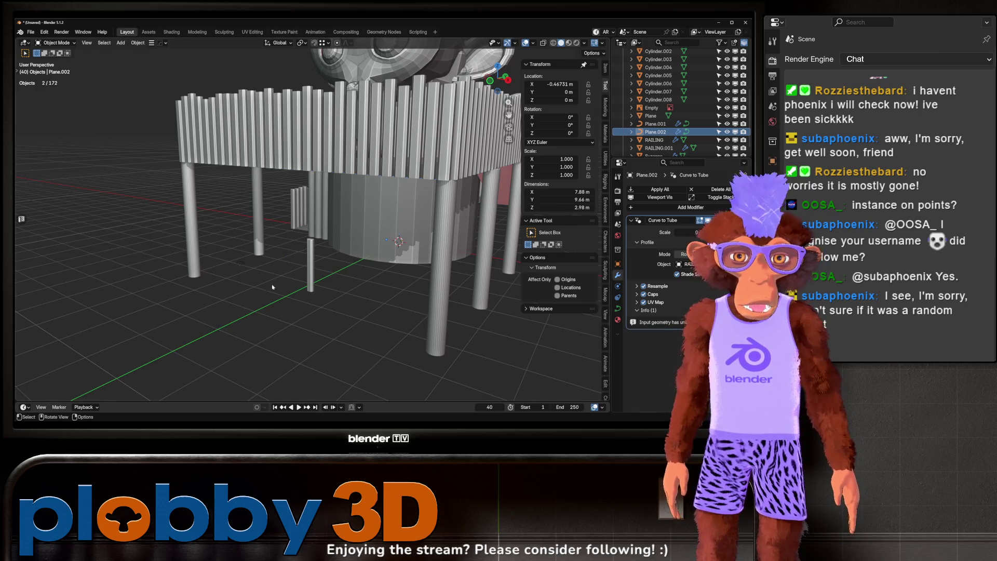
Step: Try converting the RAILING.001 octagon piece to a curve, then undo the conversion
left_click(240, 263)
key("Tab")
right_click(244, 265)
mouse_move(250, 268)
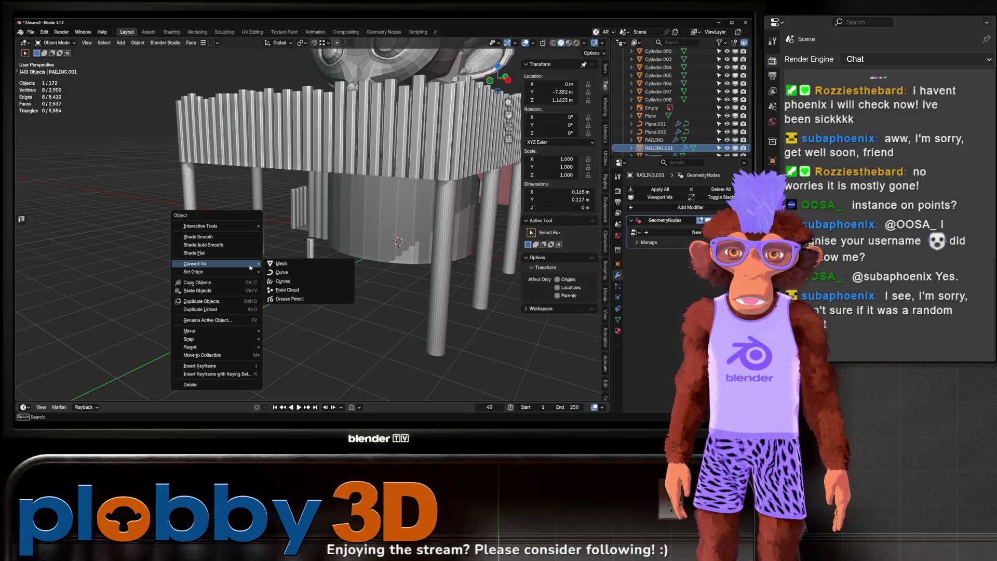
left_click(321, 277)
left_click_drag(367, 191, 343, 172)
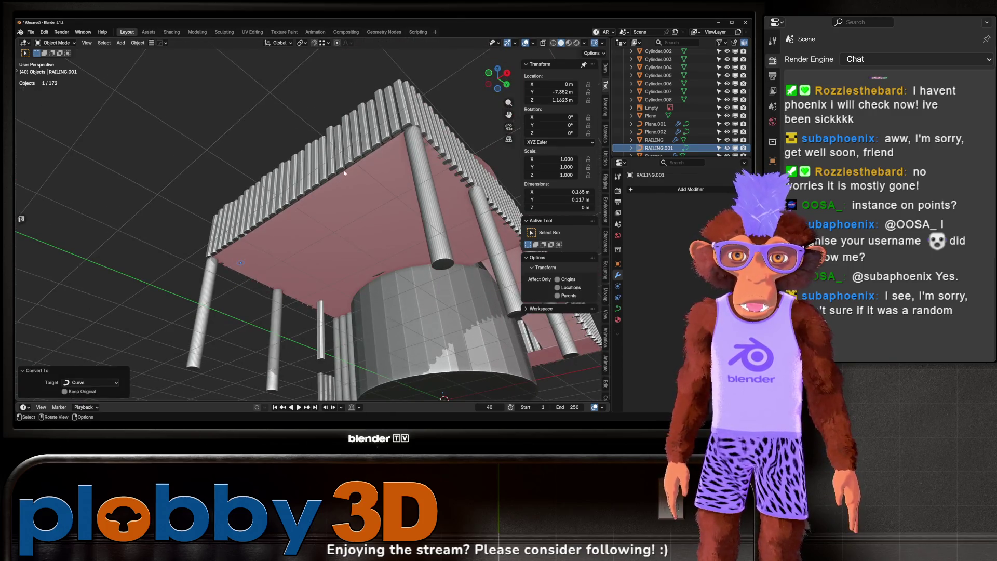
key("ctrl+z")
Step: Apply rotation and scale to the railing profile
mouse_move(395, 291)
left_mouse_down()
mouse_move(404, 325)
mouse_move(421, 317)
left_mouse_up()
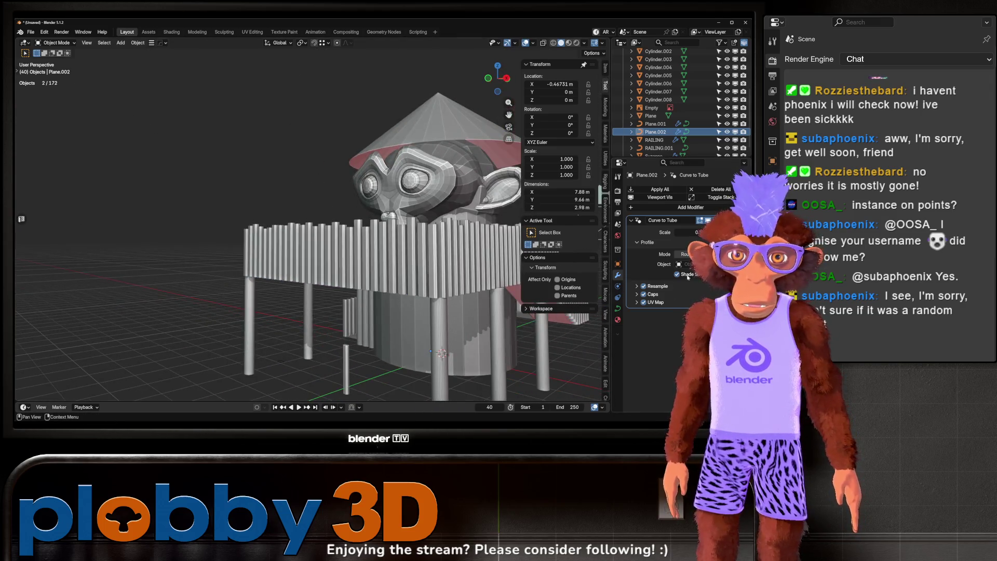
left_click_drag(312, 321, 302, 304)
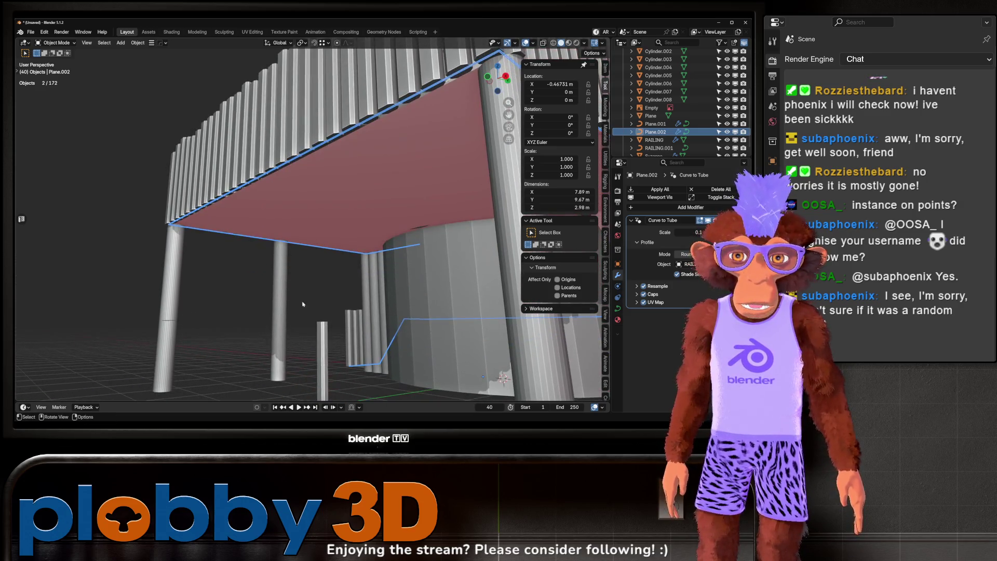
left_click(173, 325)
key("ctrl+a")
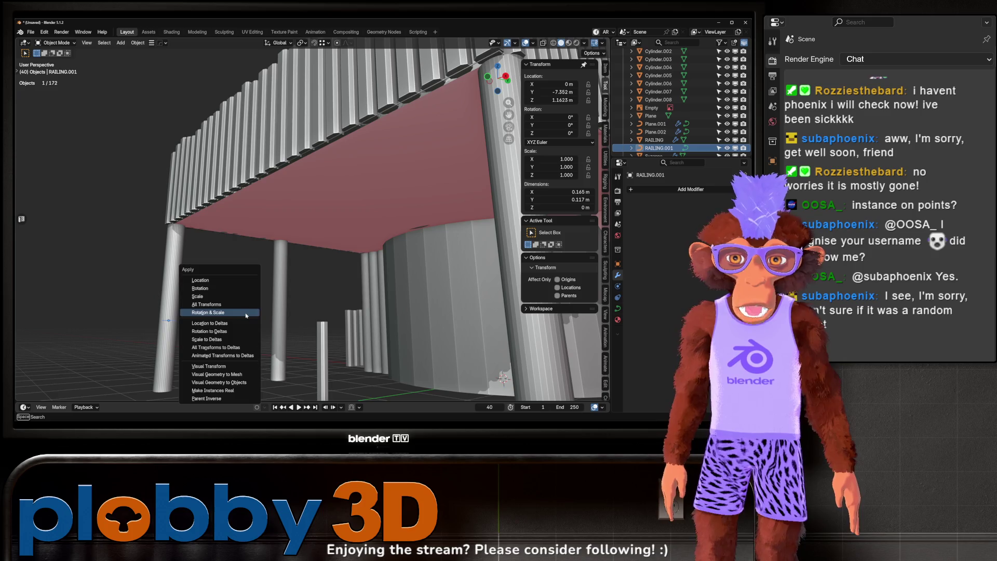
left_click(176, 322)
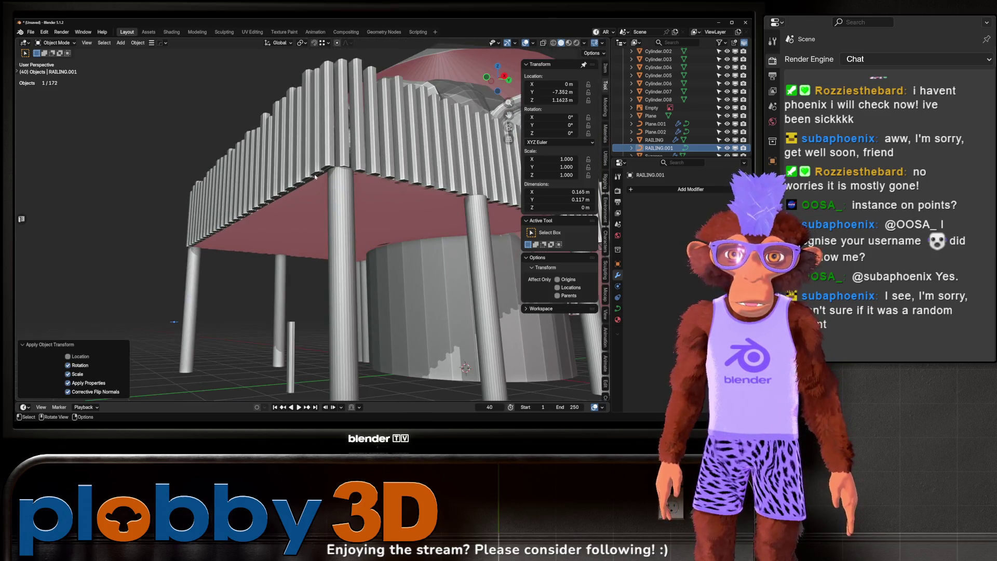
Step: Apply rotation and scale to the rail curve Plane.002
left_click(315, 177)
right_click(298, 314)
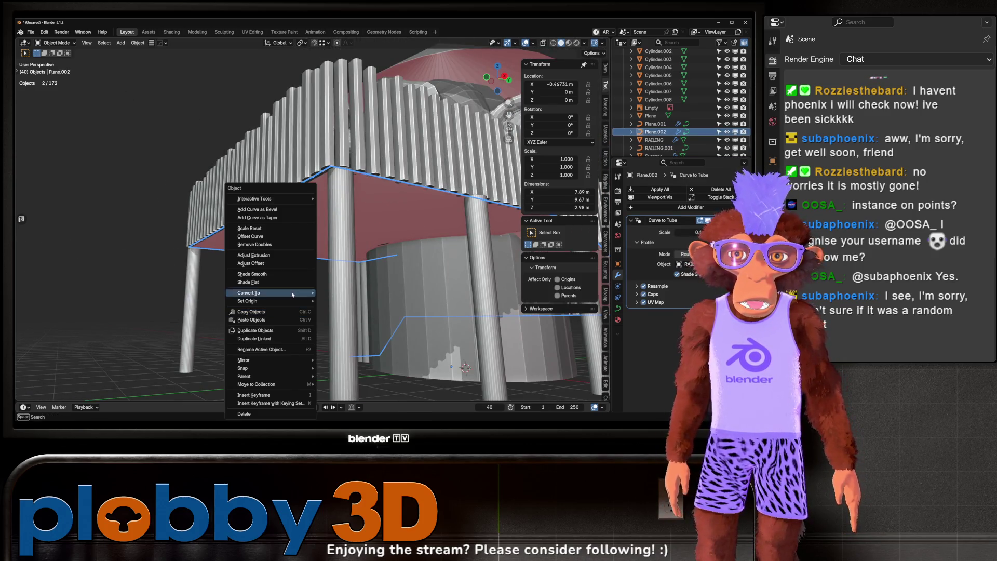
key("Escape")
key("q")
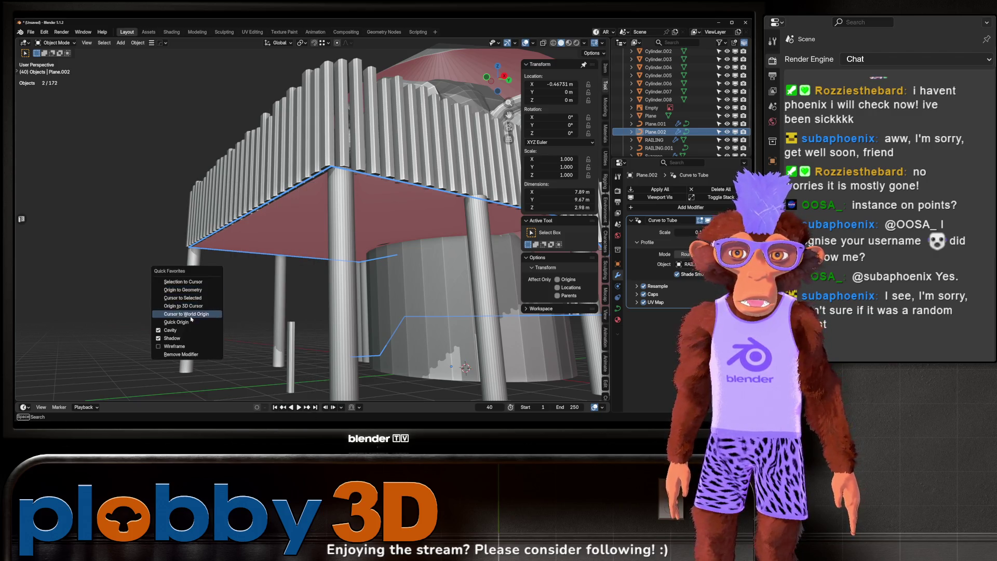
key("ctrl+a")
left_click(272, 271)
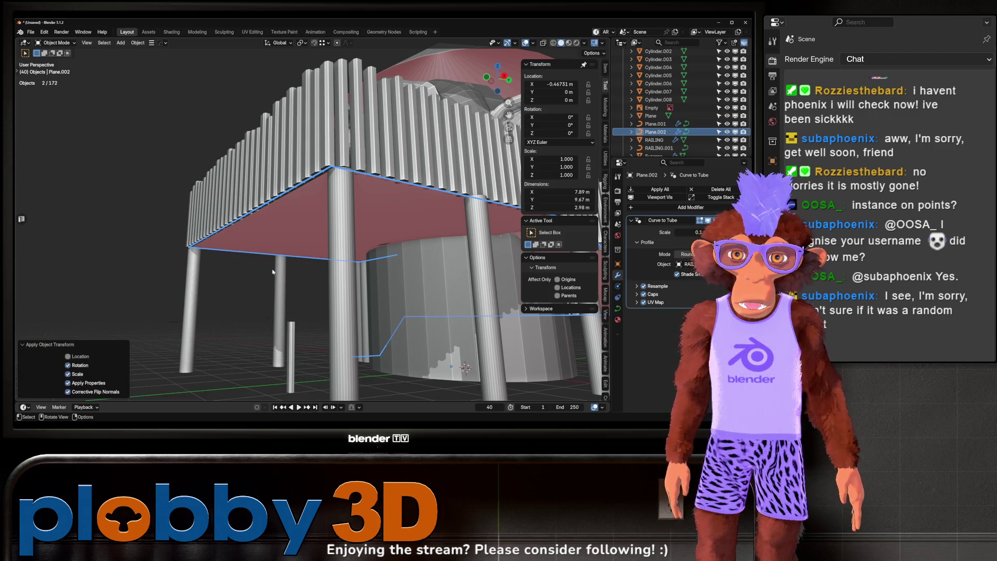
Step: Raise the Curve to Tube scale to about 1.59 to thicken the handrail
mouse_move(690, 233)
left_mouse_down()
mouse_move(706, 232)
mouse_move(686, 232)
left_mouse_up()
scroll(227, 277, "down", 3)
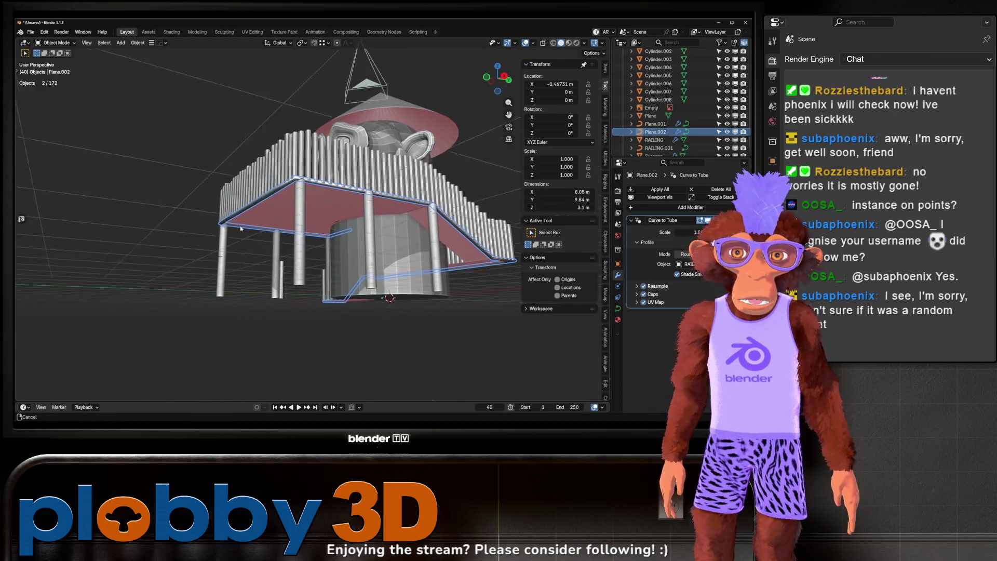
scroll(227, 277, "up", 6)
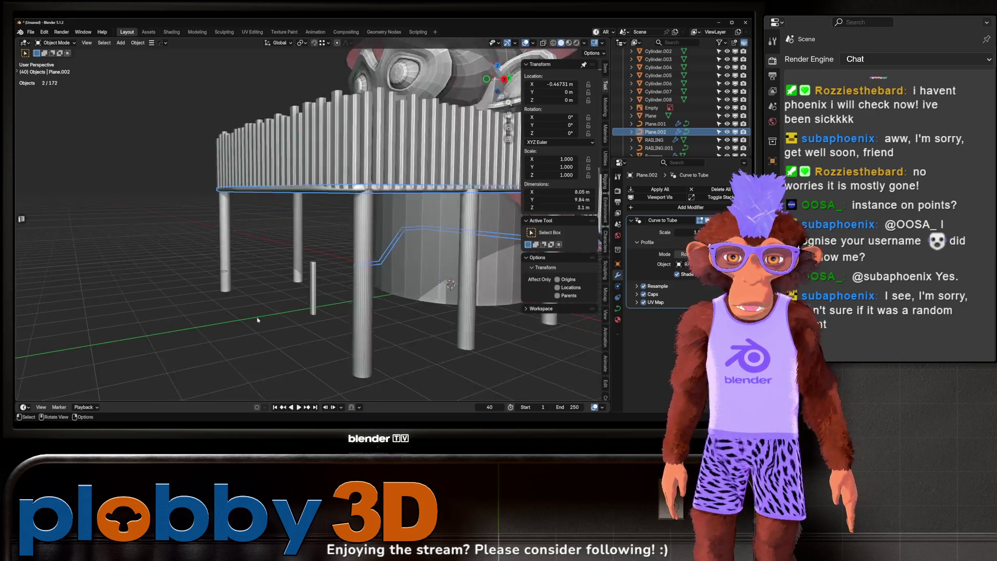
Step: Rotate RAILING.001 90° about Y, then 90° about Z, applying rotation and scale after each
left_click(248, 247)
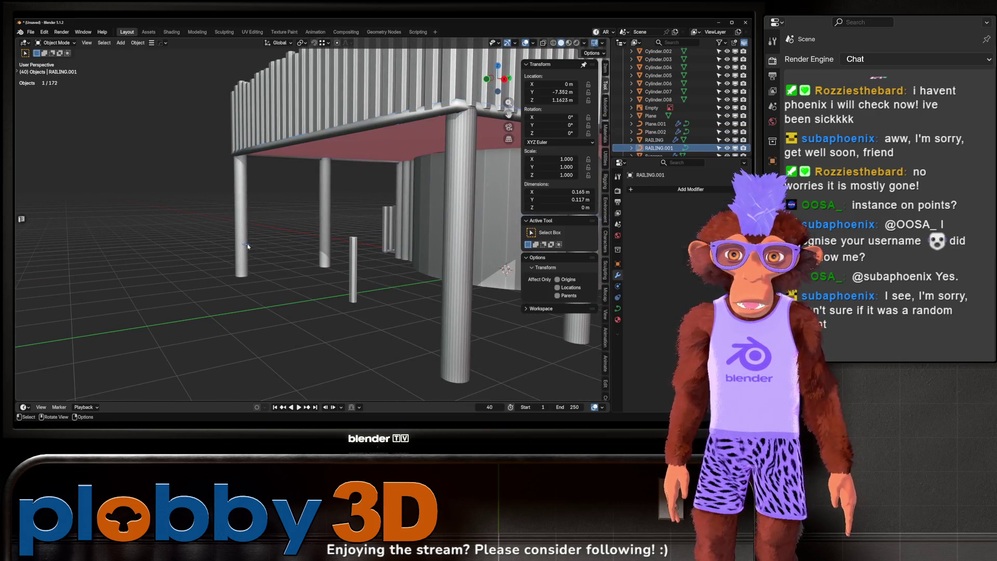
type("ry90")
key("Return")
key("ctrl+a")
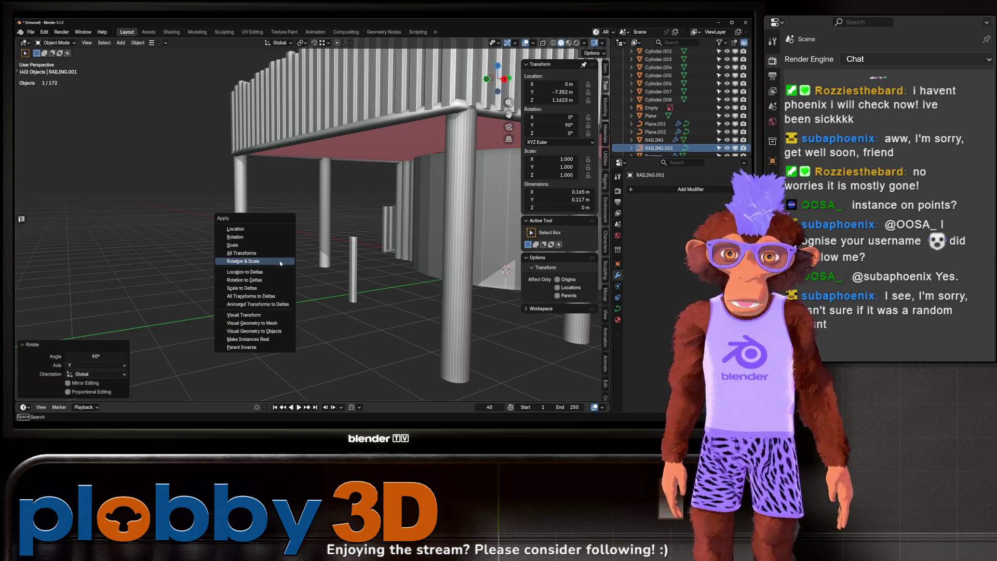
left_click(281, 261)
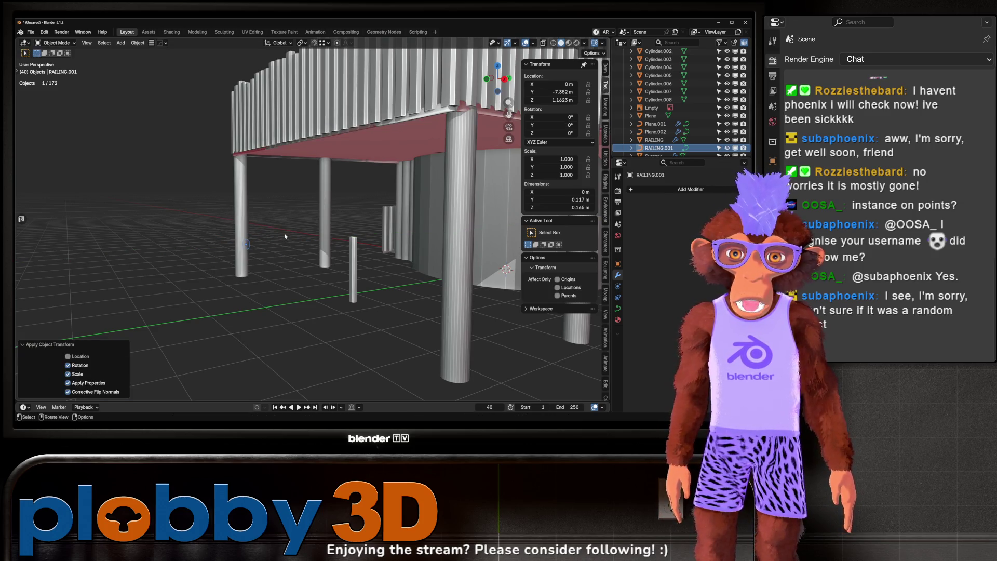
key("r")
key("Return")
key("ctrl+a")
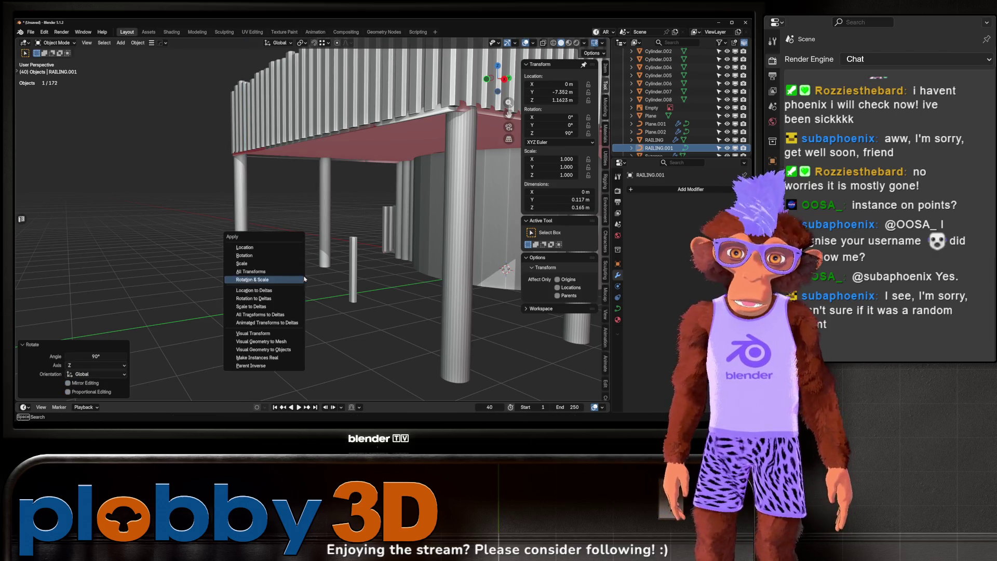
left_click(286, 281)
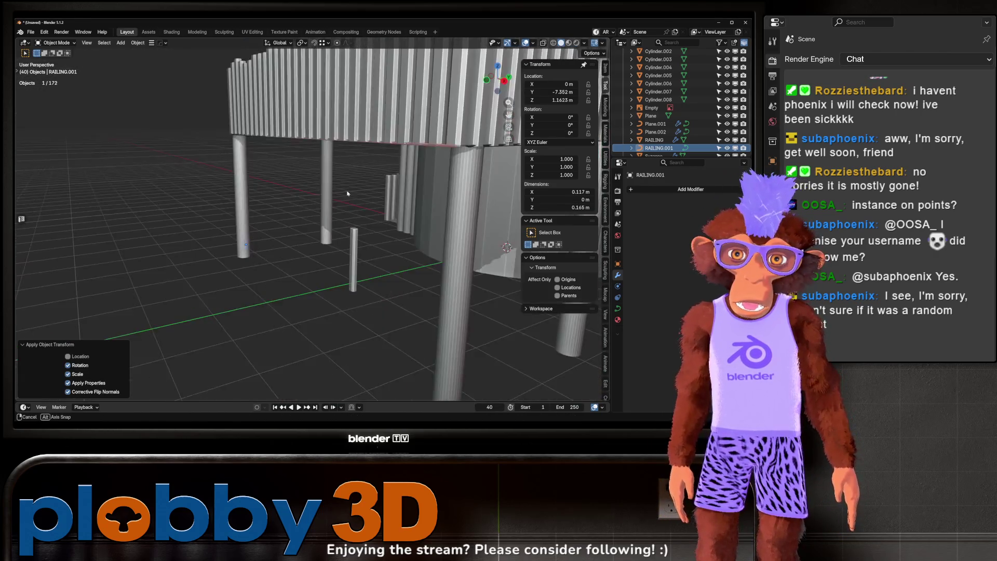
Step: Try lowering Plane.002 vertically, then undo the move
left_click(618, 264)
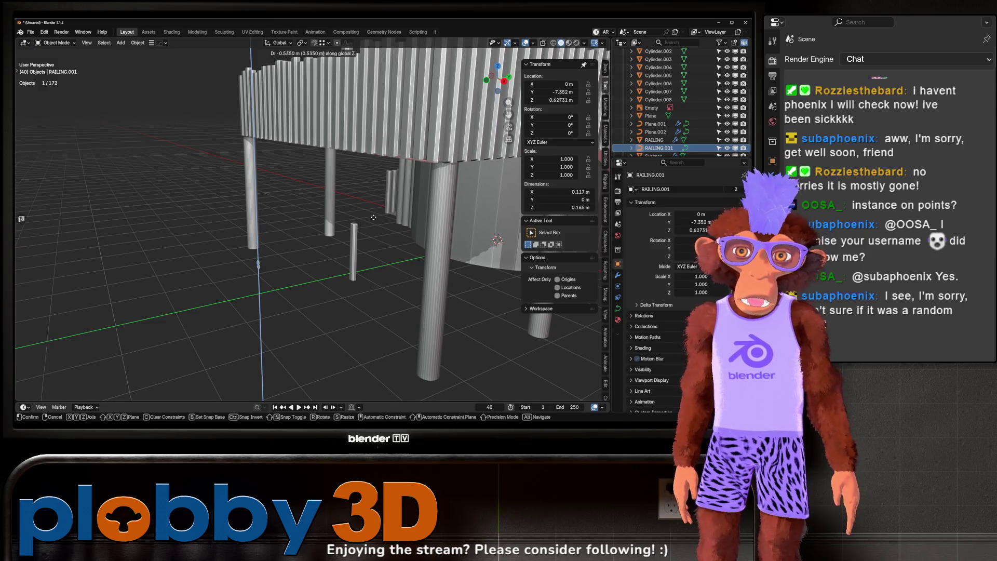
left_click(655, 132)
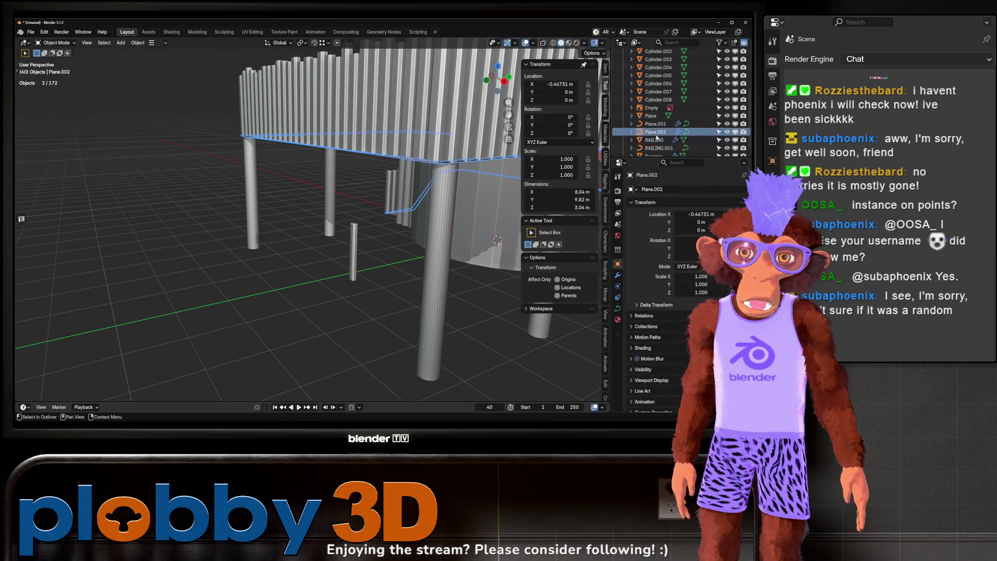
key("g")
key("z")
left_click(403, 191)
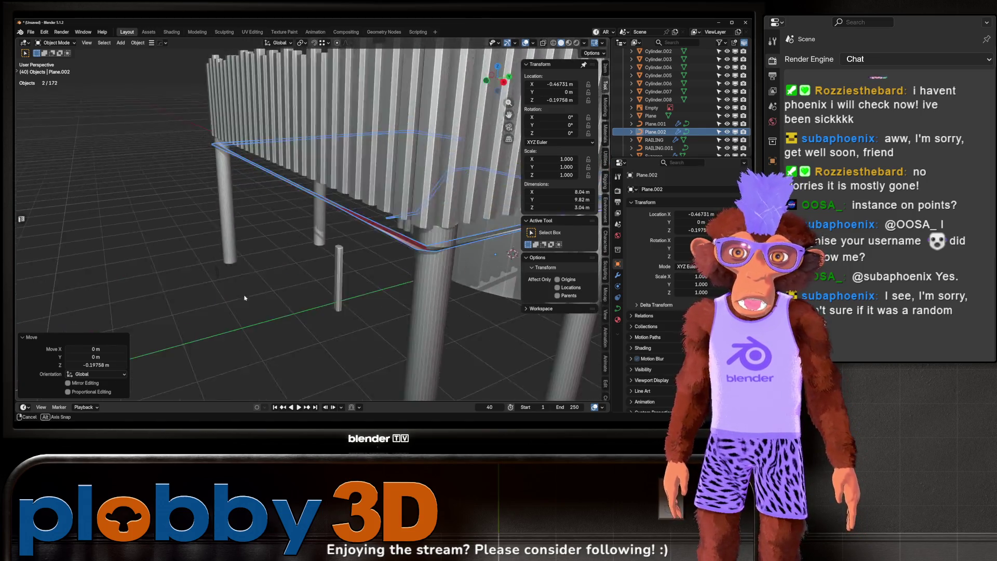
key("ctrl+z")
key("ctrl+z")
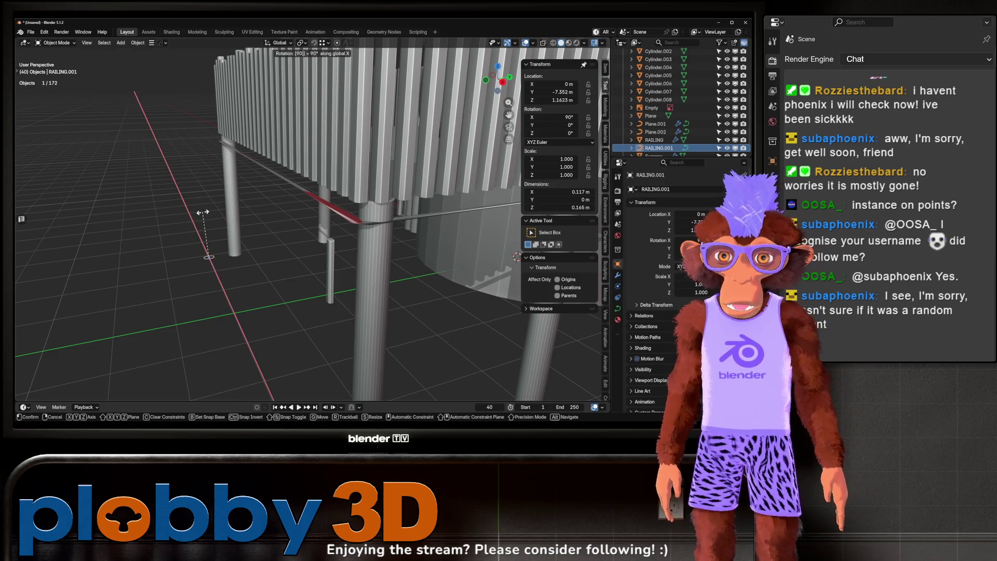
Step: Rotate the profile 90° about X, apply its rotation and scale, and reselect Plane.002
left_click(203, 212)
key("ctrl+a")
left_click(203, 215)
left_click_drag(271, 244, 244, 259)
left_click_drag(261, 187, 299, 197)
left_click(301, 212)
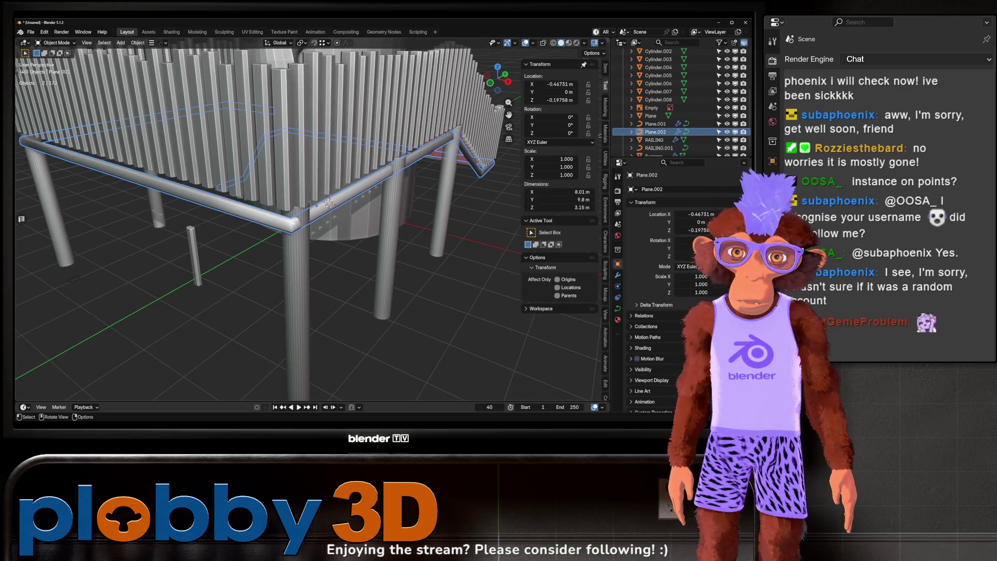
Step: Nudge Plane.002 slightly, then reselect the rail curve from below the platform
key("g")
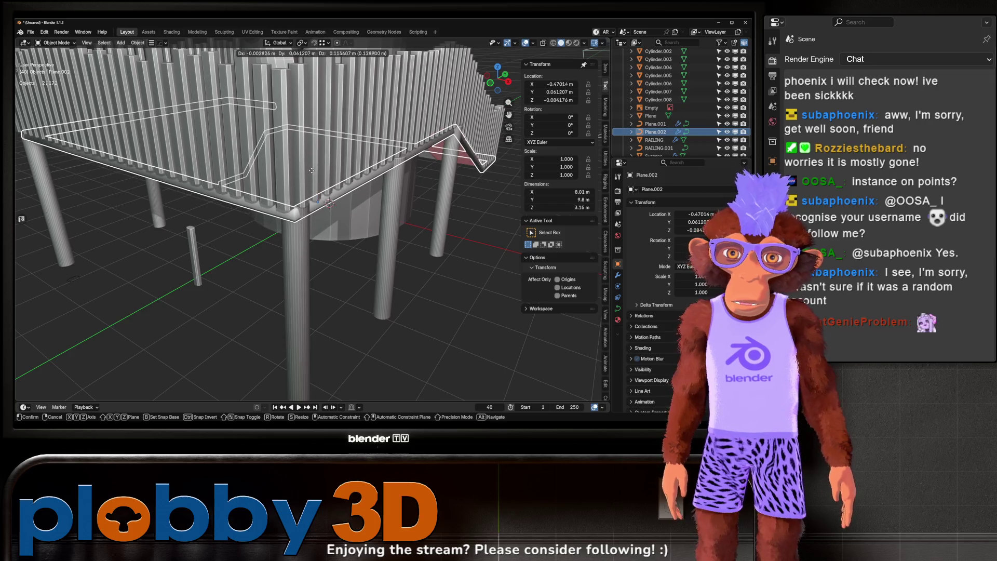
left_click(307, 202)
key("Tab")
key("Tab")
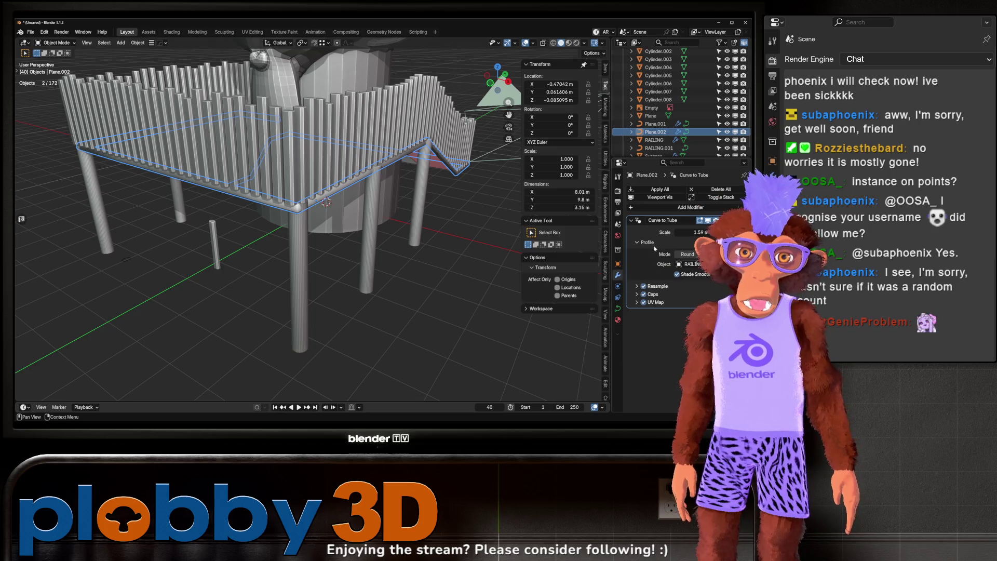
left_click_drag(356, 238, 601, 342)
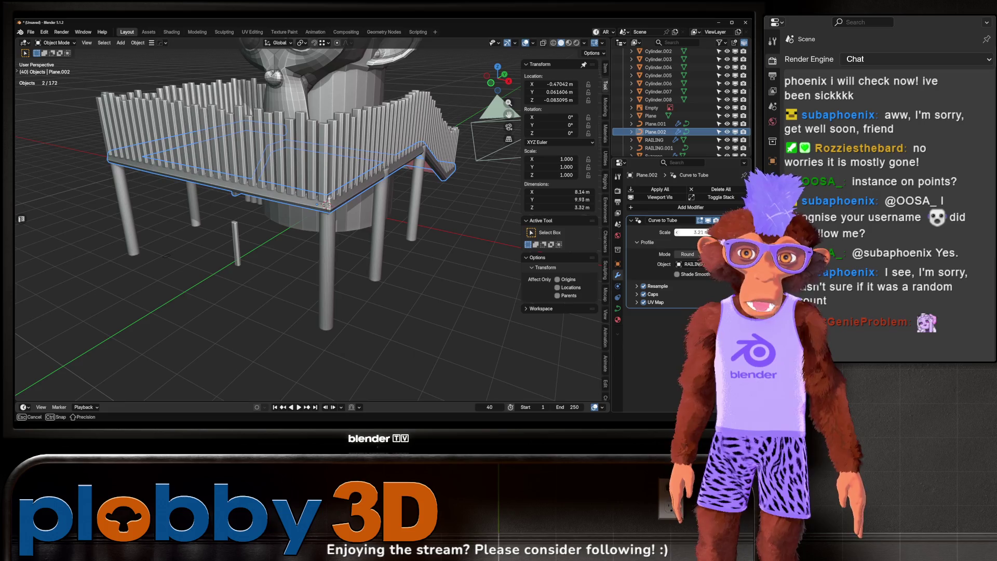
mouse_move(328, 204)
left_mouse_down()
mouse_move(280, 176)
mouse_move(251, 291)
mouse_move(262, 313)
left_mouse_up()
left_click(250, 291)
left_click(262, 313)
Step: Duplicate the rail curve 1.631 m higher, thicken its tube, then delete the copy
key("shift+d")
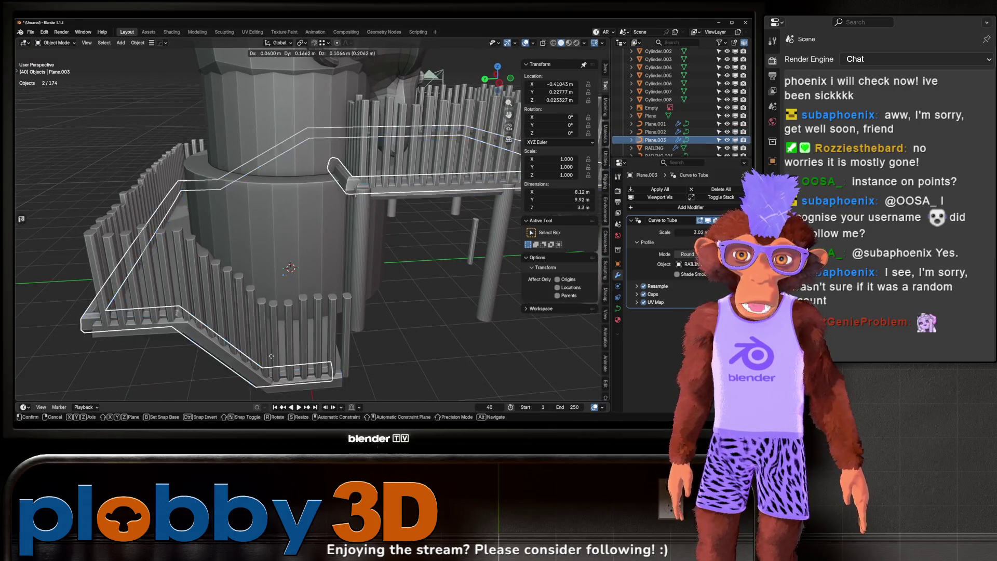
key("z")
left_click(271, 134)
mouse_move(272, 134)
left_mouse_down()
mouse_move(230, 150)
mouse_move(268, 183)
mouse_move(431, 246)
left_mouse_up()
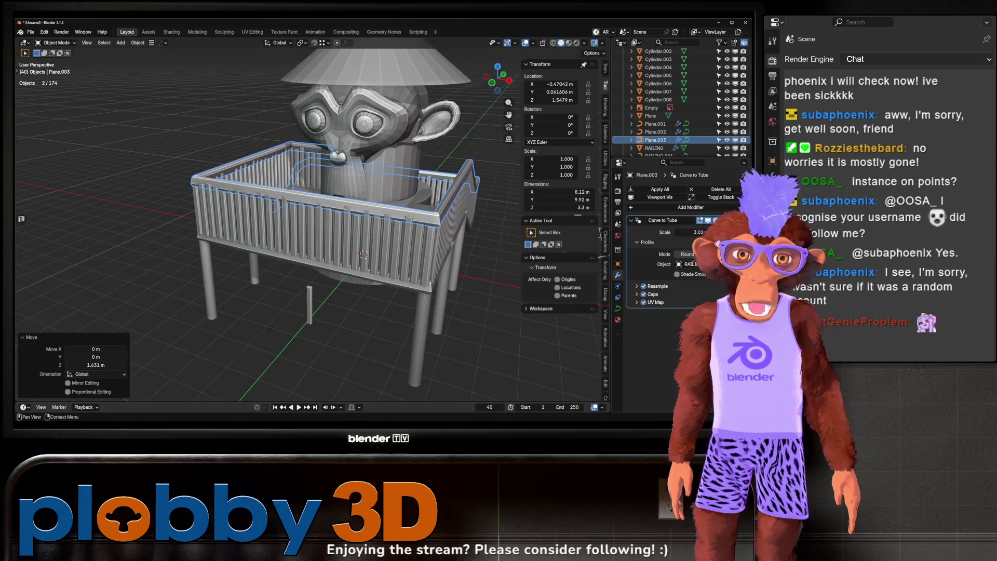
left_click_drag(693, 232, 701, 232)
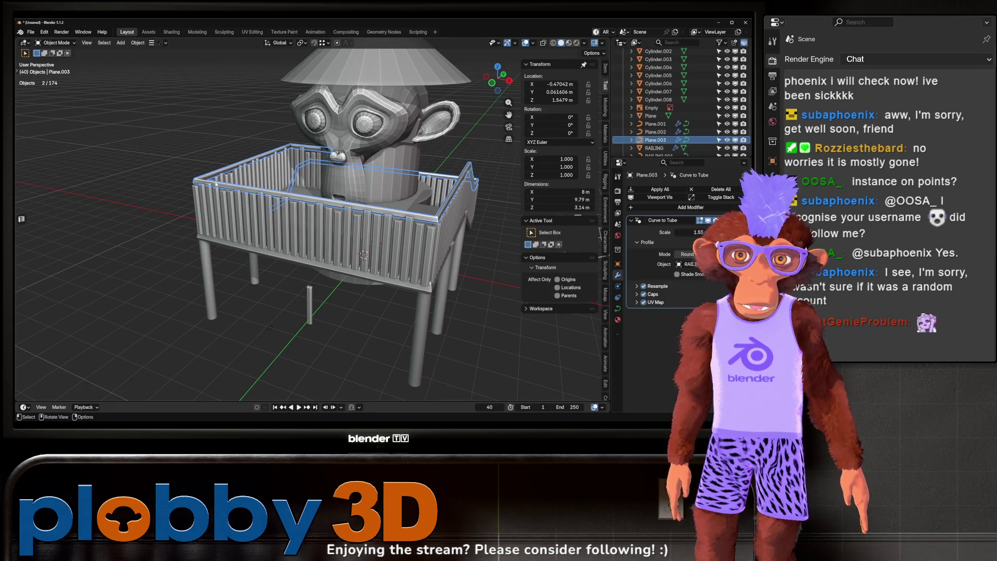
left_click(372, 263)
key("Delete")
Step: Orbit around the Unity jungle island and frame the DenseFog object
mouse_move(364, 229)
left_mouse_down()
mouse_move(432, 151)
mouse_move(376, 109)
mouse_move(321, 190)
mouse_move(274, 221)
left_mouse_up()
mouse_move(355, 283)
left_mouse_down()
mouse_move(331, 219)
mouse_move(332, 233)
mouse_move(364, 231)
left_mouse_up()
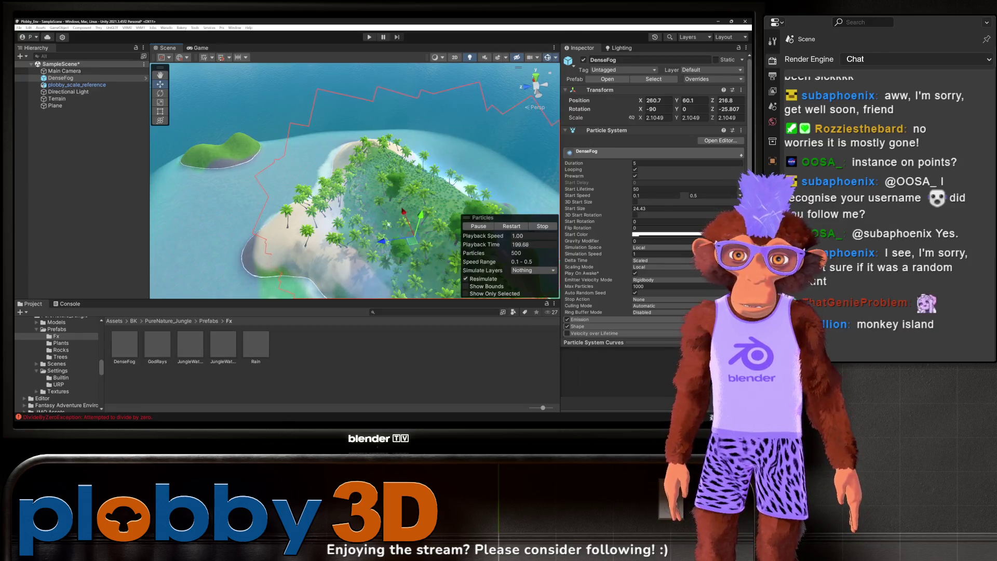
mouse_move(389, 225)
left_mouse_down()
mouse_move(352, 169)
mouse_move(363, 196)
mouse_move(304, 234)
mouse_move(320, 200)
mouse_move(363, 164)
mouse_move(332, 171)
left_mouse_up()
key("f")
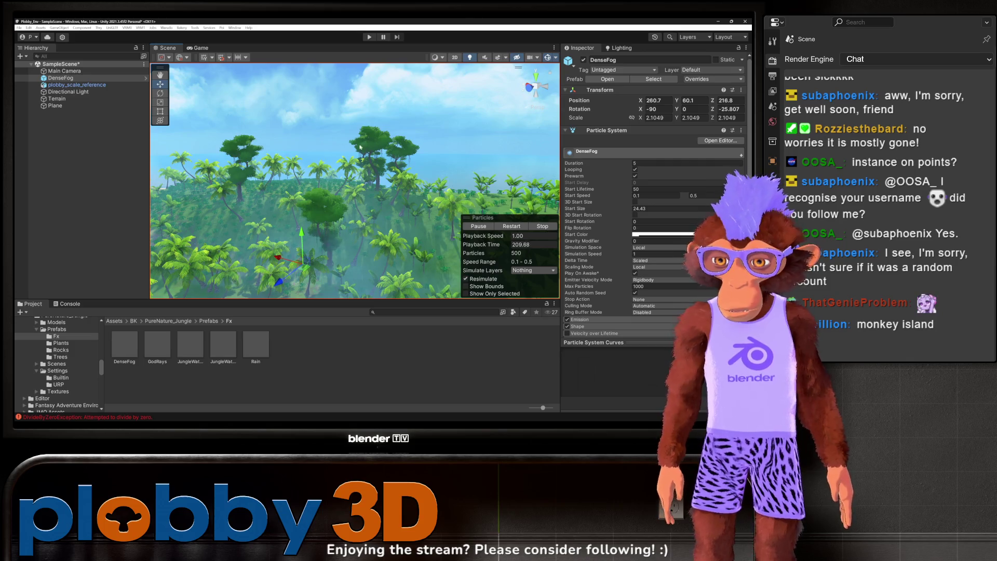
mouse_move(381, 228)
left_mouse_down()
mouse_move(358, 188)
mouse_move(300, 209)
left_mouse_up()
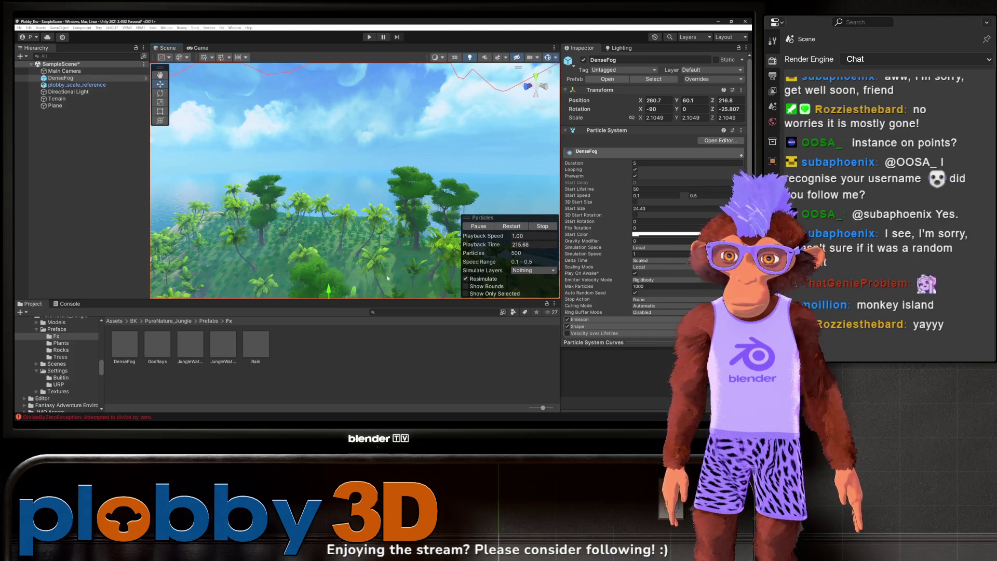
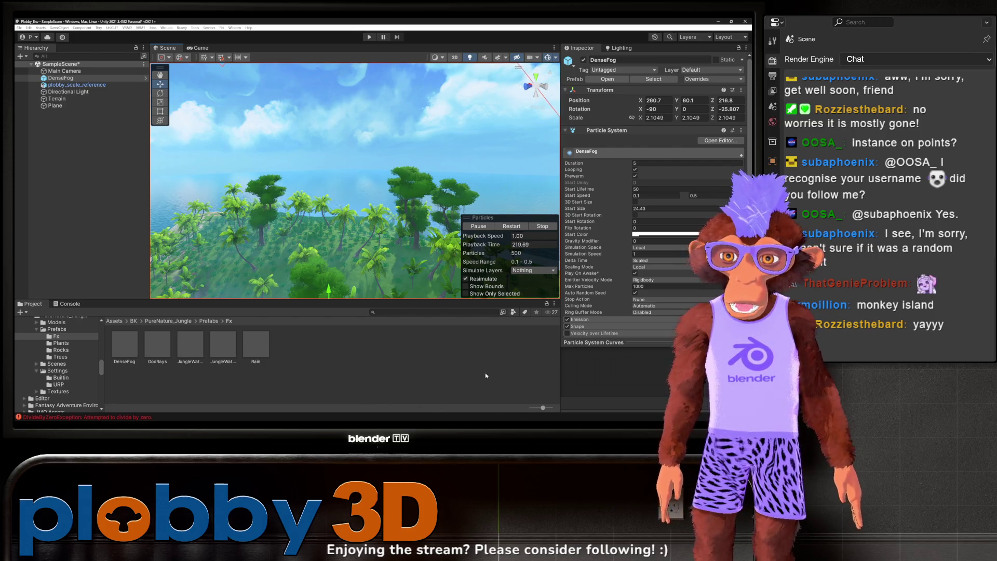
Step: Orbit and zoom around the jungle island framed on the DenseFog object
mouse_move(405, 228)
left_mouse_down()
mouse_move(459, 88)
mouse_move(113, 207)
mouse_move(29, 211)
left_mouse_up()
mouse_move(314, 240)
left_mouse_down()
mouse_move(520, 252)
mouse_move(218, 220)
left_mouse_up()
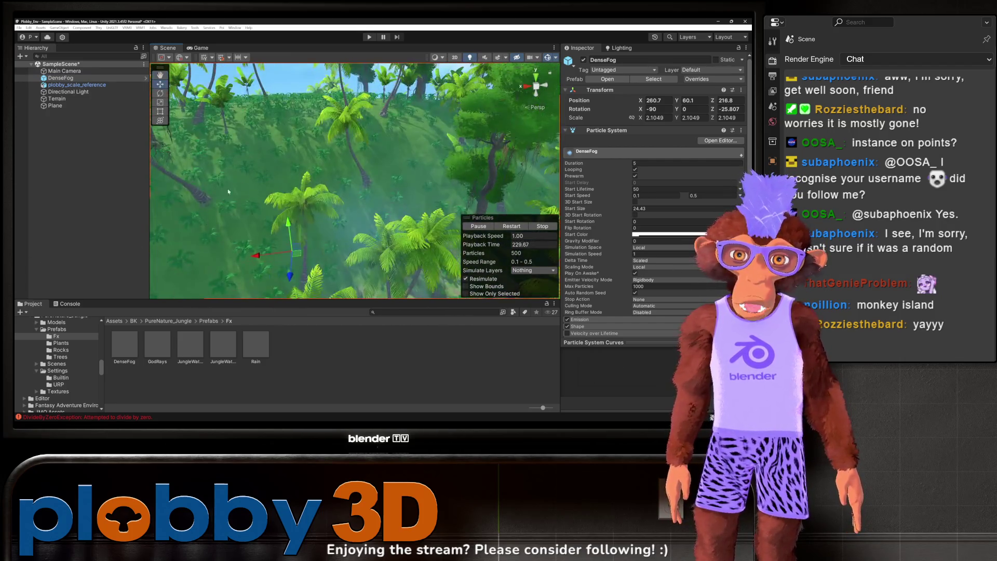
key("f")
scroll(322, 207, "up", 5)
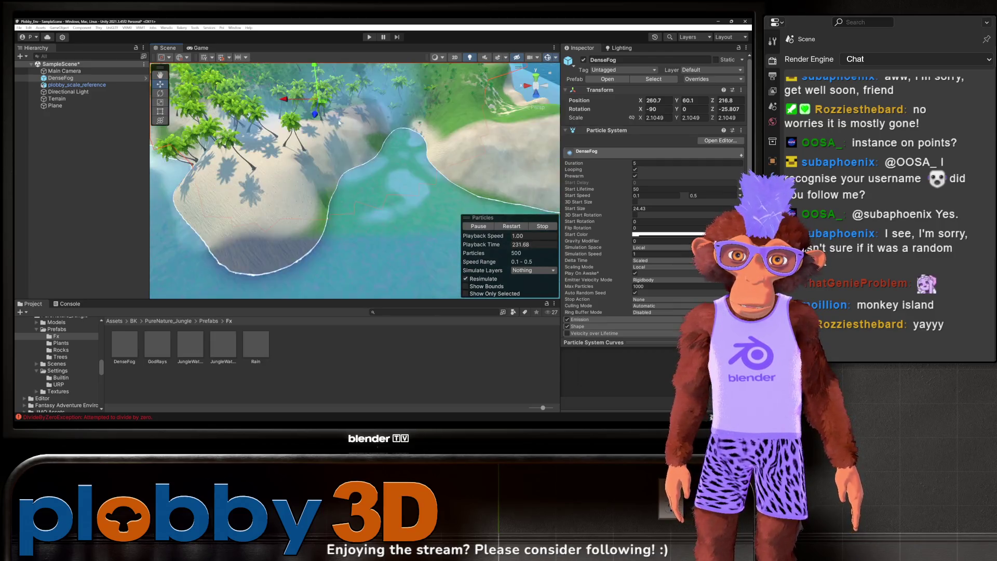
mouse_move(322, 207)
left_mouse_down()
mouse_move(328, 134)
mouse_move(284, 177)
mouse_move(275, 219)
mouse_move(366, 267)
left_mouse_up()
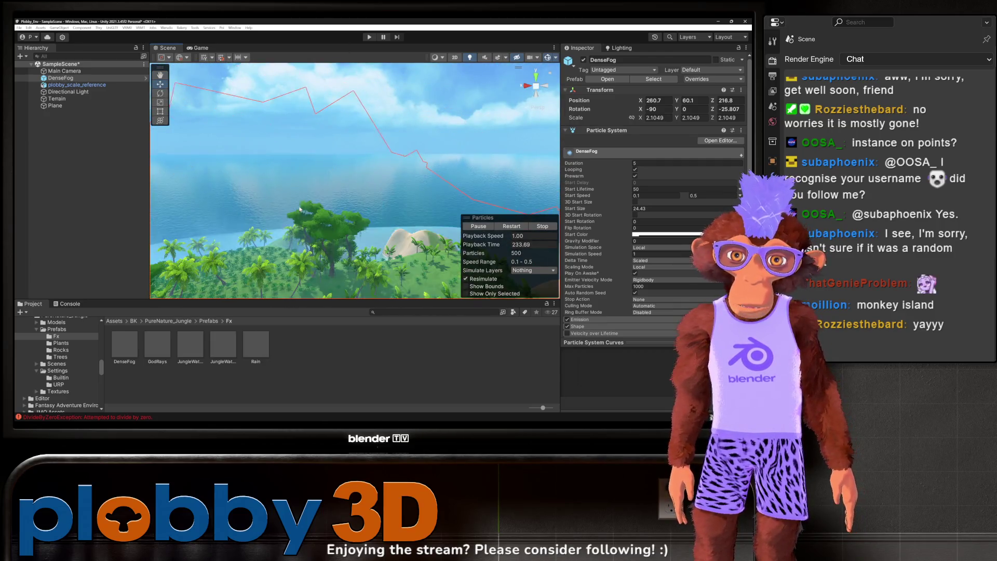
mouse_move(394, 203)
left_mouse_down()
mouse_move(266, 232)
mouse_move(297, 207)
mouse_move(299, 137)
mouse_move(309, 152)
mouse_move(328, 101)
left_mouse_up()
Step: Back in Blender, bevel the roof cone's apex vertex into a small ring
left_click(469, 422)
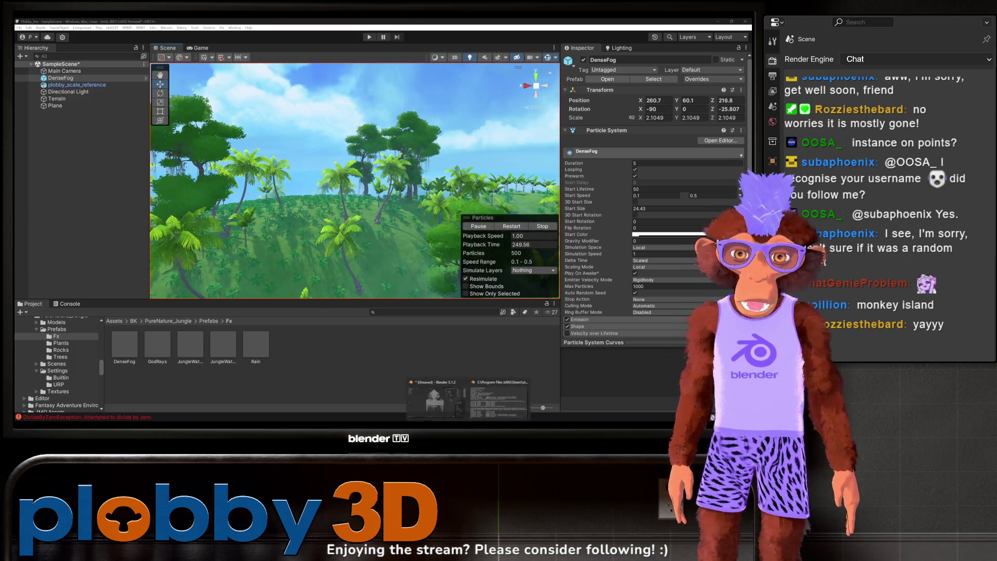
left_click(440, 406)
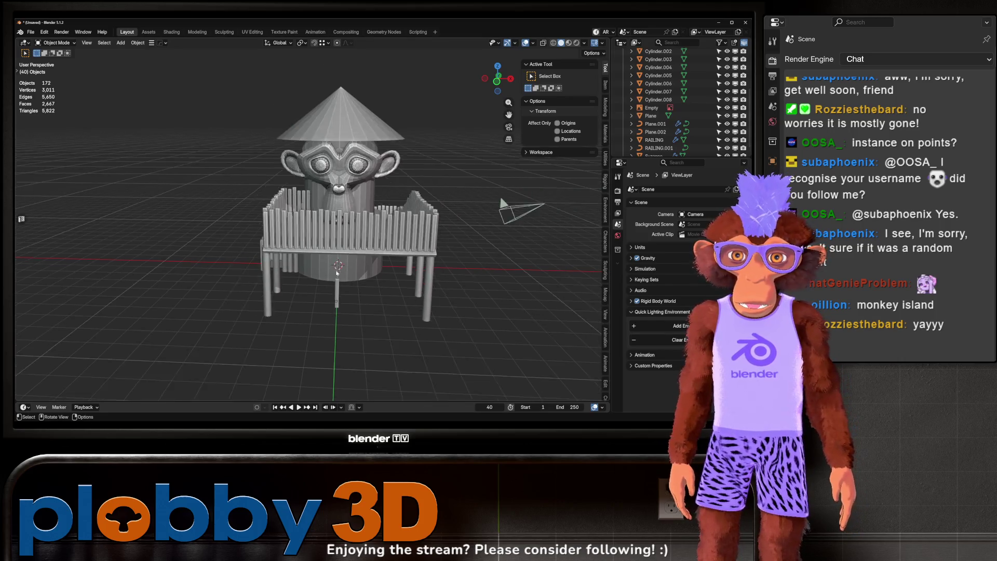
scroll(273, 231, "up", 3)
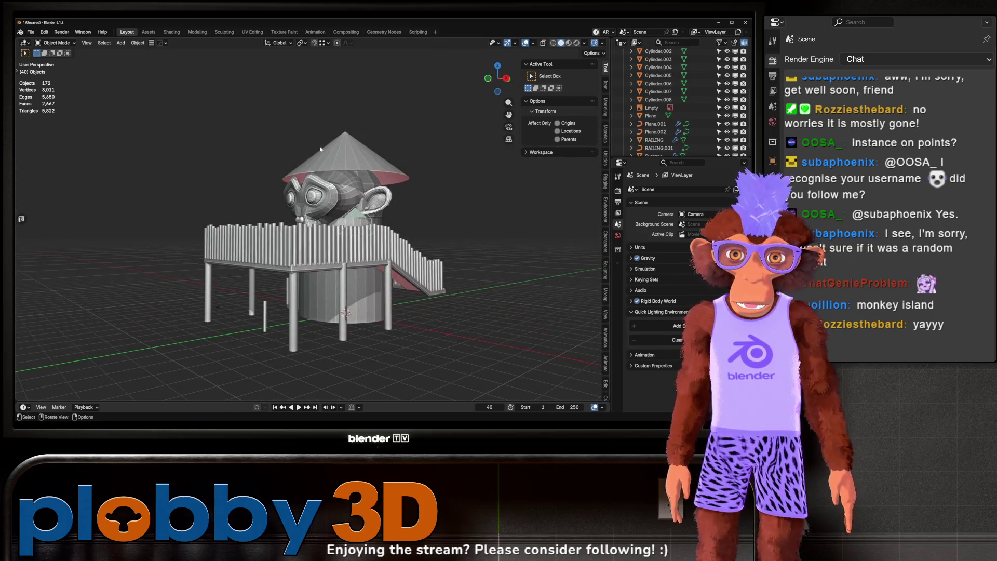
left_click(347, 173)
key("Tab")
scroll(358, 198, "up", 3)
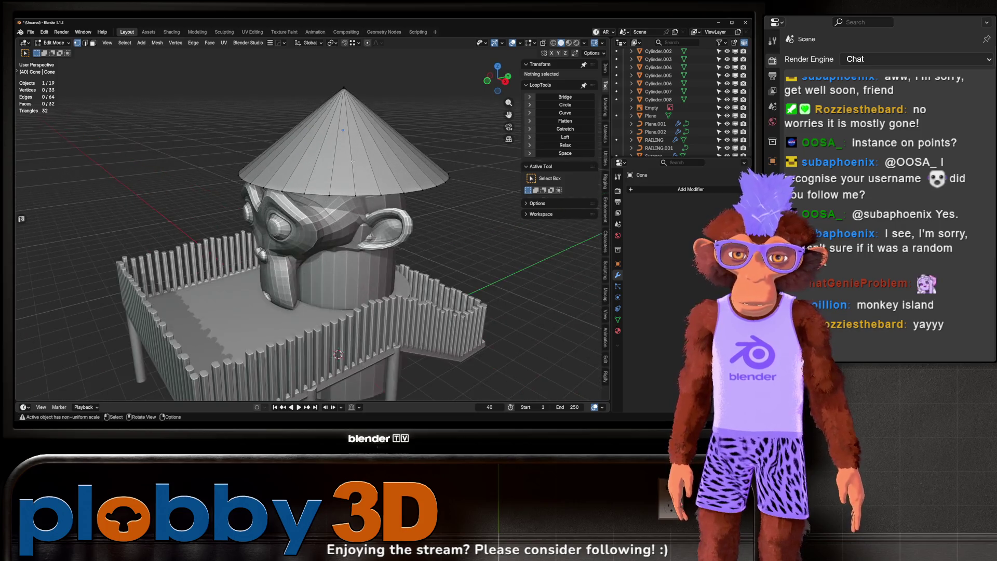
left_click_drag(367, 214, 346, 209)
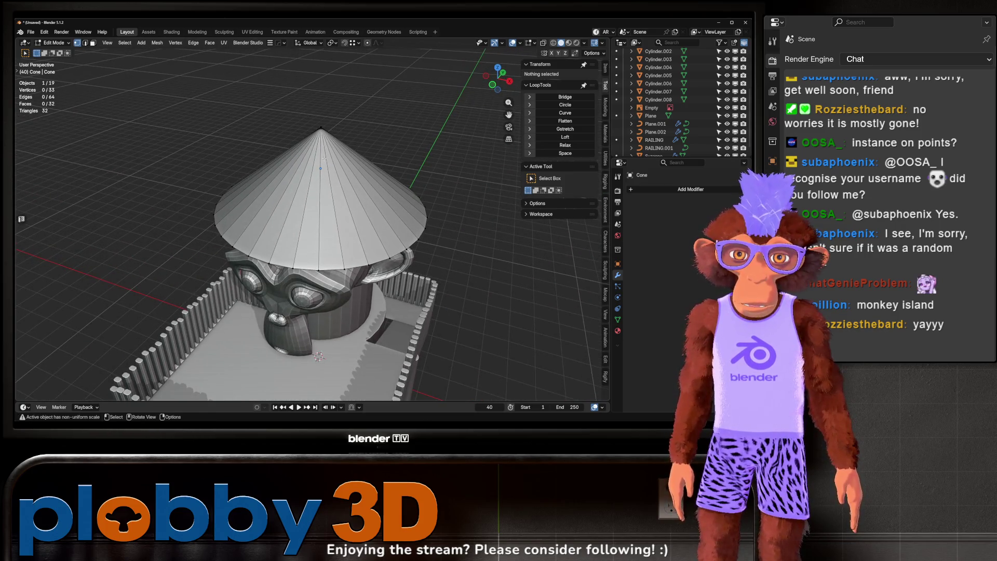
key("ctrl+shift+b")
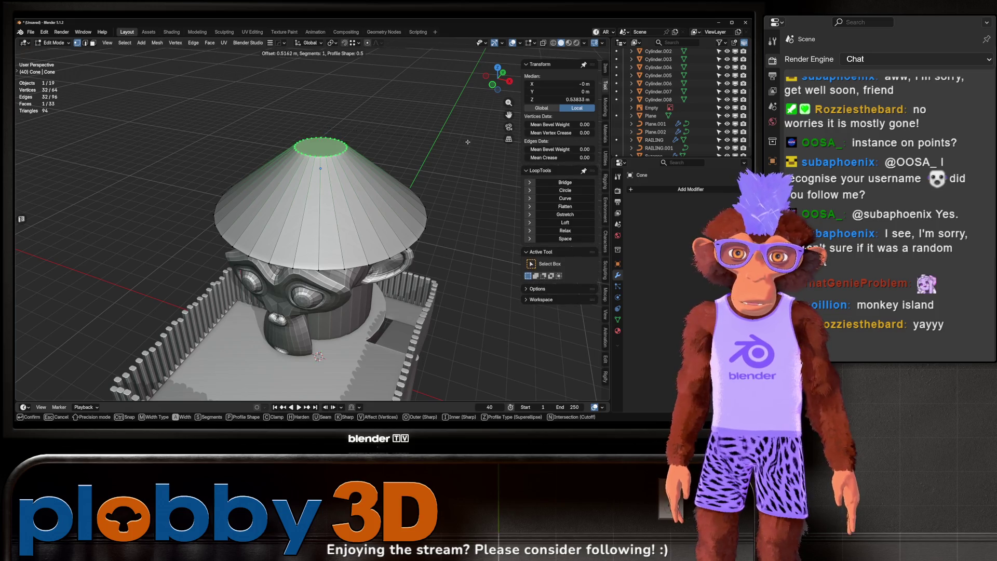
left_click(450, 144)
left_click_drag(450, 144, 242, 150)
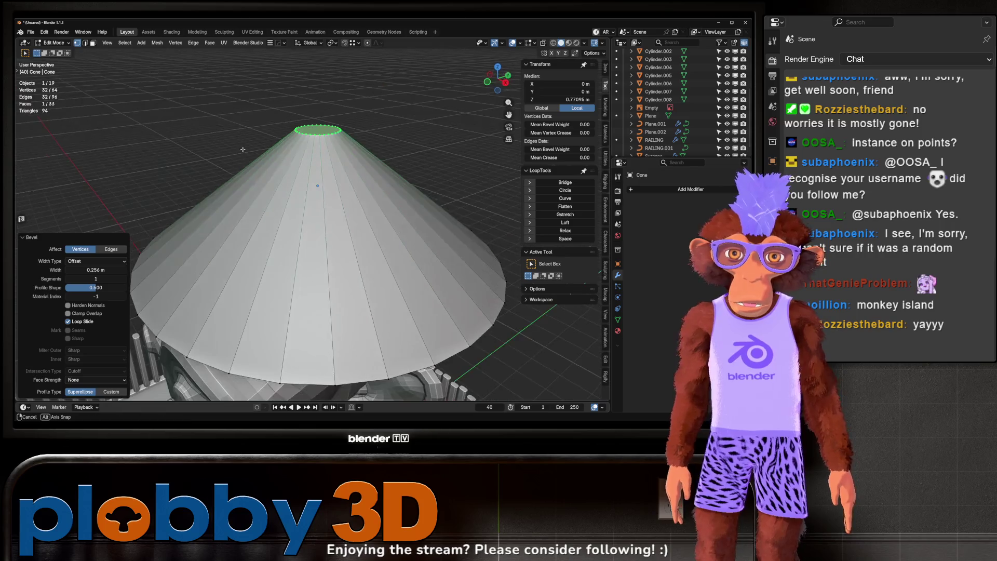
Step: Delete the cone's top cap face to leave an open top
key("x")
left_click(390, 166)
key("a")
key("Tab")
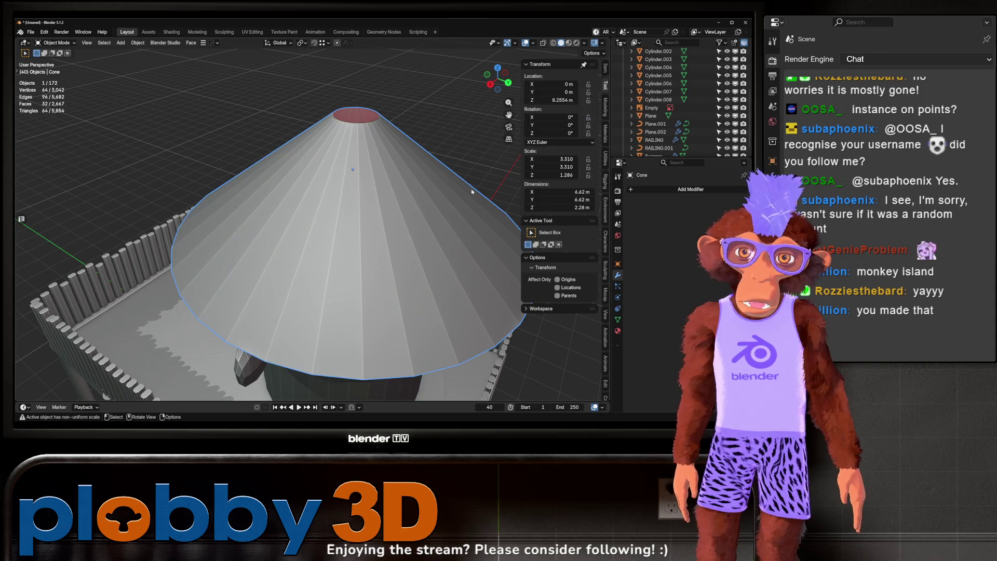
left_click(707, 190)
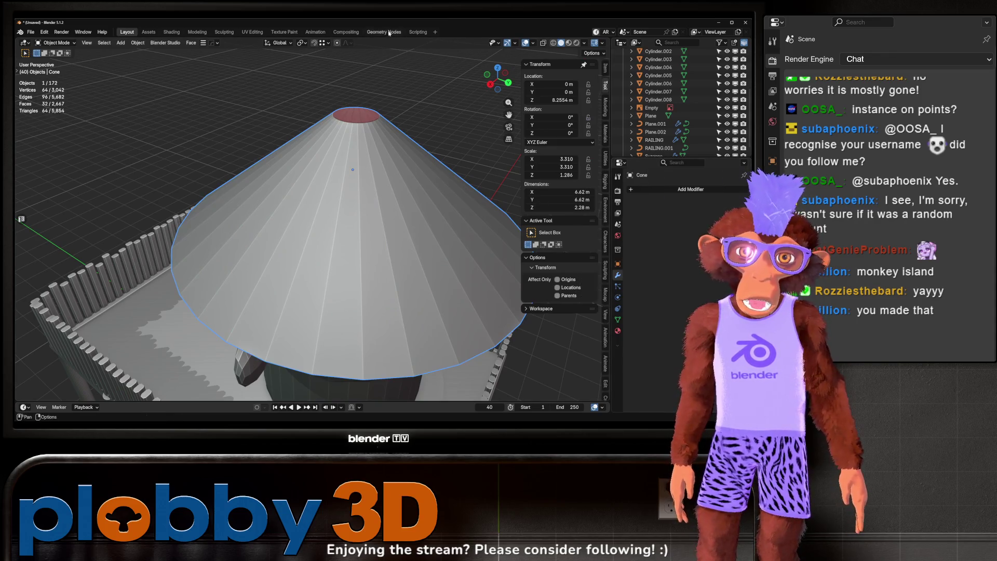
Step: Insert a Split Edges node into the cone's Geometry Nodes tree and apply it, giving 128 vertices
left_click(389, 32)
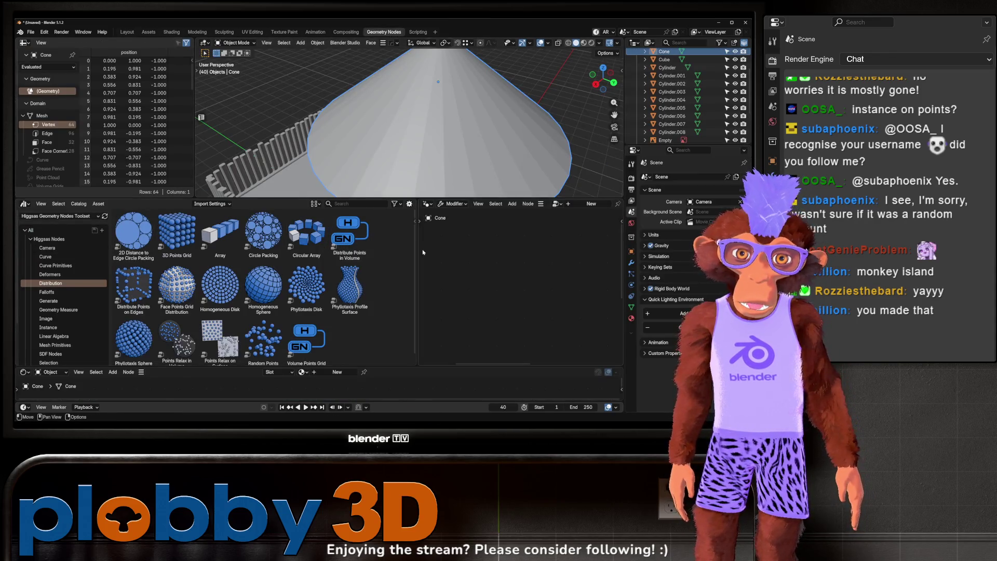
left_click_drag(419, 254, 149, 302)
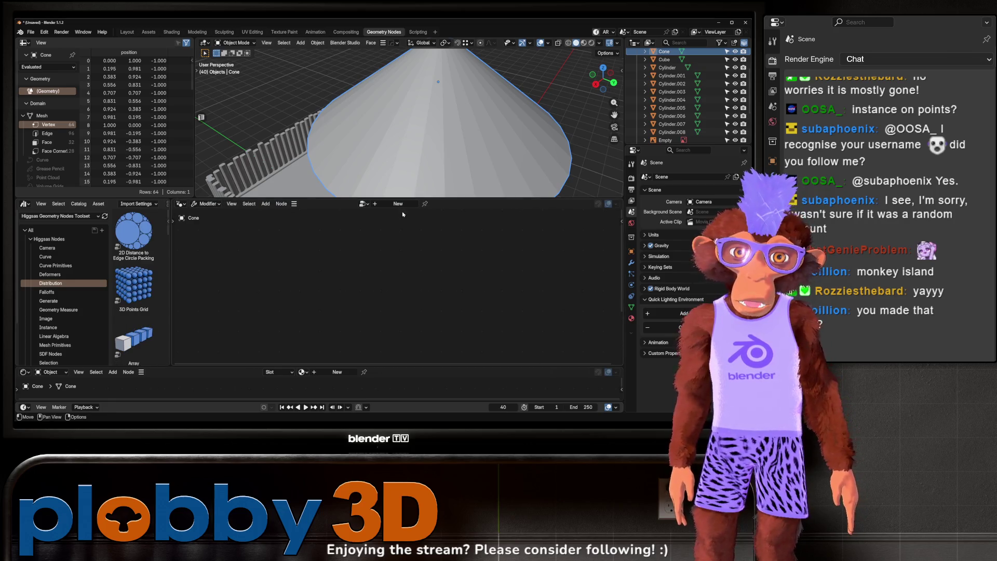
key("shift+a")
type("EDG")
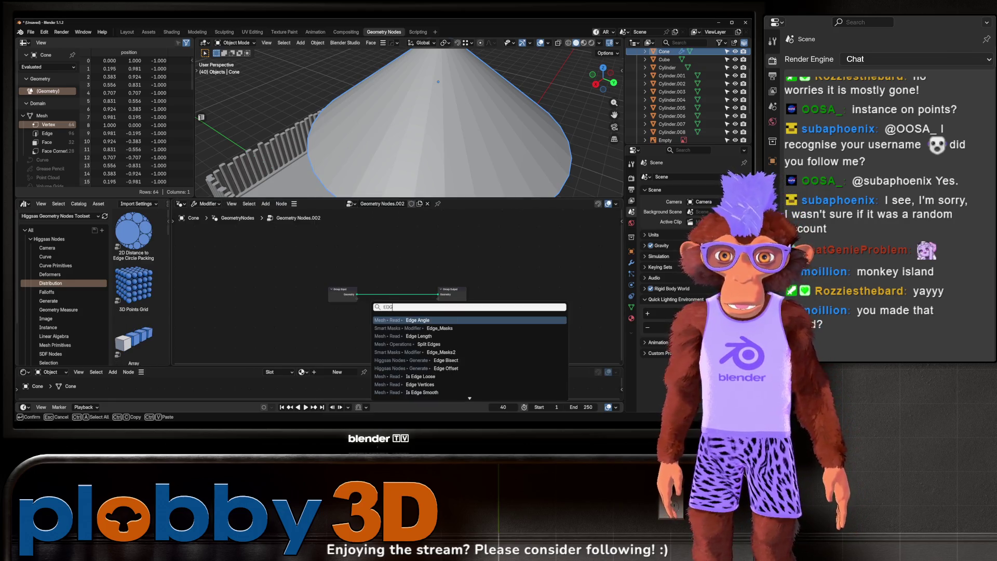
key("Down")
key("Down")
key("Down")
key("Return")
left_click(439, 319)
left_click(127, 31)
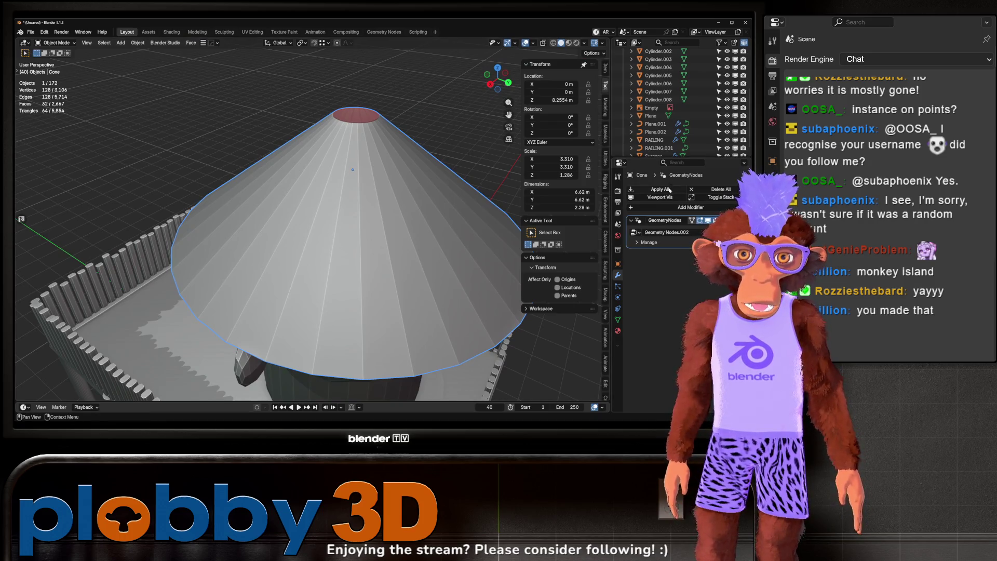
key("Tab")
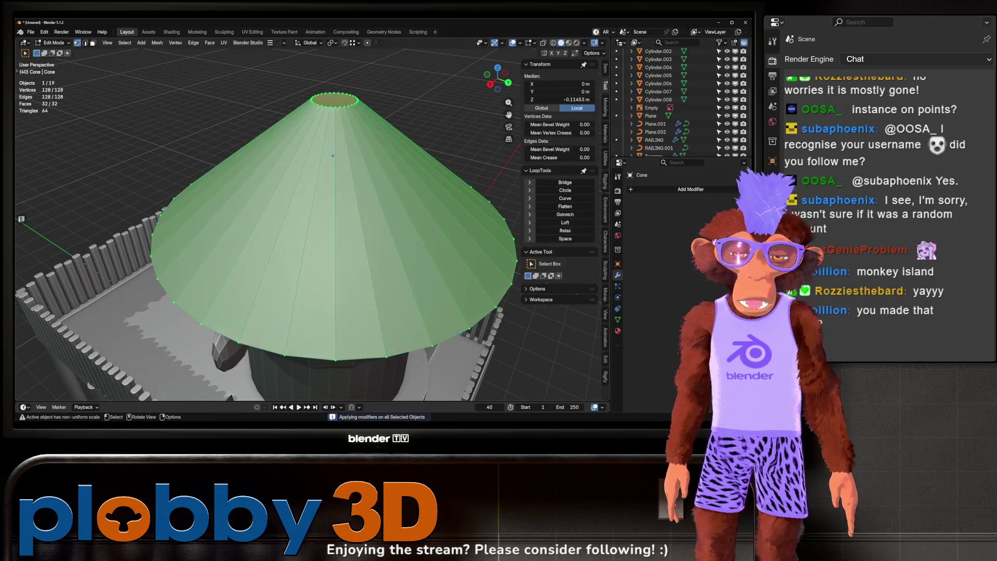
Step: Set the pivot point to Individual Origins and switch the cone to face selection
key("KP_Decimal")
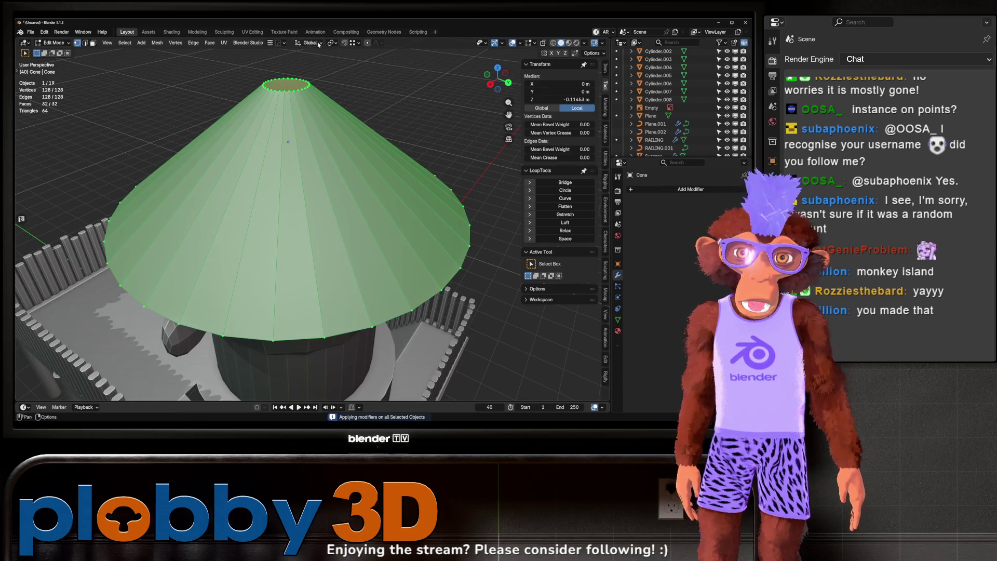
key("2")
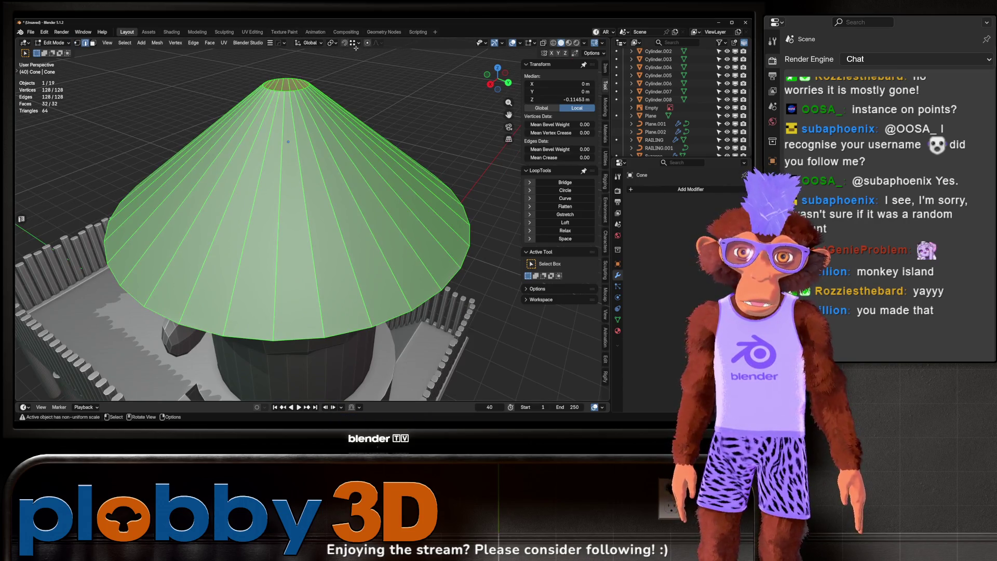
left_click(332, 43)
left_click(342, 81)
key("3")
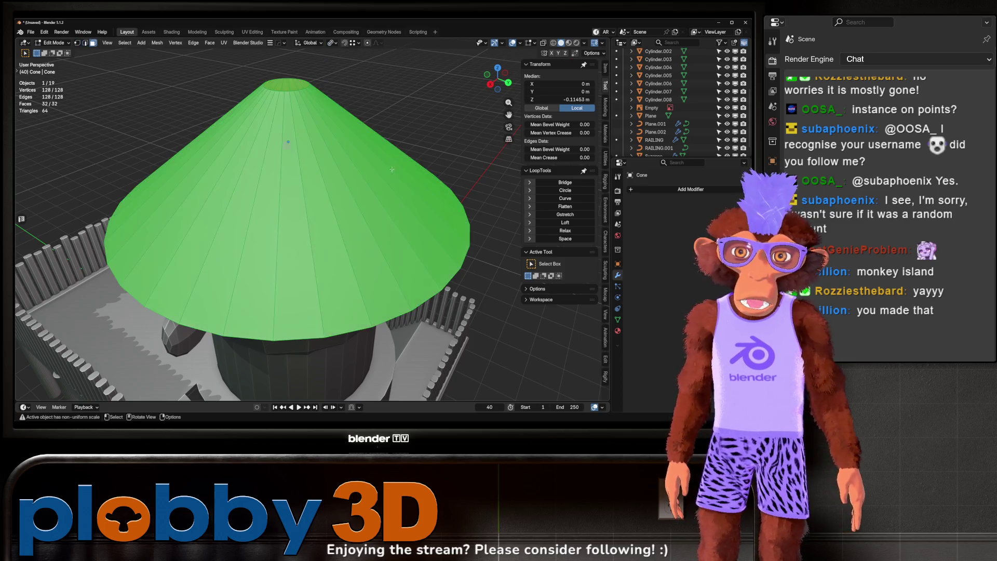
key("s")
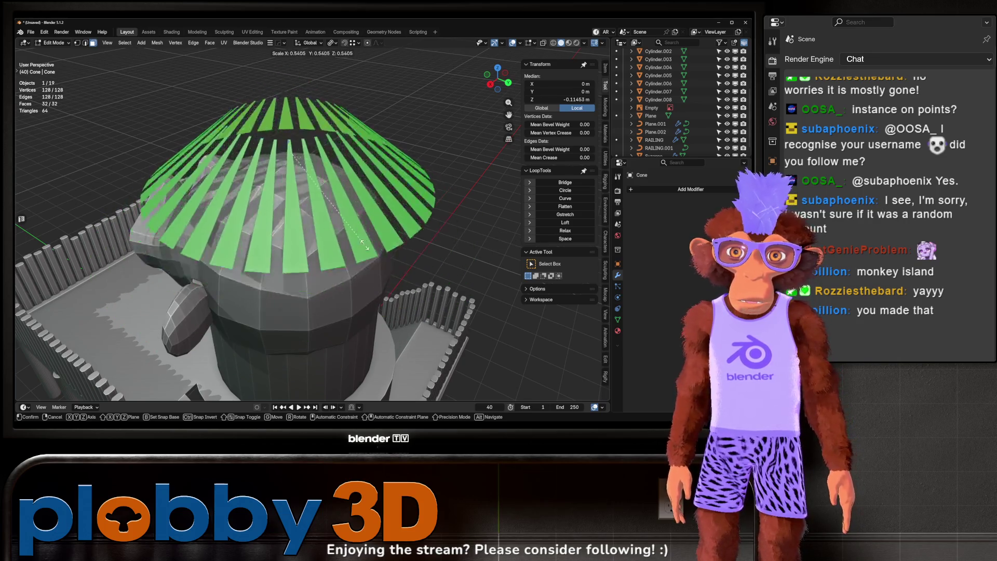
key("Escape")
scroll(300, 194, "down", 3)
left_click_drag(300, 193, 302, 213)
scroll(304, 206, "up", 2)
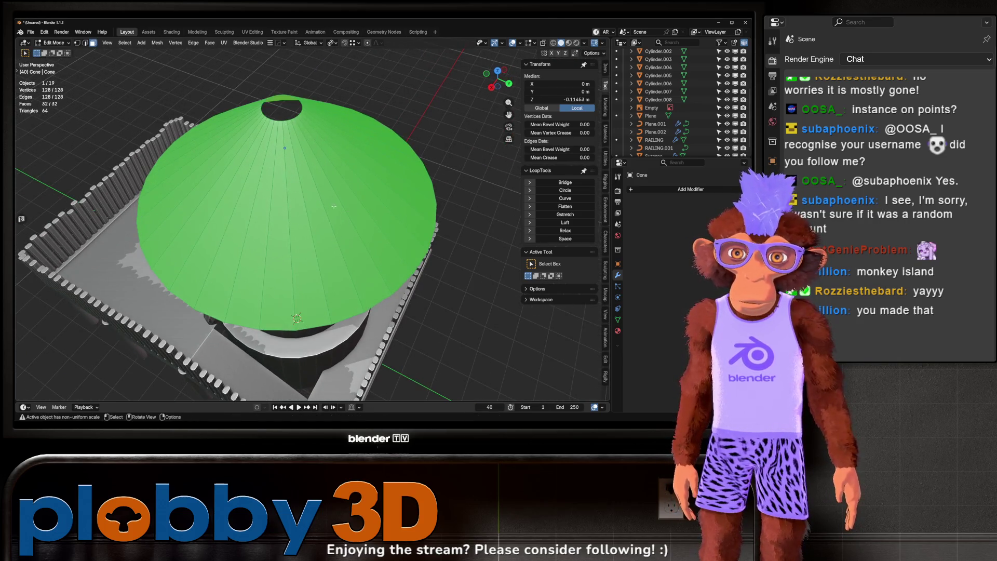
Step: Scale the roof faces on local X, then extrude and thicken them into planks
key("s")
key("x")
key("x")
left_click(381, 231)
left_click_drag(381, 231, 390, 223)
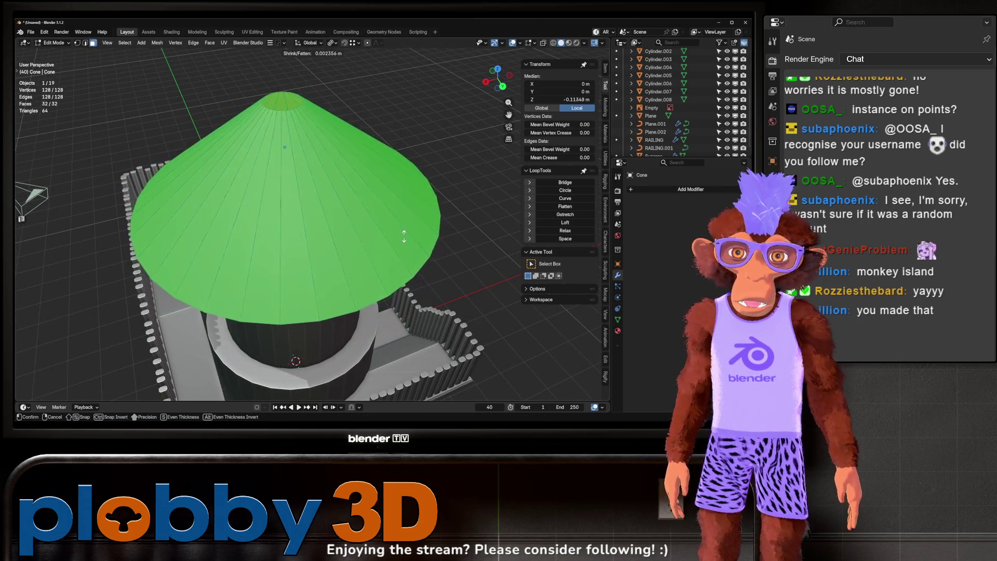
key("e")
right_click(325, 214)
key("alt+s")
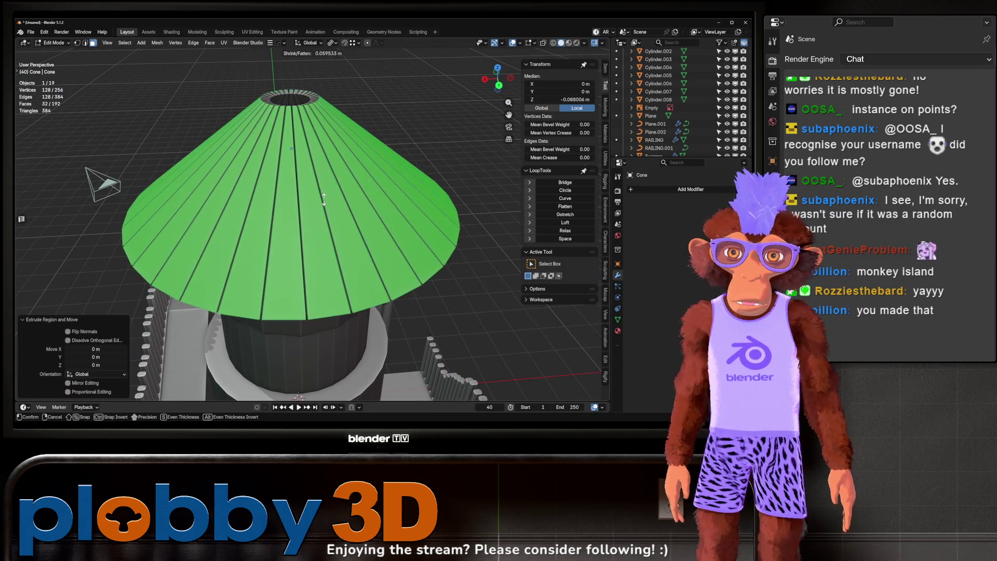
left_click(324, 199)
key("Tab")
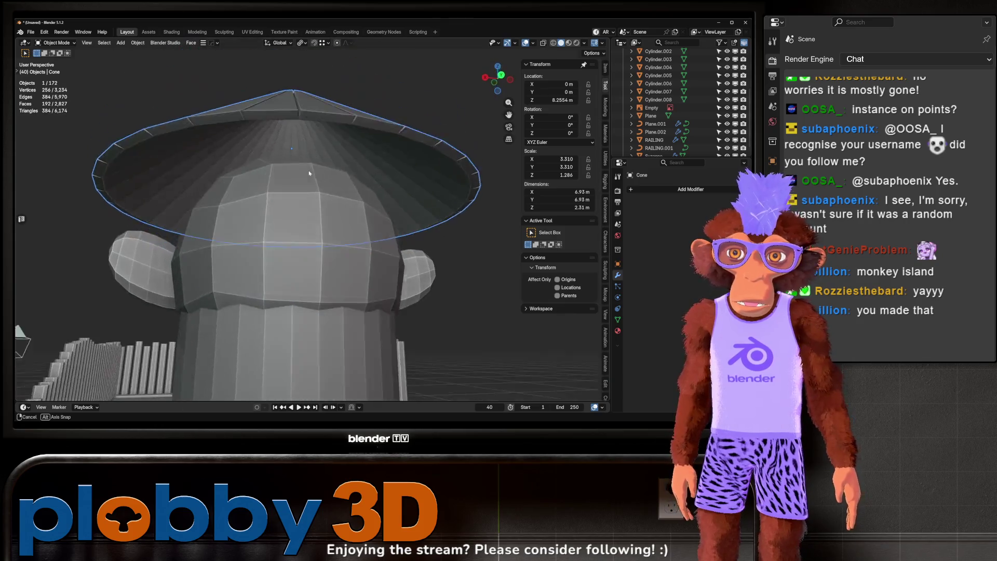
Step: Lower the roof onto the monkey head and zoom out around the tower
left_click_drag(359, 194, 334, 183)
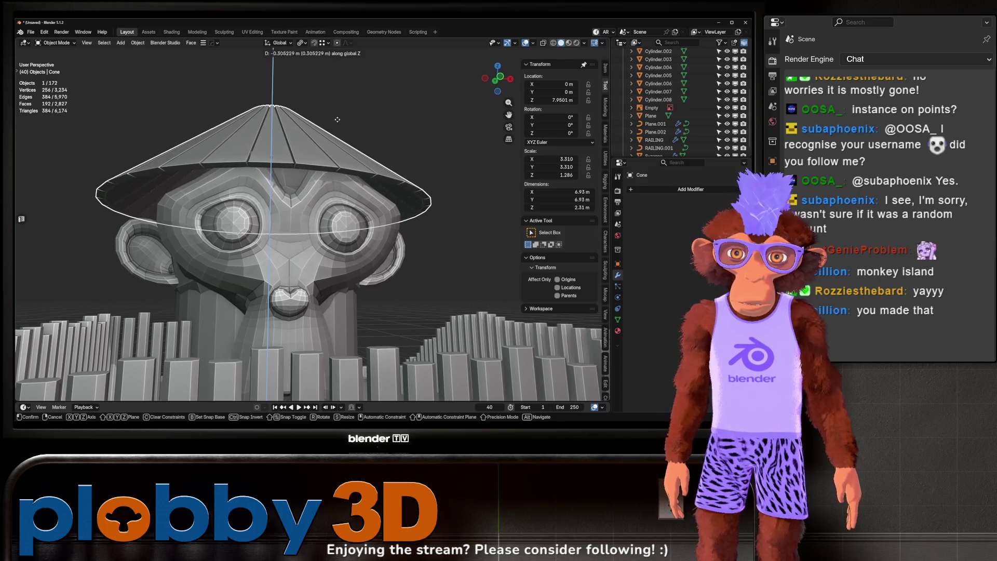
left_click(332, 203)
left_click_drag(332, 203, 389, 175)
scroll(390, 175, "up", 5)
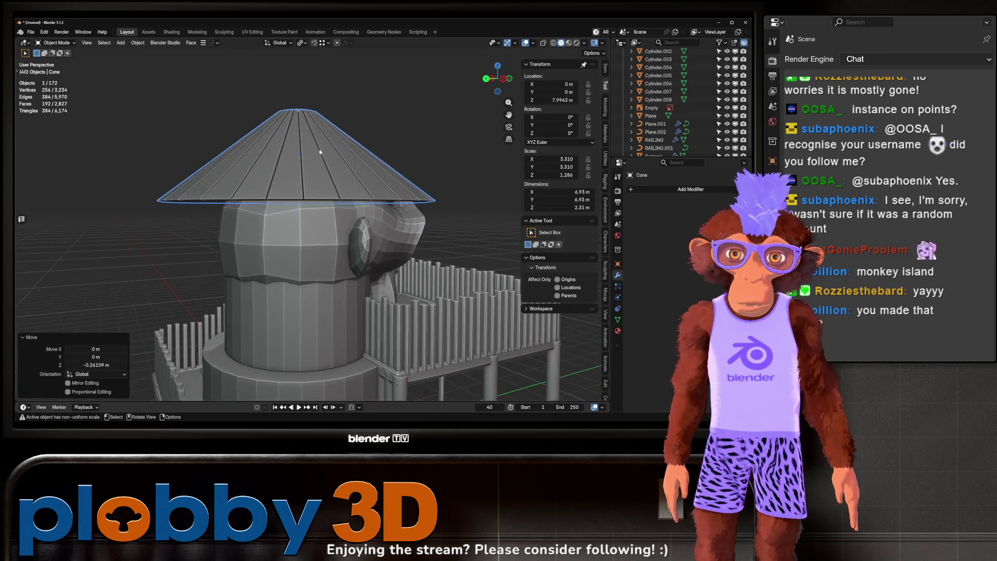
Step: Rescale the roof in Edit Mode and pull its panels slightly inward
key("Tab")
key("s")
left_click(411, 211)
left_click_drag(364, 223, 312, 249)
key("s")
left_click(389, 260)
mouse_move(389, 260)
left_mouse_down()
mouse_move(276, 148)
mouse_move(345, 183)
left_mouse_up()
key("alt+s")
left_click(363, 173)
key("Tab")
Step: Widen the roof cone on X and Y only, keeping its height unchanged
left_click_drag(343, 137, 334, 97)
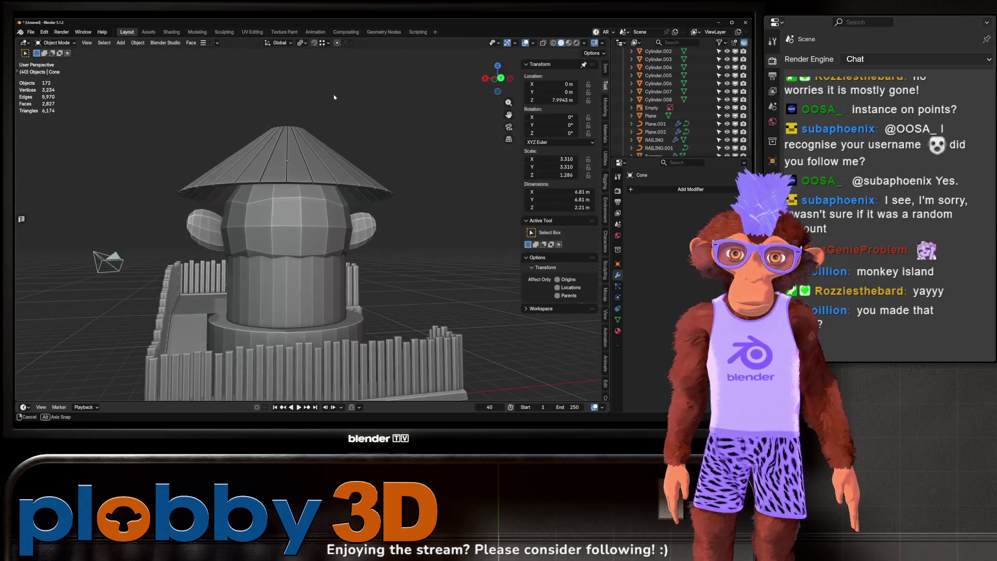
left_click(312, 149)
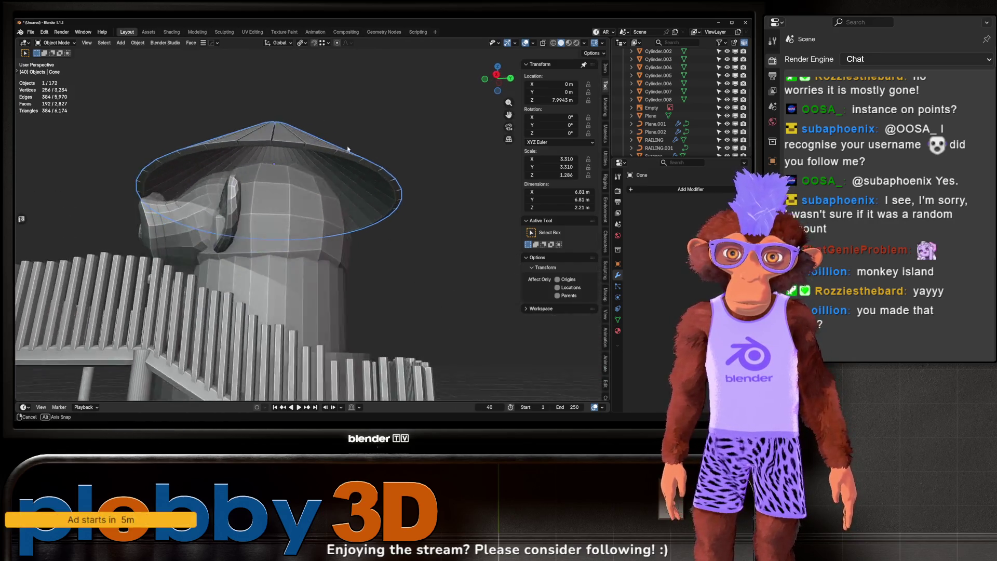
scroll(281, 170, "up", 3)
key("Tab")
left_click_drag(280, 166, 330, 207)
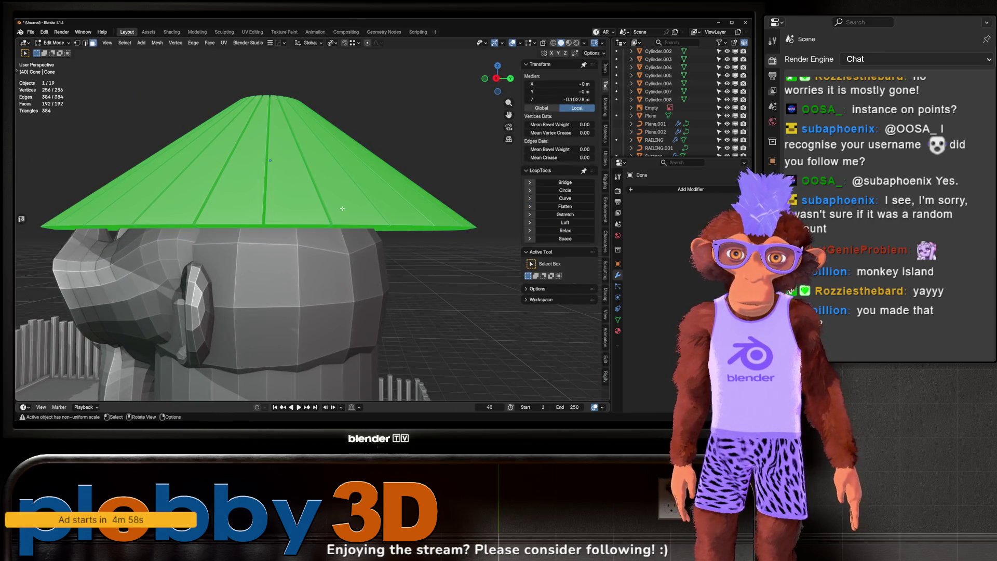
key("shift+z")
key("shift+a")
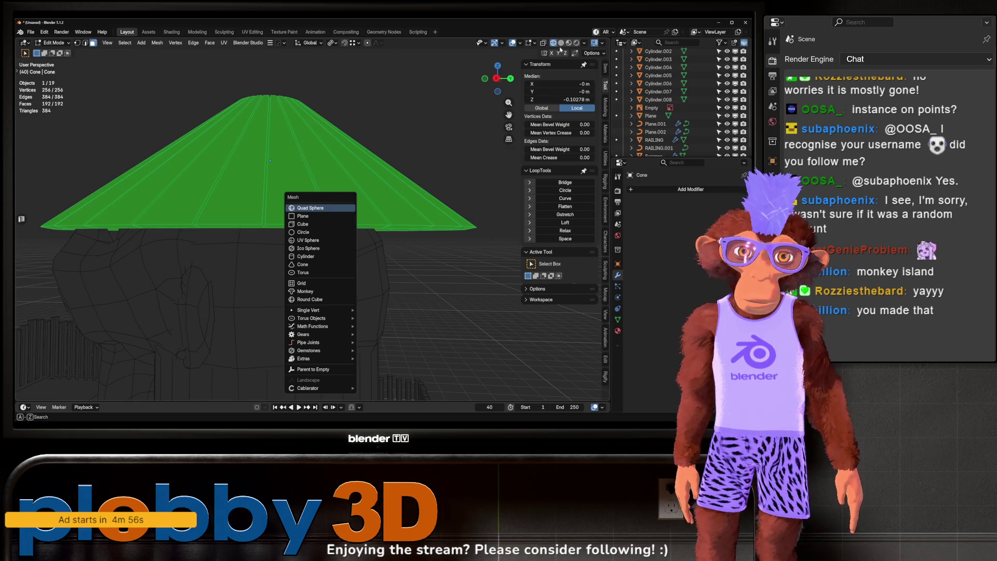
key("Escape")
left_click(561, 42)
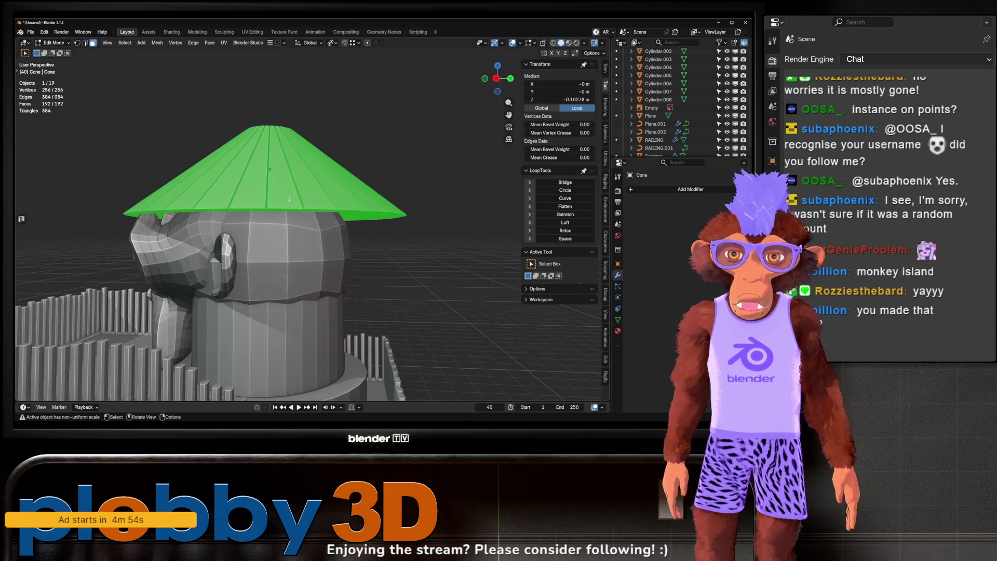
key("s")
key("shift+z")
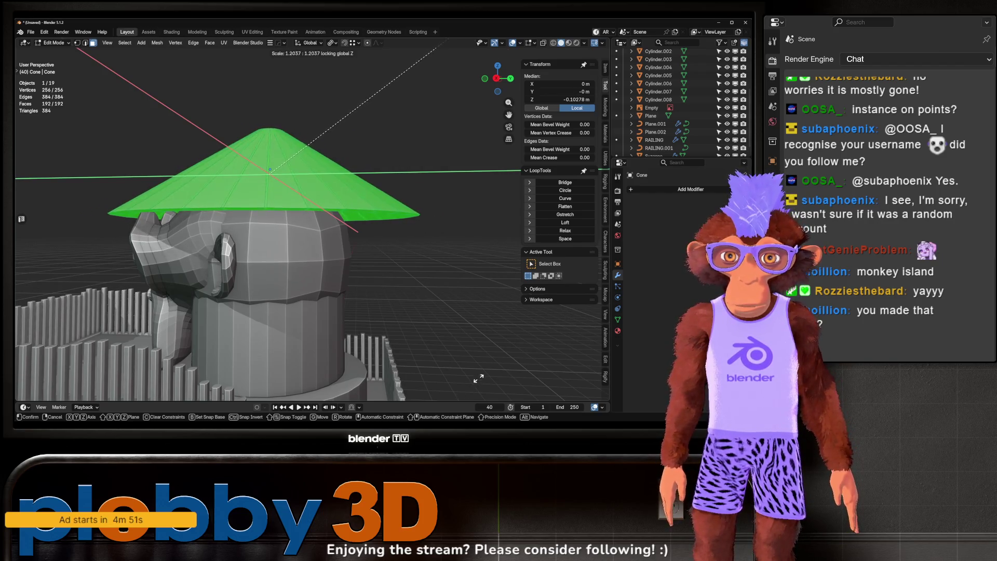
left_click(415, 40)
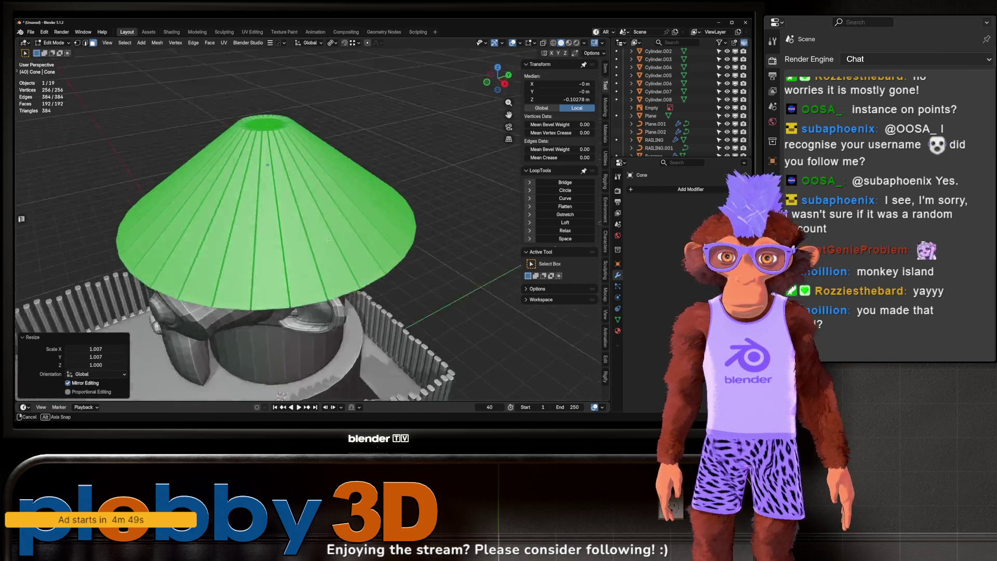
key("Tab")
Step: Lower the hat to Z 6.01 m in Right view, then select and frame the monkey head
scroll(336, 182, "up", 5)
scroll(336, 182, "down", 8)
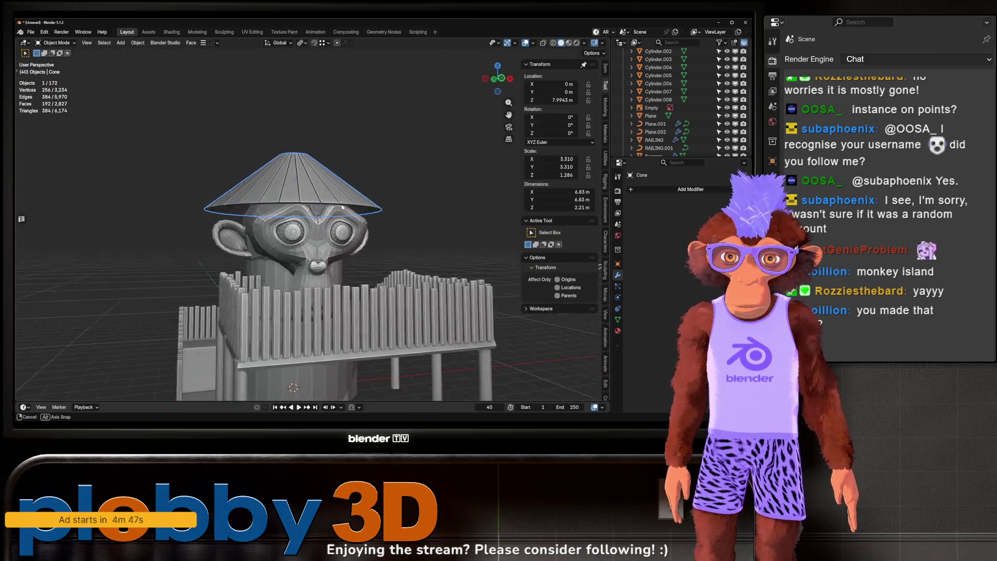
scroll(327, 154, "up", 4)
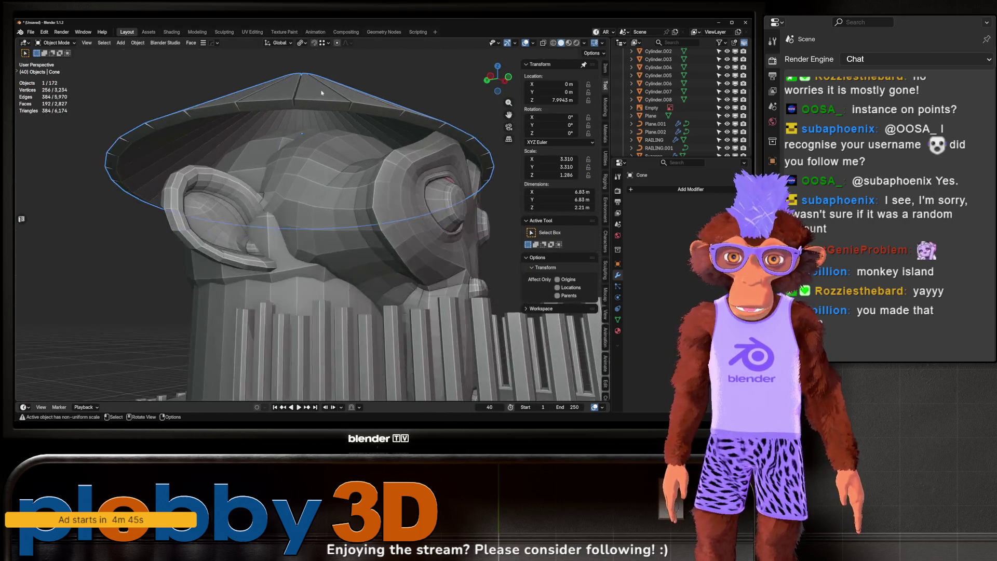
scroll(357, 139, "down", 2)
key("KP_3")
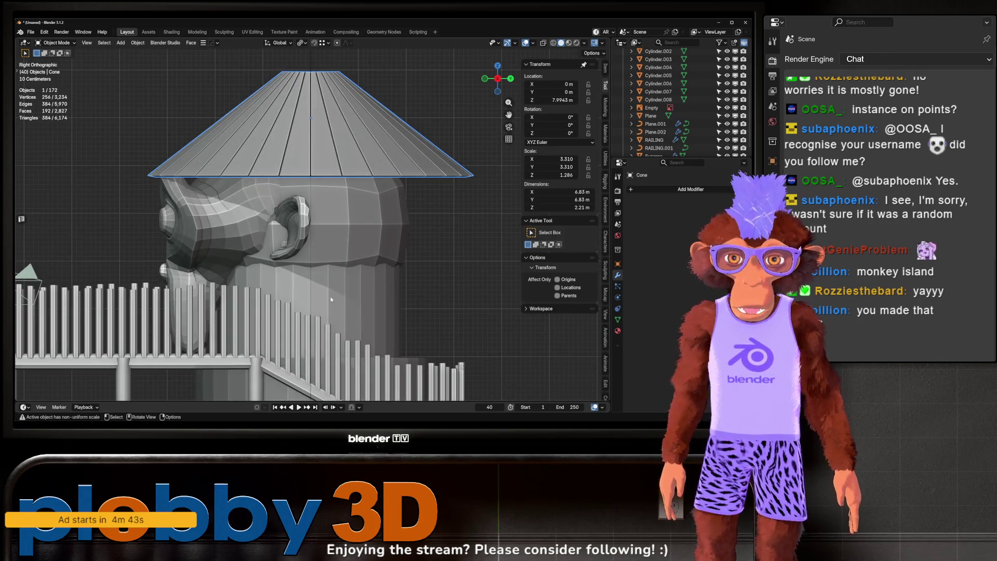
key("g")
left_click(344, 397)
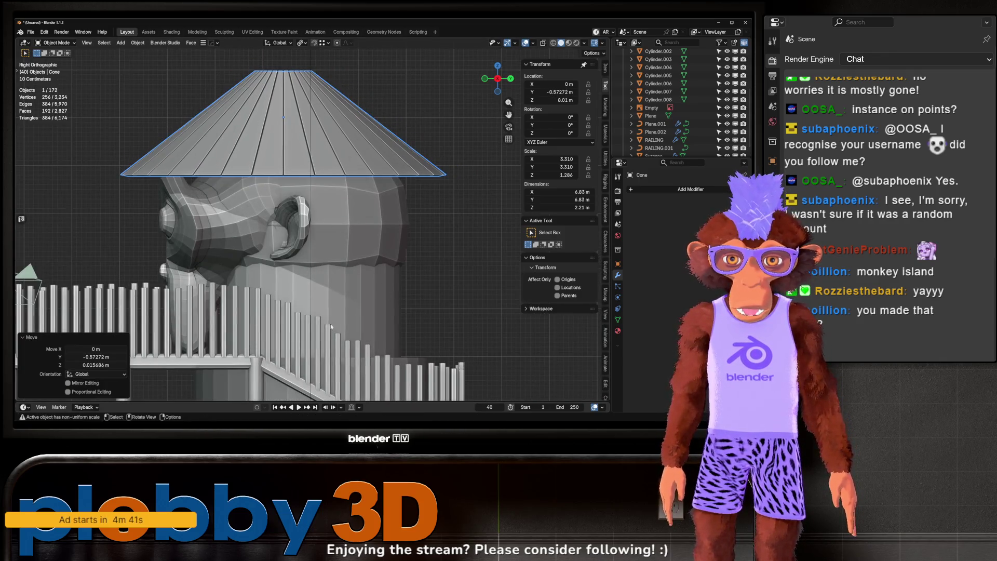
scroll(330, 326, "down", 3)
scroll(300, 212, "up", 3)
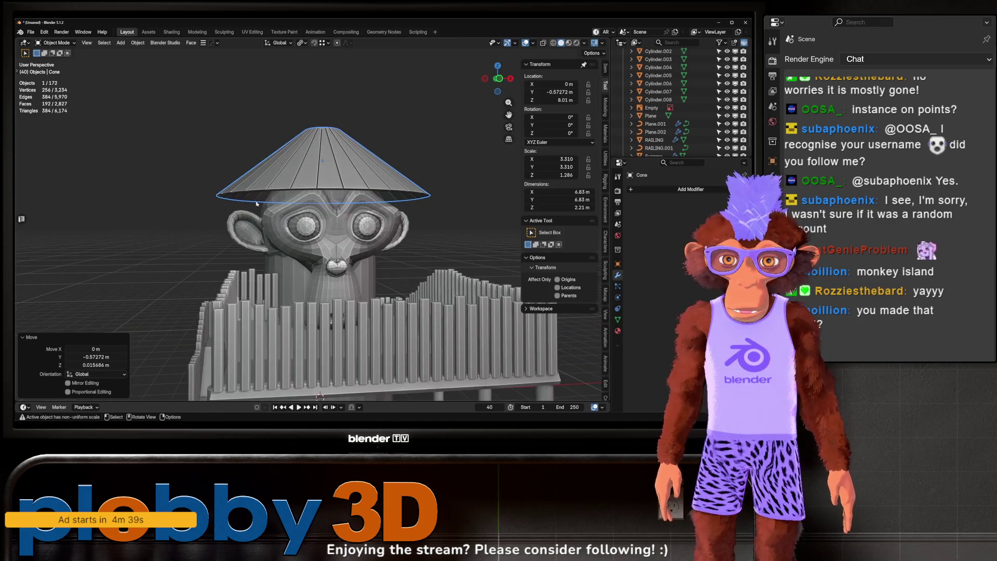
left_click(311, 267)
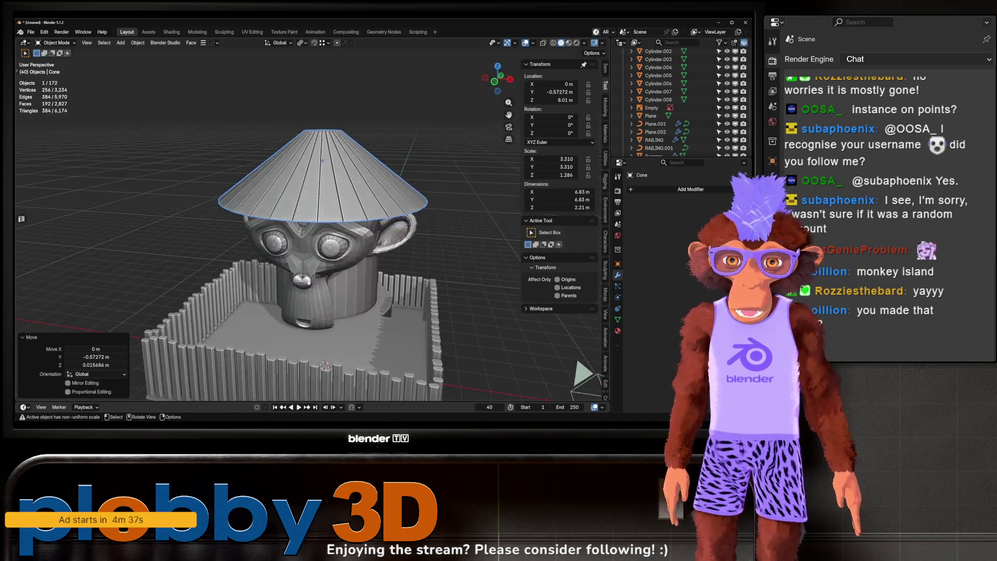
key("KP_Decimal")
key("Tab")
key("Tab")
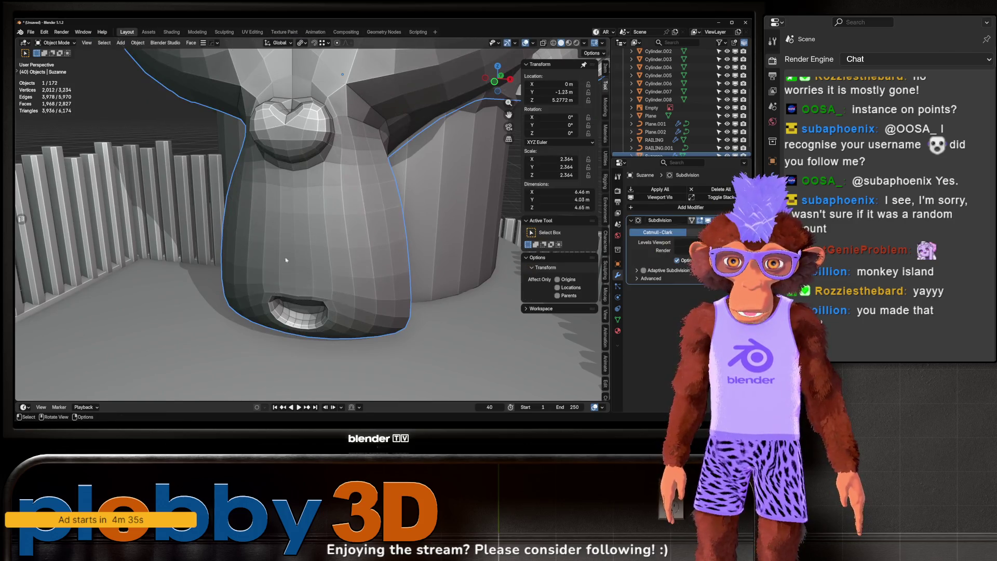
Step: Add a circle mesh and snap it to the 3D cursor
scroll(311, 267, "down", 4)
scroll(306, 257, "up", 8)
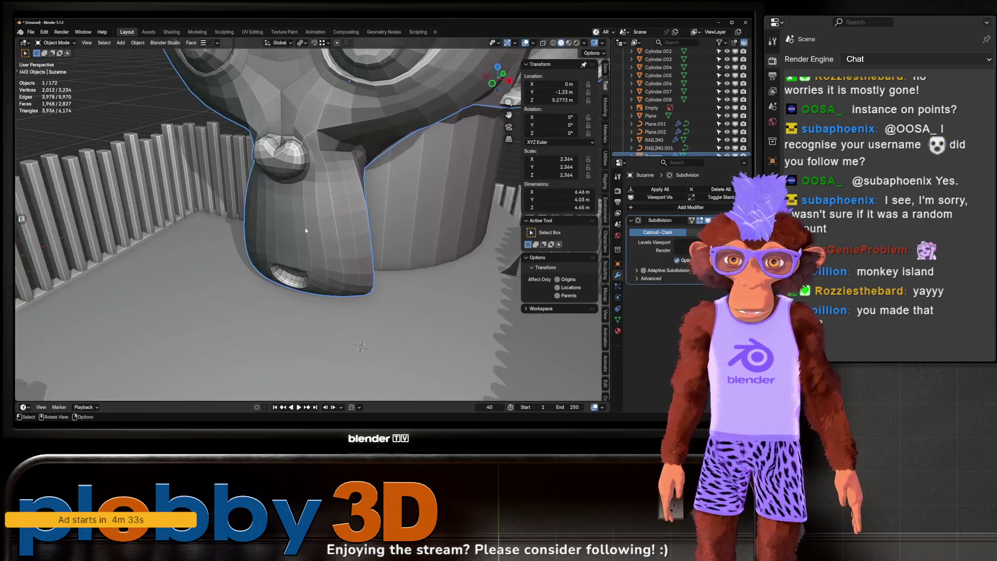
scroll(287, 280, "down", 3)
key("shift+a")
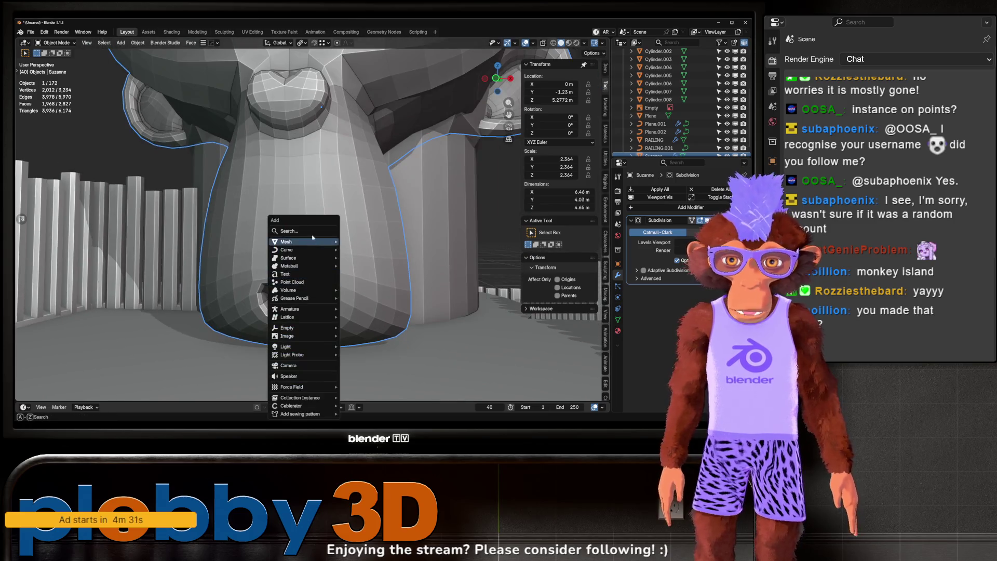
mouse_move(302, 243)
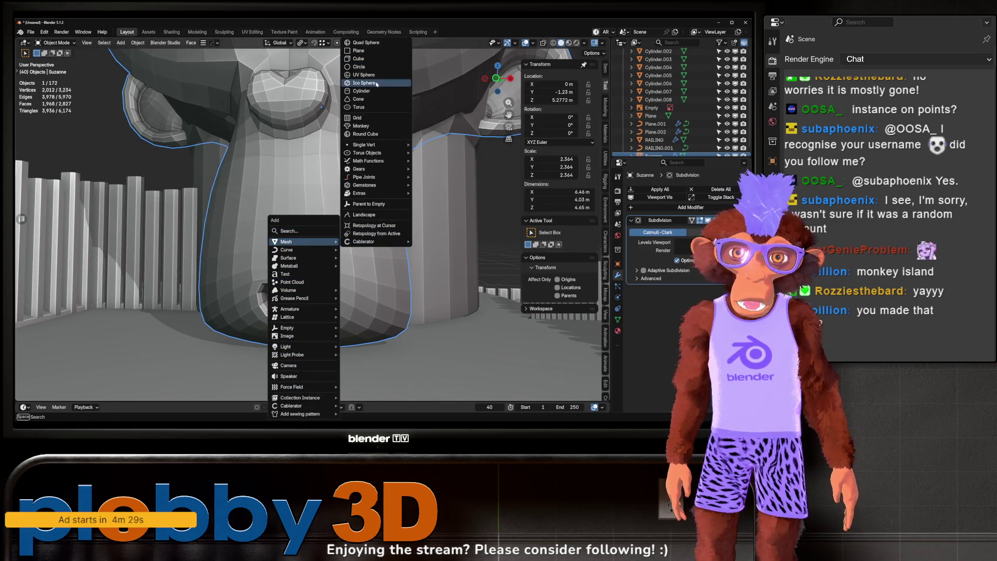
left_click(377, 68)
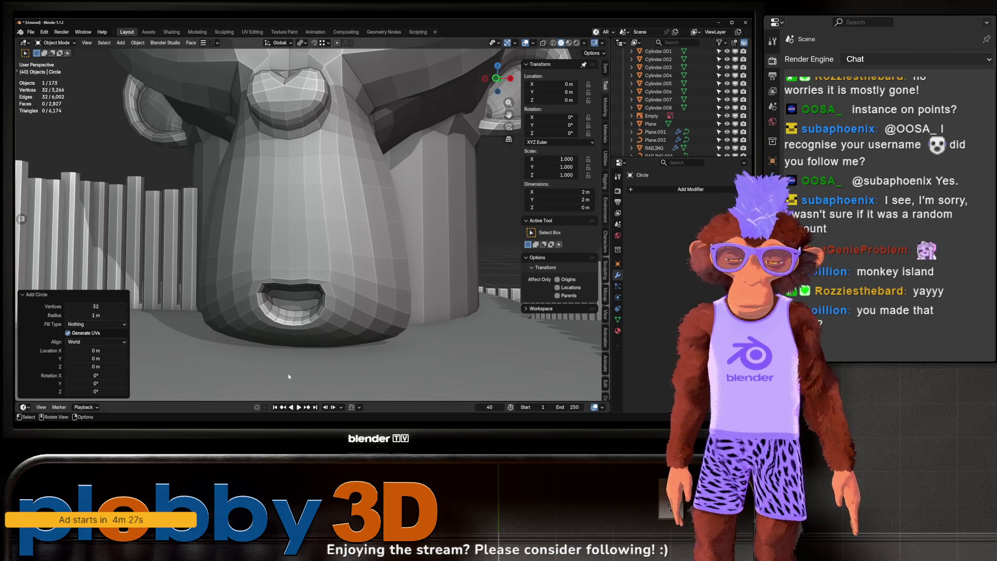
key("q")
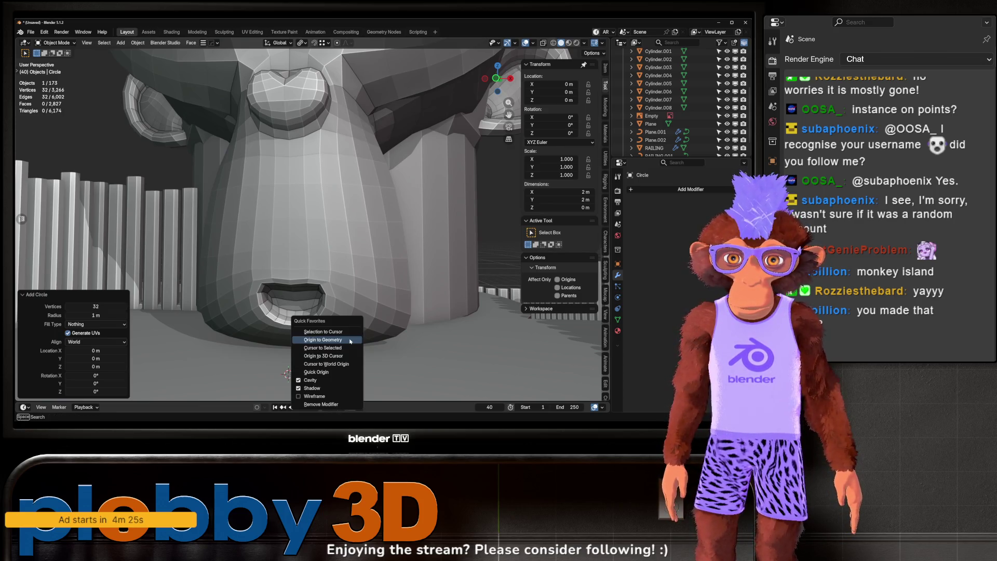
left_click(349, 334)
Step: Rotate the circle 90° on X, raise it on Z and scale it to 0.273
type("rx90")
key("Return")
key("g")
key("z")
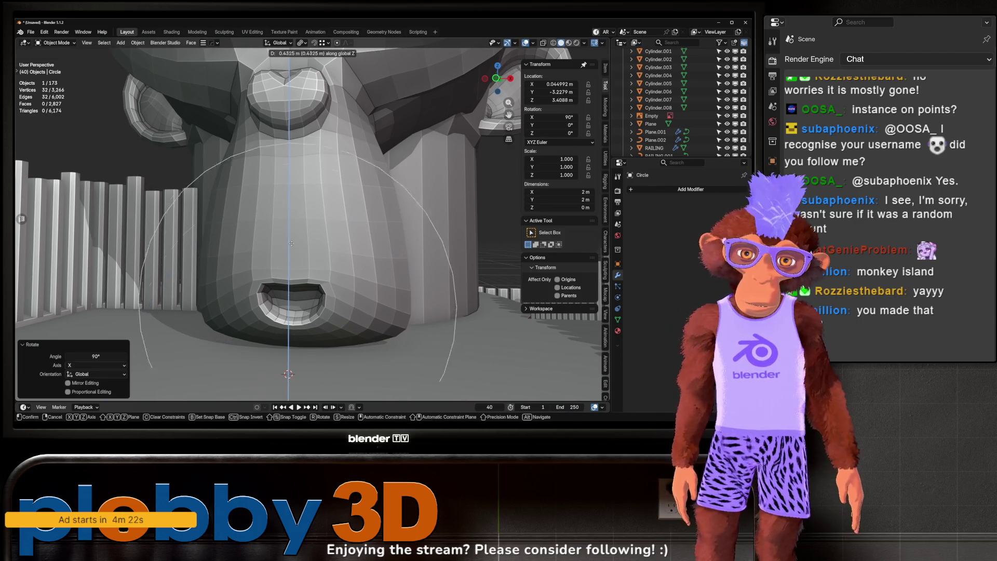
left_click(374, 321)
key("s")
left_click(310, 287)
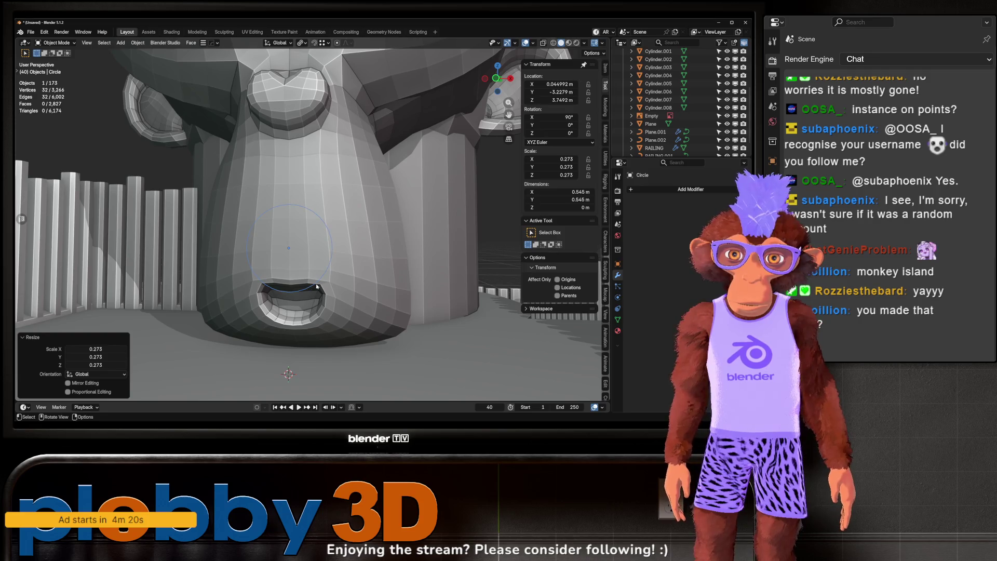
key("Tab")
key("KP_1")
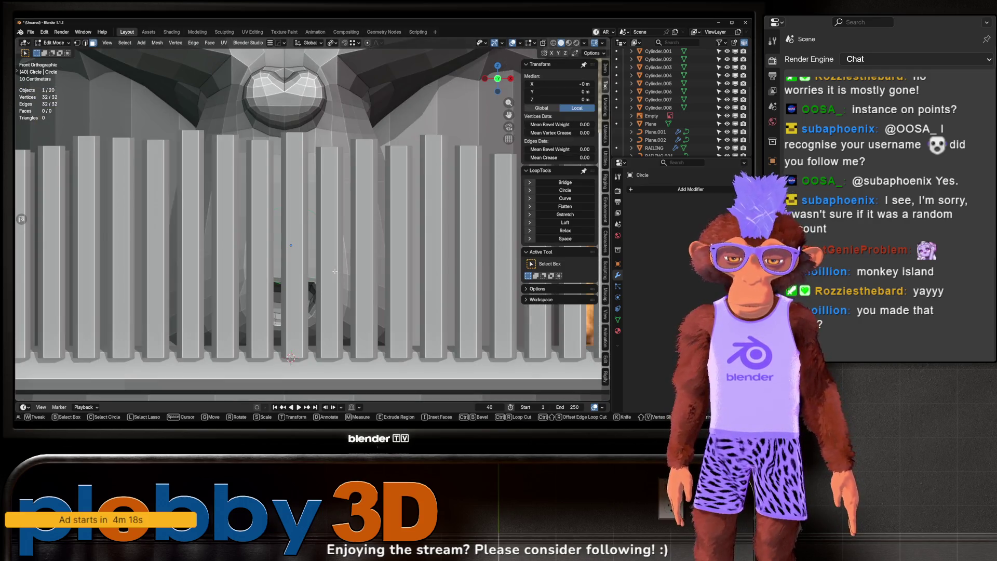
Step: Delete the lower half of the circle's vertices, leaving an arc
right_click(252, 267)
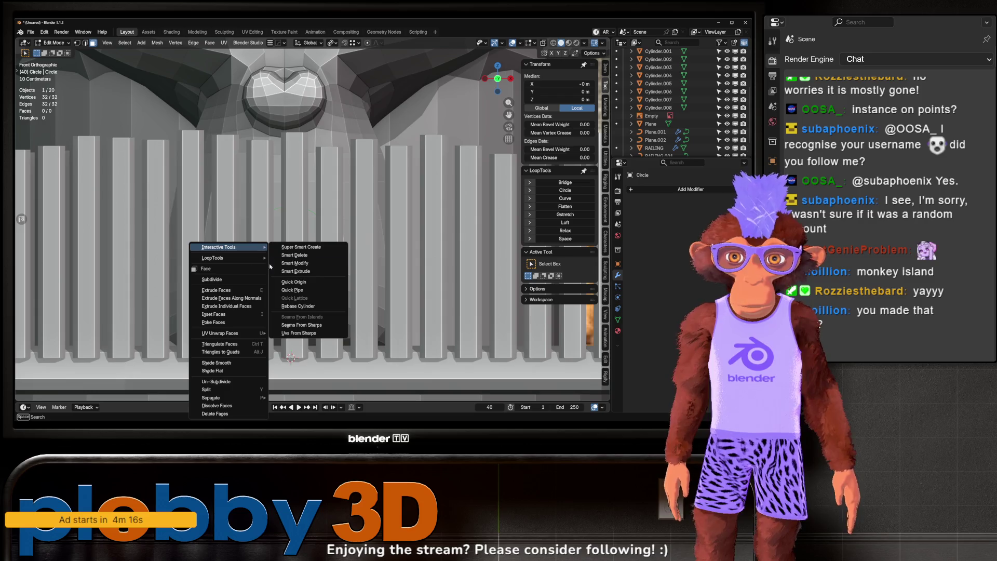
key("KP_Divide")
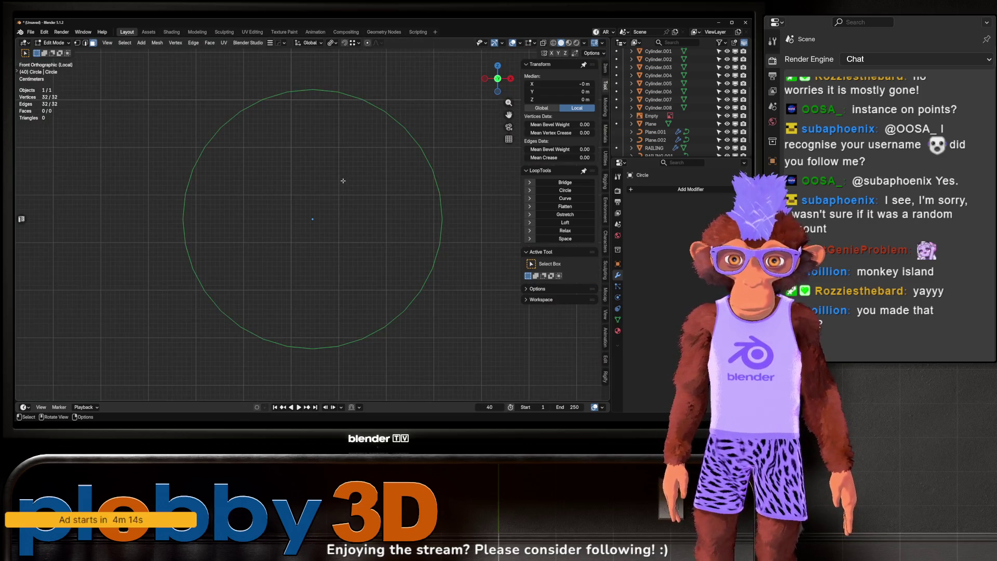
mouse_move(538, 389)
left_mouse_down()
mouse_move(274, 327)
mouse_move(122, 233)
left_mouse_up()
key("x")
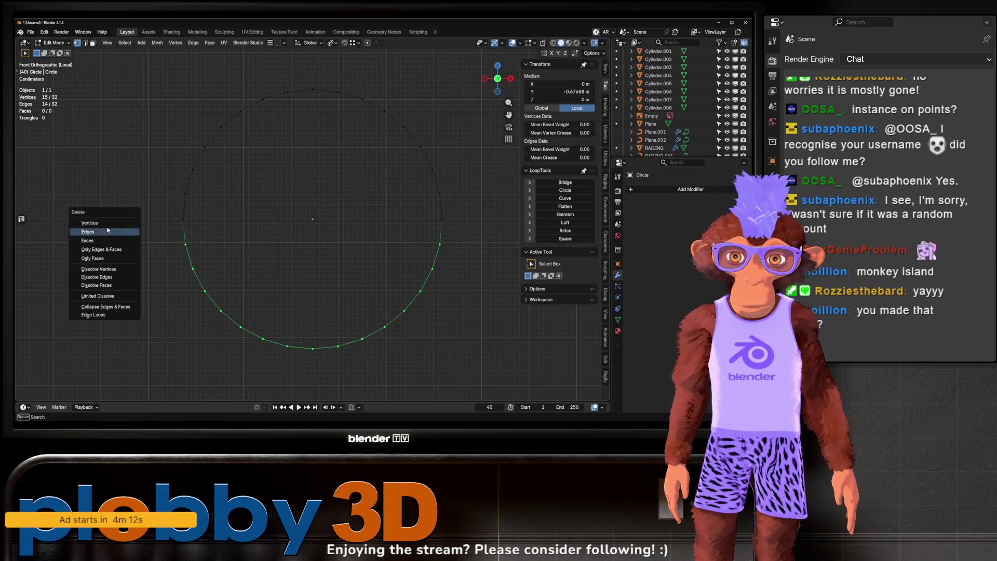
left_click(130, 224)
key("KP_Divide")
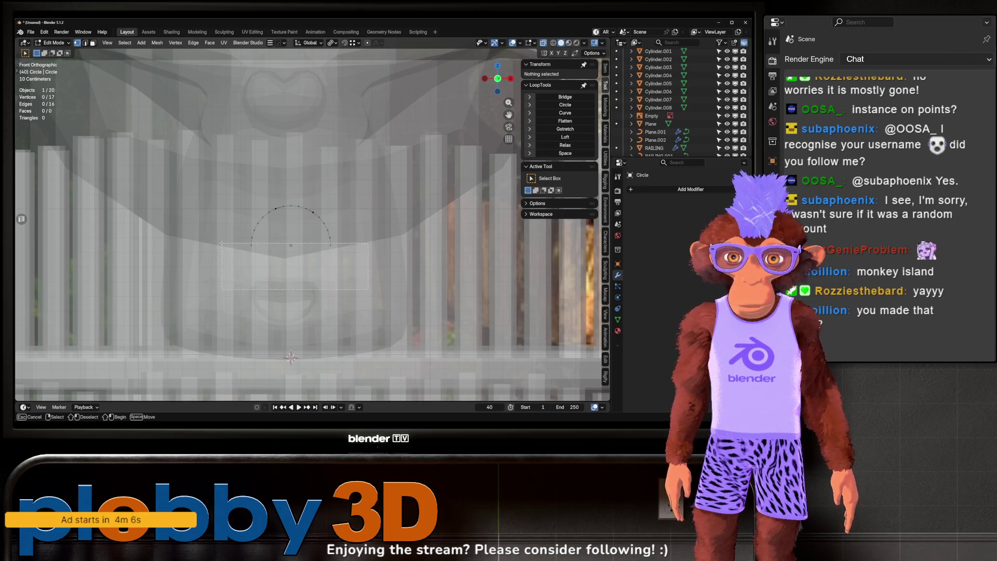
Step: Extrude the arc's ends straight down, join them and fill the outline with one face
left_click_drag(221, 243, 222, 243)
key("e")
key("z")
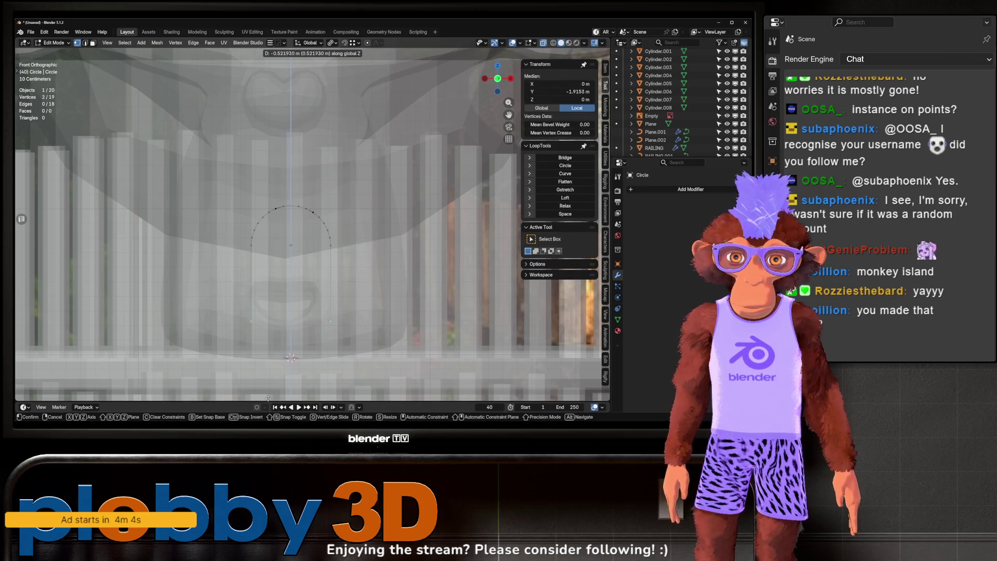
left_click(232, 129)
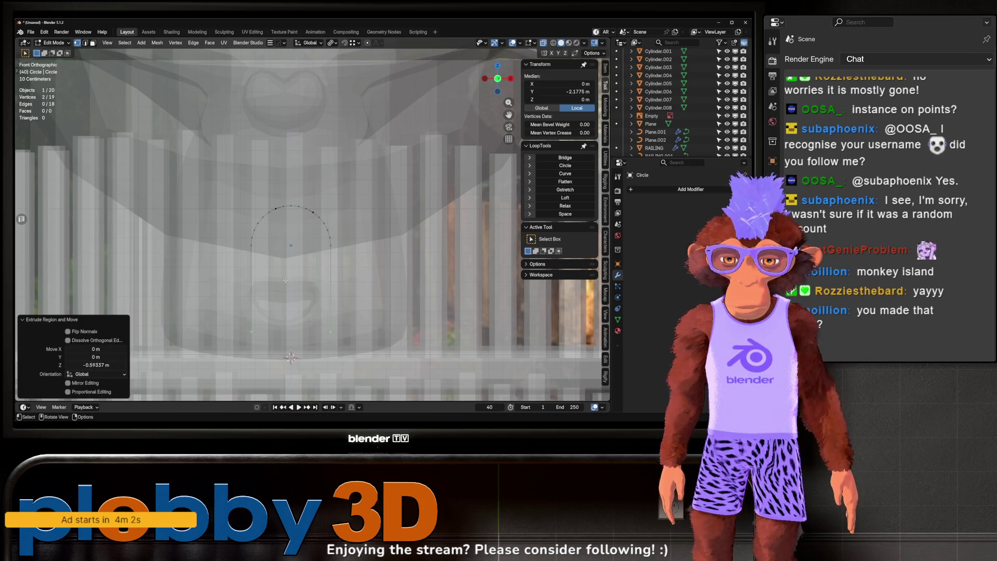
key("f")
key("a")
key("f")
Step: Lower the door's bottom edge on Z so the door is 1.04 m tall
left_click_drag(406, 341, 244, 322)
key("g")
key("z")
left_click(133, 206)
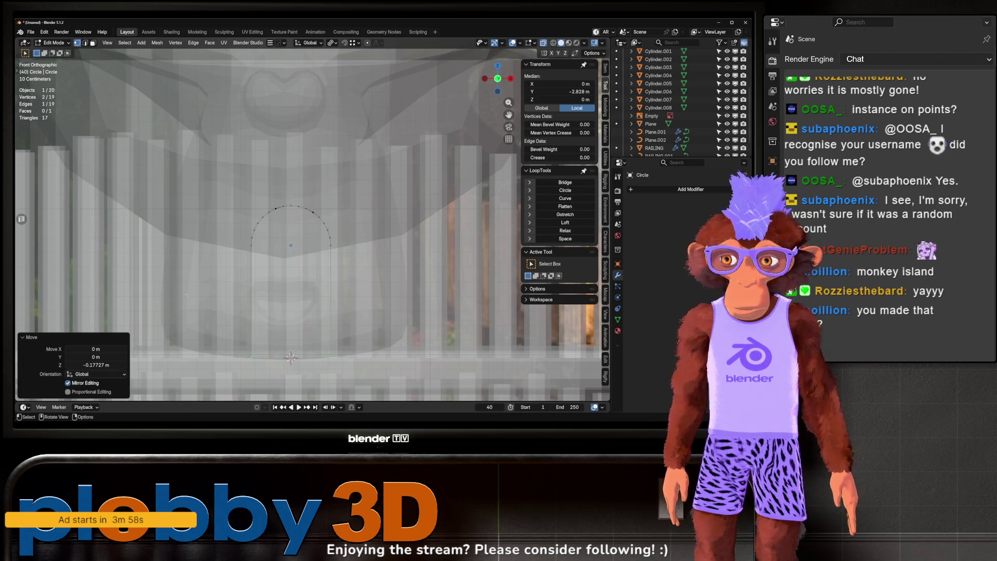
key("Tab")
left_click_drag(155, 218, 301, 316)
key("Tab")
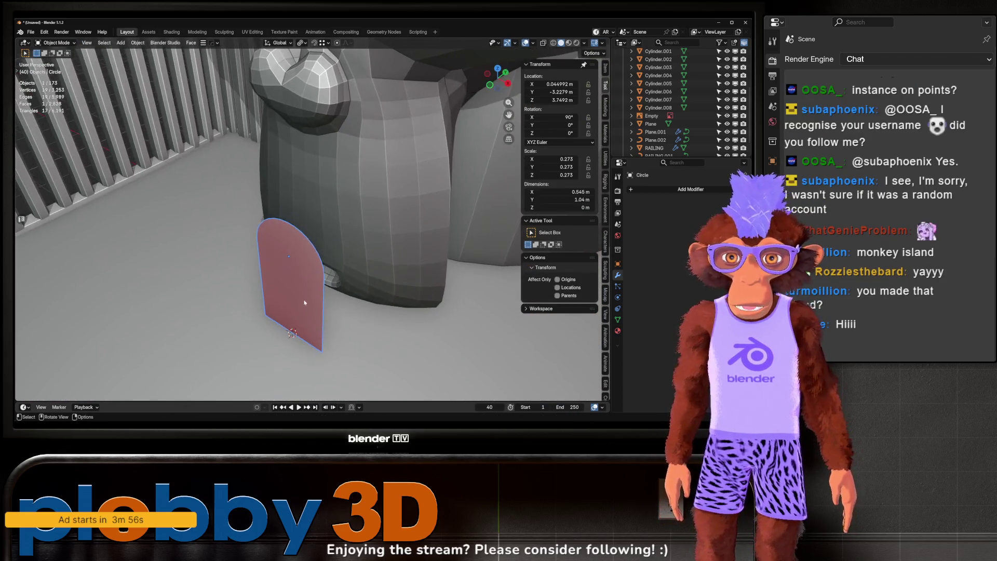
Step: Extrude the whole door face to make the arched door 0.28 m thick
key("a")
key("e")
left_click(292, 333)
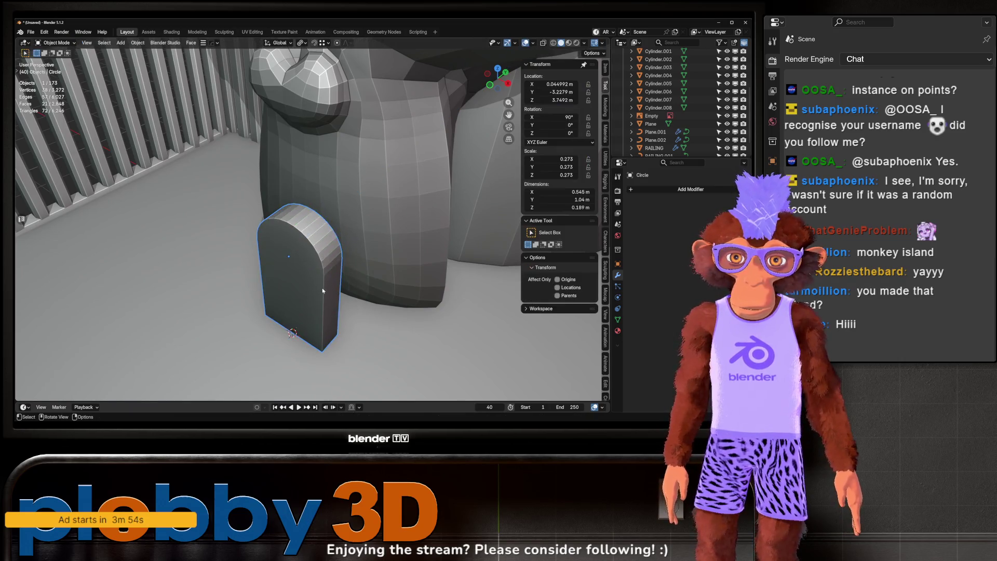
key("Tab")
Step: Move the door along the Y axis until it sits against the tower's base
key("g")
key("y")
left_click(322, 290)
key("g")
mouse_move(322, 291)
left_mouse_down()
mouse_move(336, 245)
mouse_move(234, 281)
left_mouse_up()
left_click(335, 245)
Step: Adjust the depth of the door's face along the Y axis
key("Tab")
key("g")
key("y")
left_click(215, 287)
key("Tab")
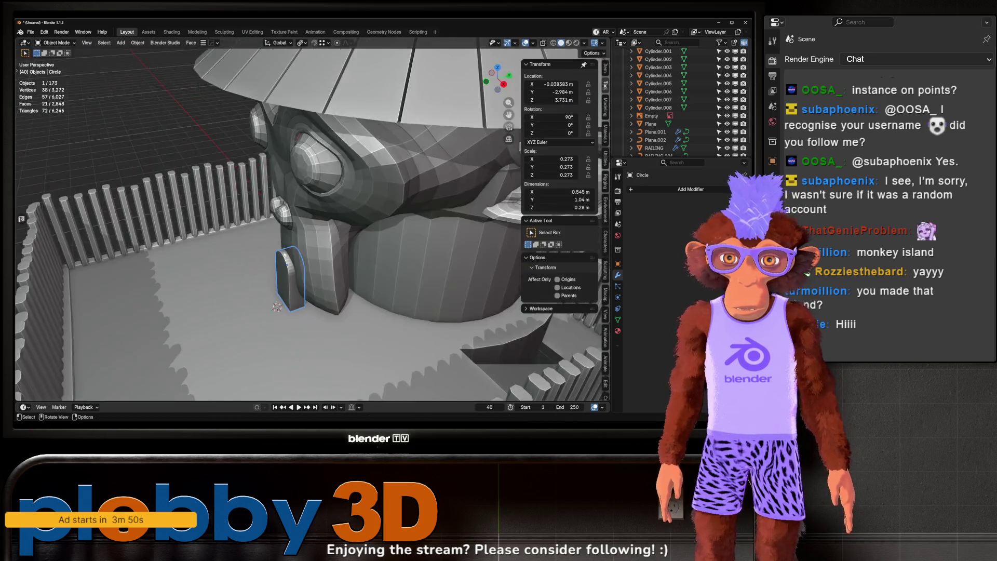
Step: Zoom and orbit around the tower to check how the door sits at its base
scroll(312, 234, "down", 5)
scroll(344, 240, "up", 5)
scroll(344, 239, "up", 3)
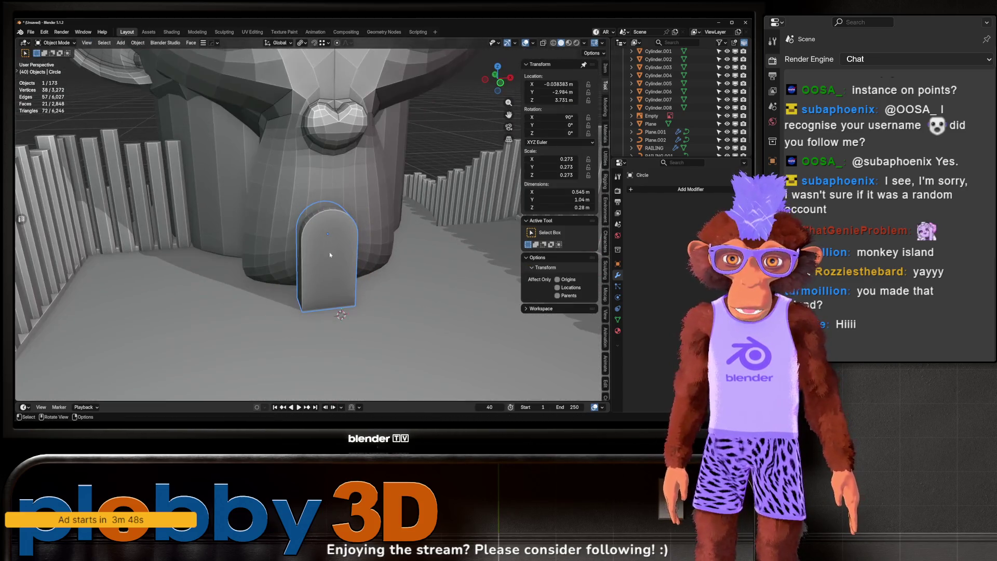
scroll(337, 244, "down", 5)
mouse_move(344, 222)
left_mouse_down()
mouse_move(318, 240)
mouse_move(258, 224)
mouse_move(265, 231)
left_mouse_up()
scroll(288, 300, "up", 5)
scroll(320, 280, "down", 5)
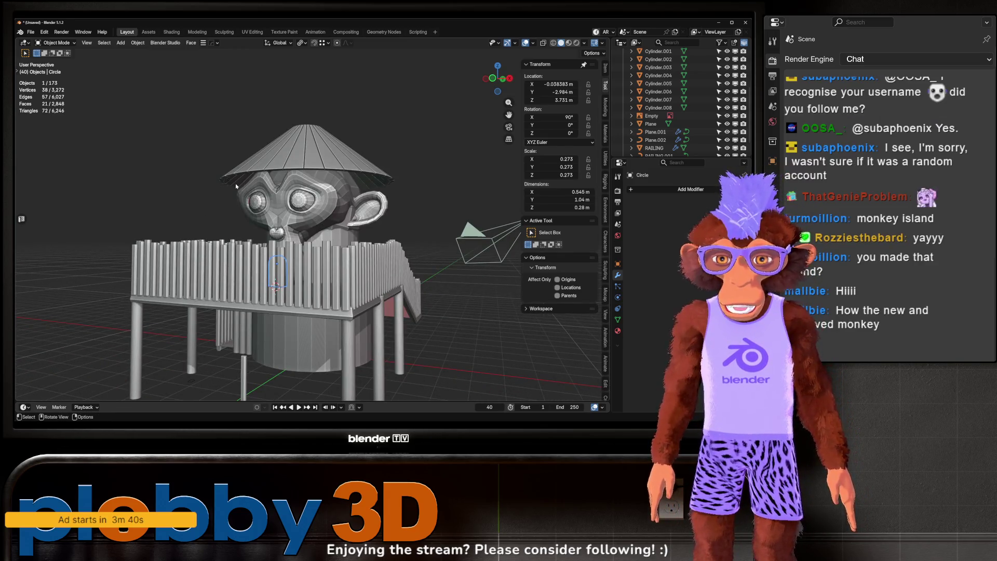
left_click_drag(242, 211, 271, 246)
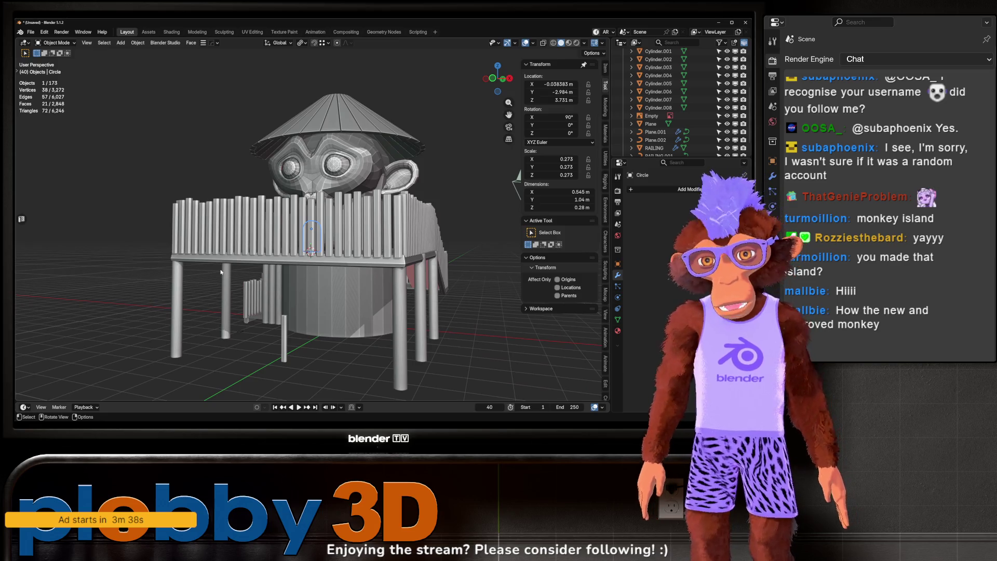